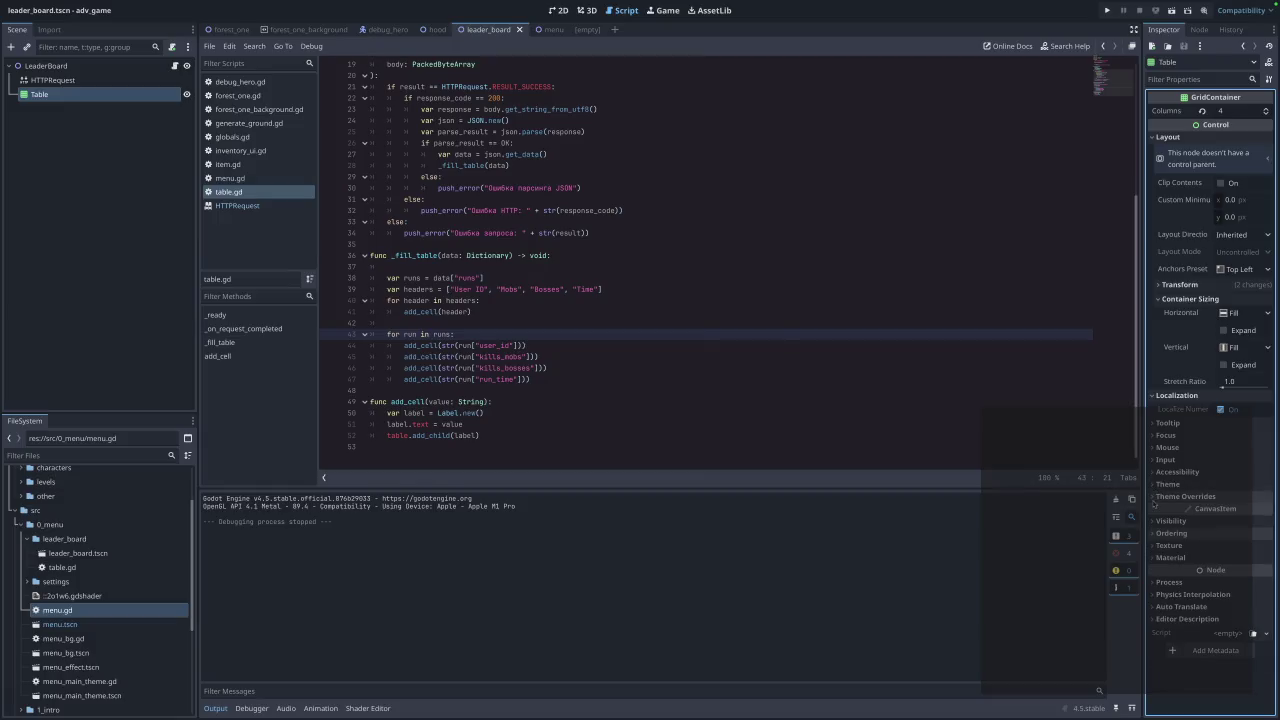
Give the Table 20-pixel H and V separation overrides, save, and preview the leaderboard in-game.
left_click(1156, 512)
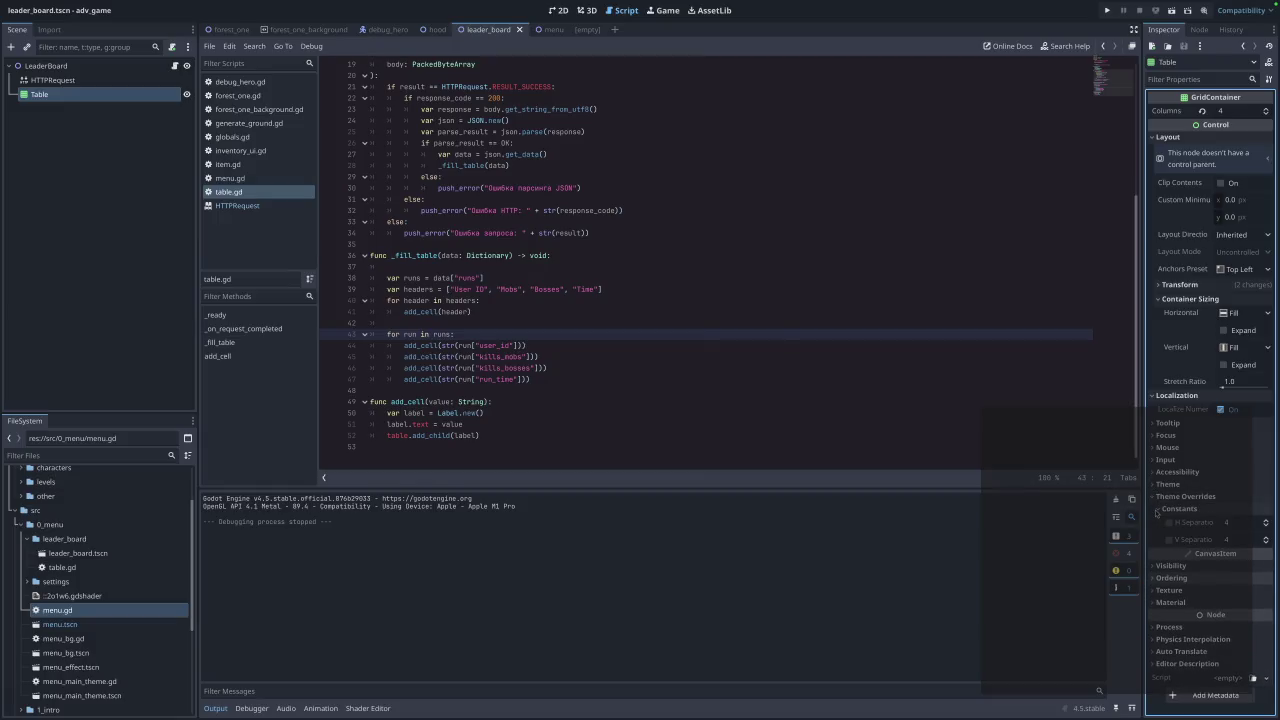
left_click(1226, 526)
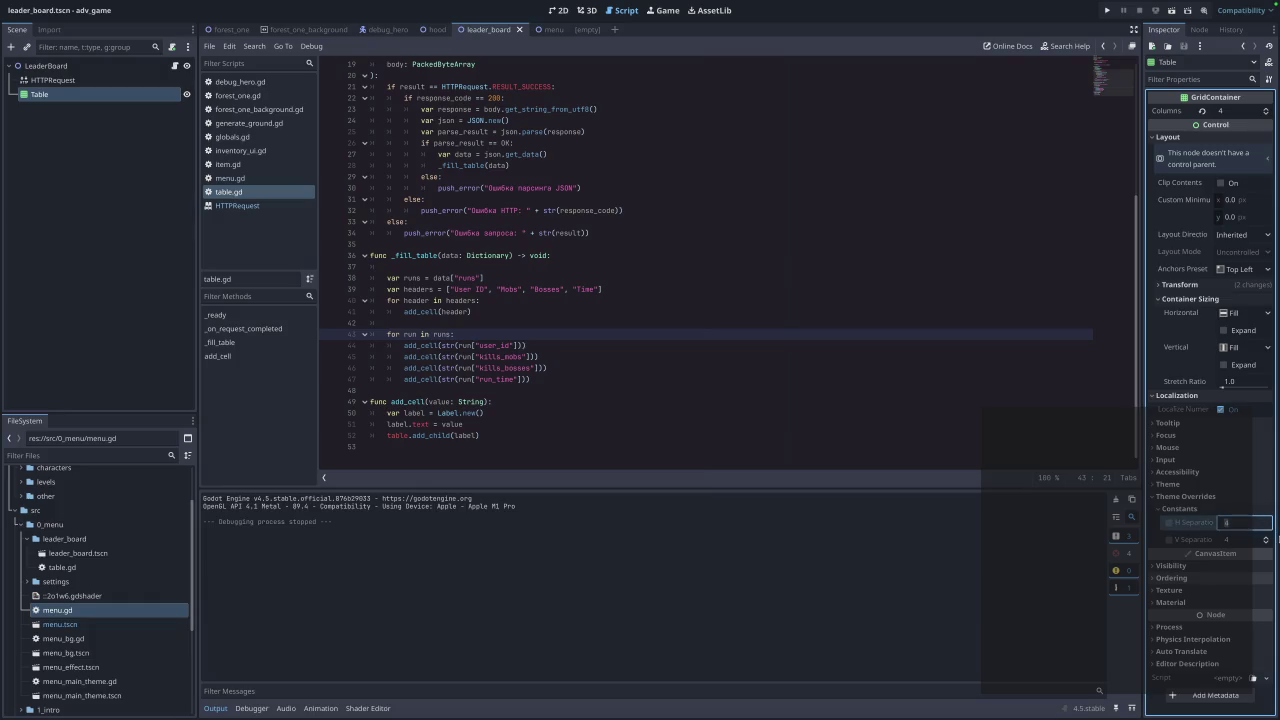
type("20")
left_click(1238, 540)
type("20")
key("Return")
key("ctrl+s")
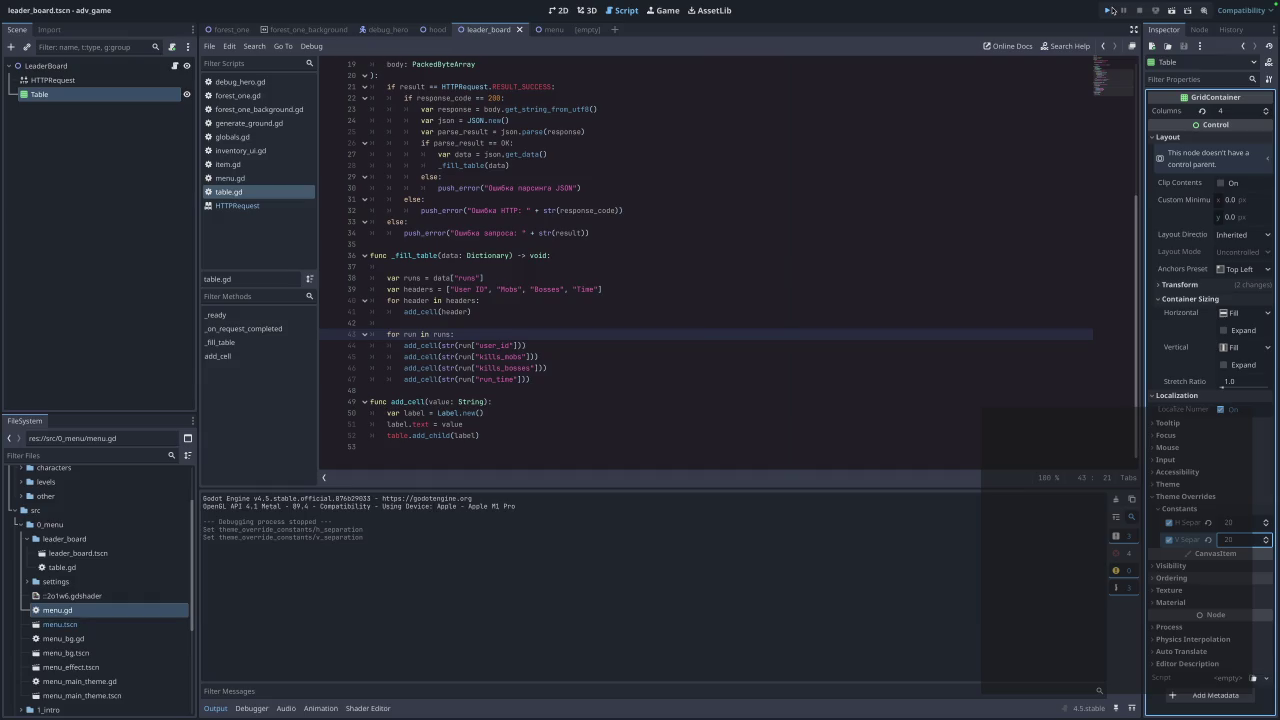
left_click(1110, 10)
left_click(665, 374)
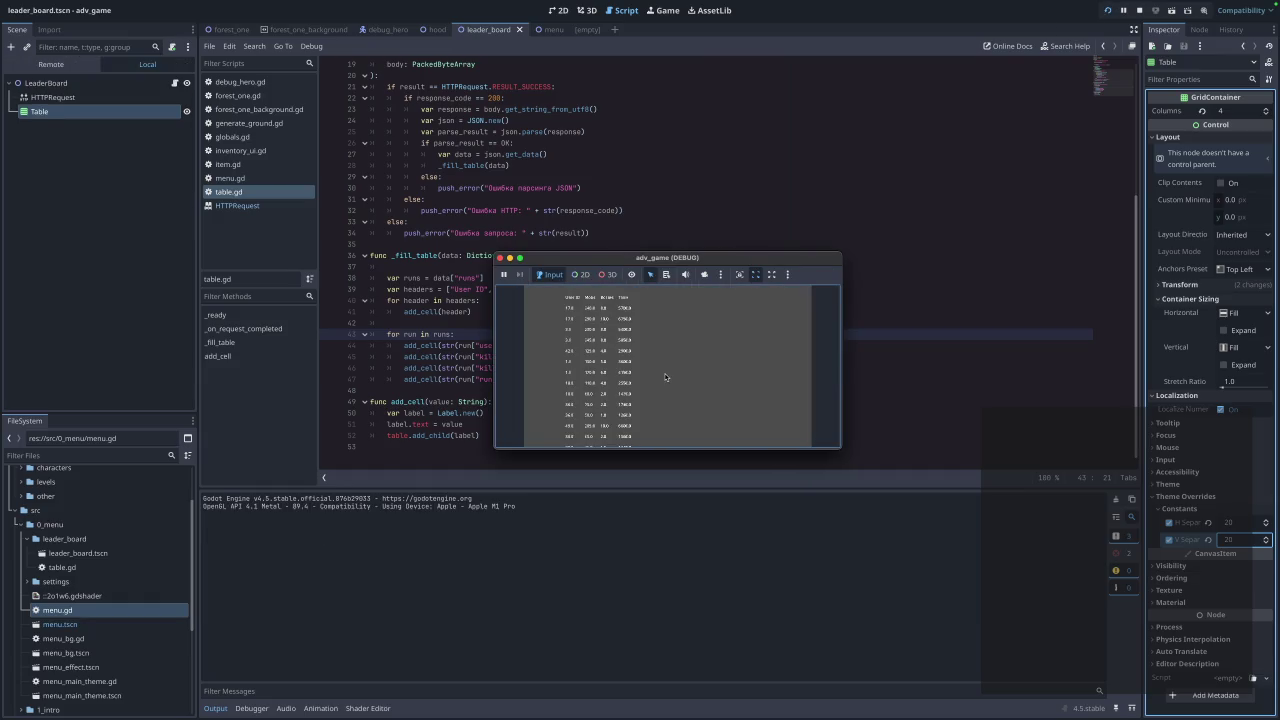
left_click(500, 258)
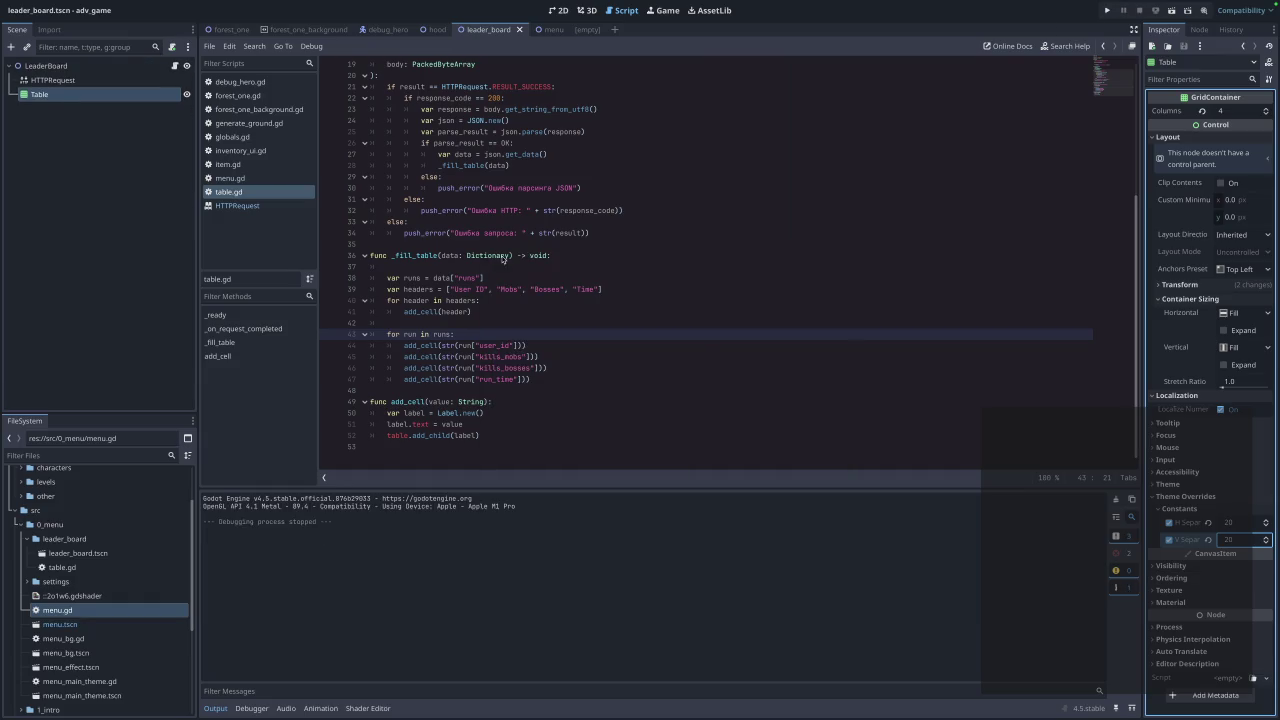
Change the horizontal separation to 250, save, and check the leaderboard in the running game.
left_click(1238, 523)
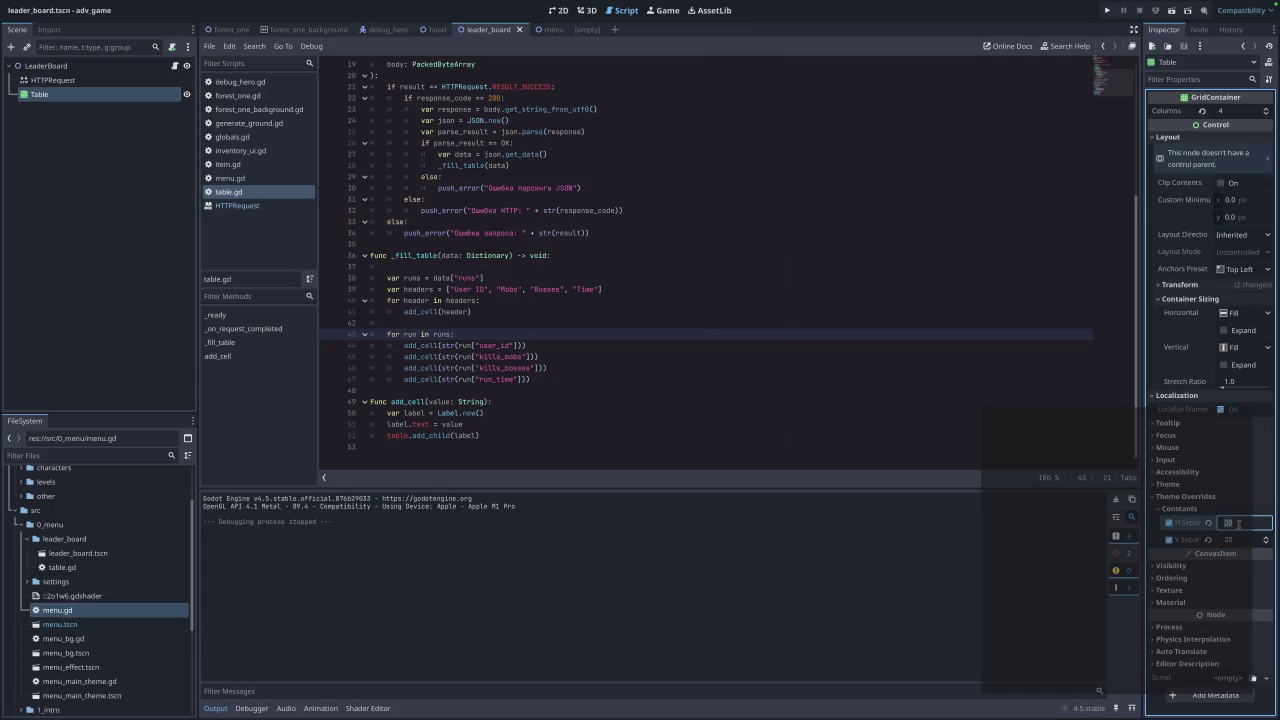
type("2")
type("50")
left_click(1237, 539)
key("ctrl+s")
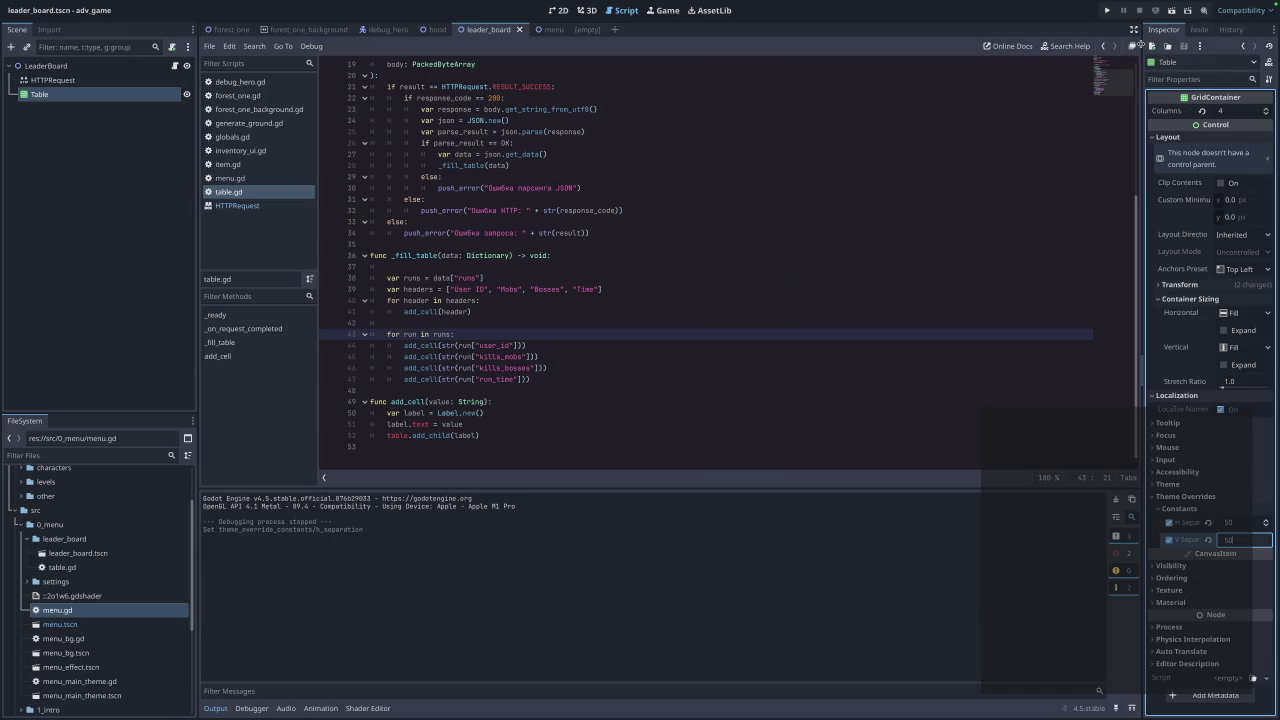
left_click(1106, 10)
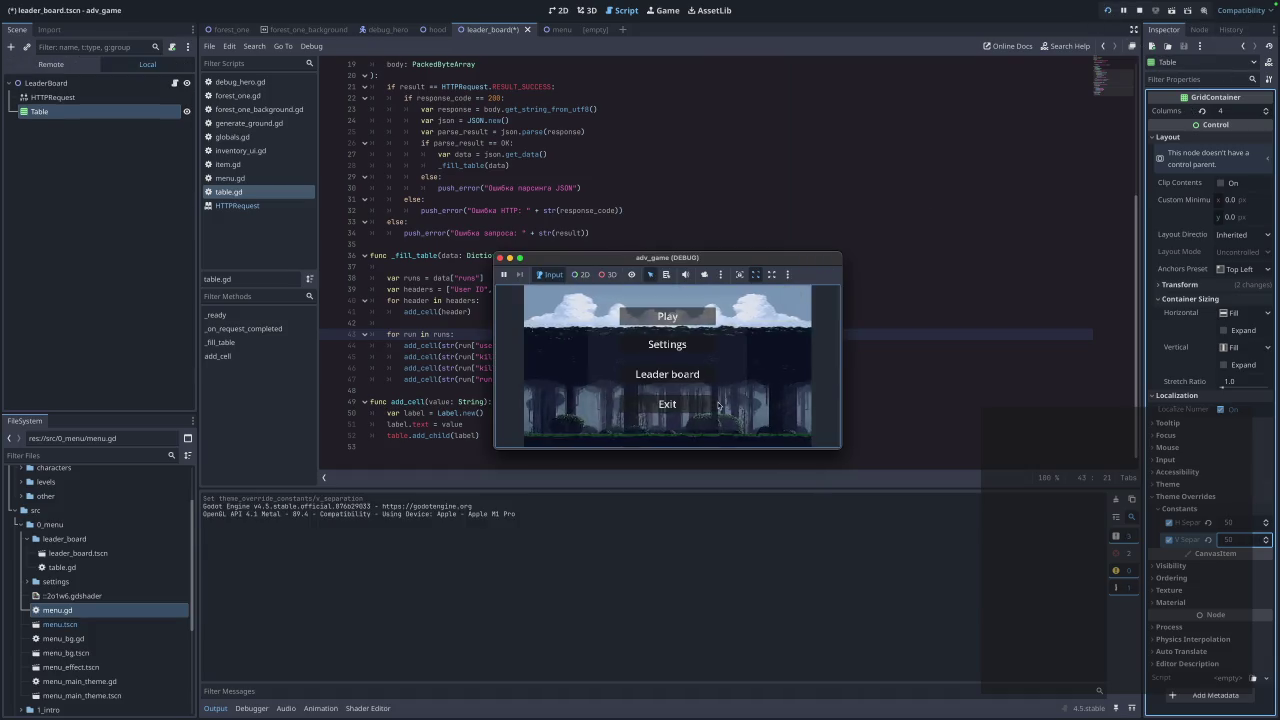
left_click(676, 377)
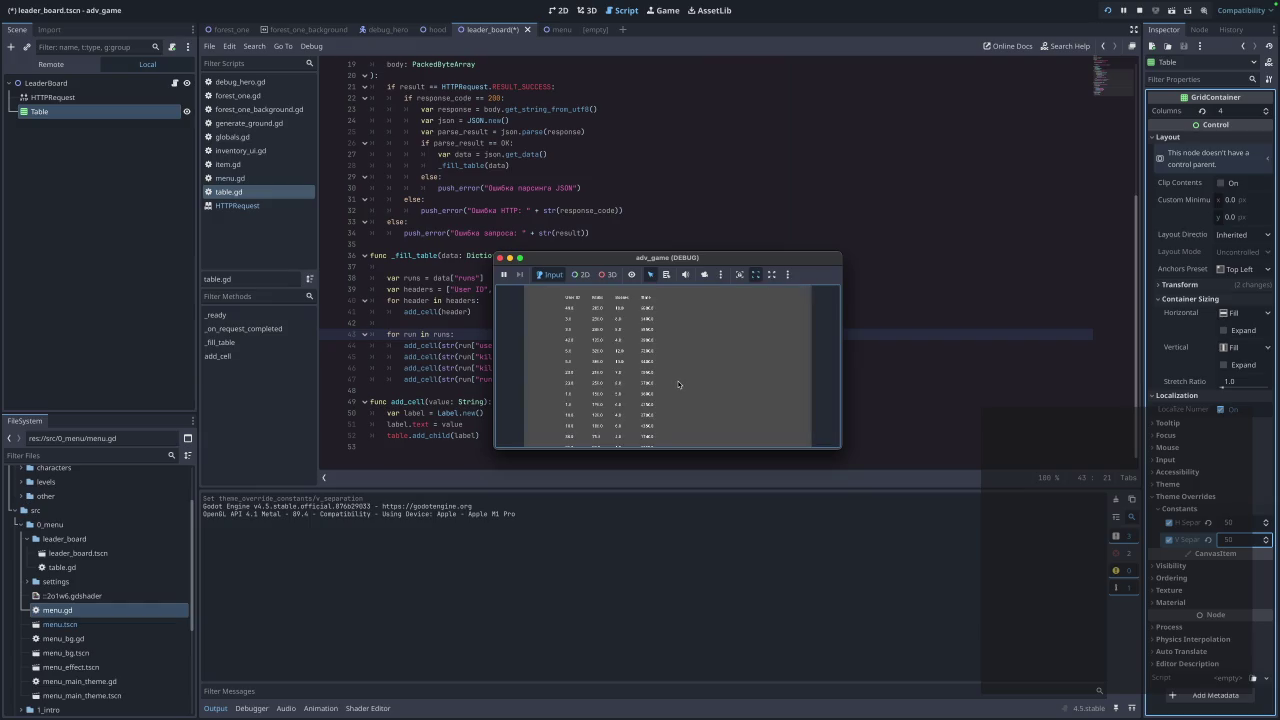
left_click(499, 257)
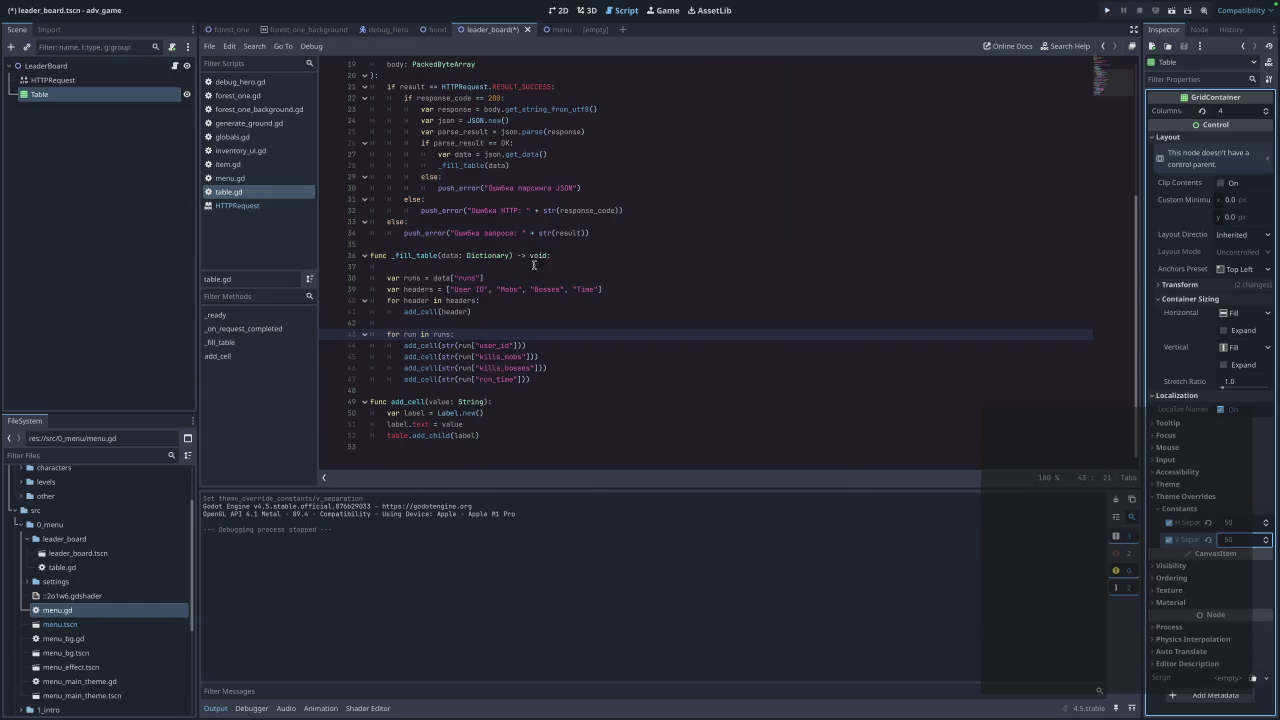
Try wider columns in the running leaderboard, then set the horizontal separation to 50.
left_click(1244, 522)
type("200")
key("super+b")
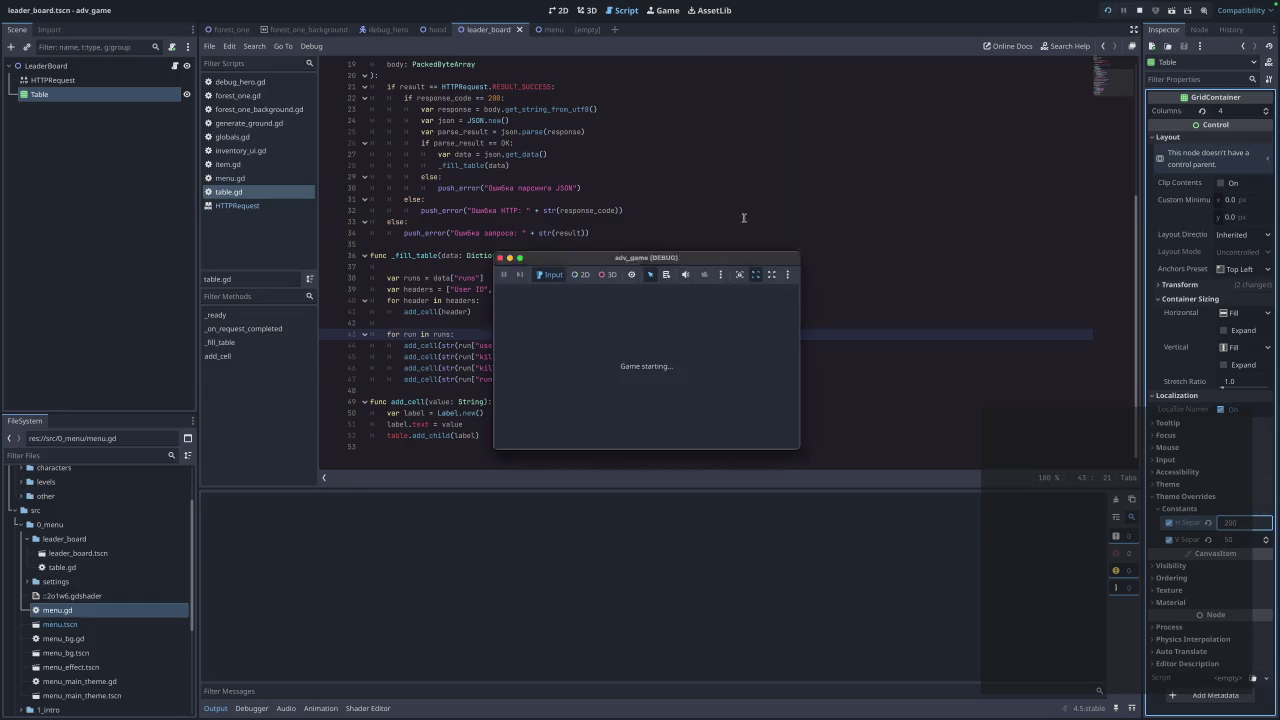
left_click(646, 378)
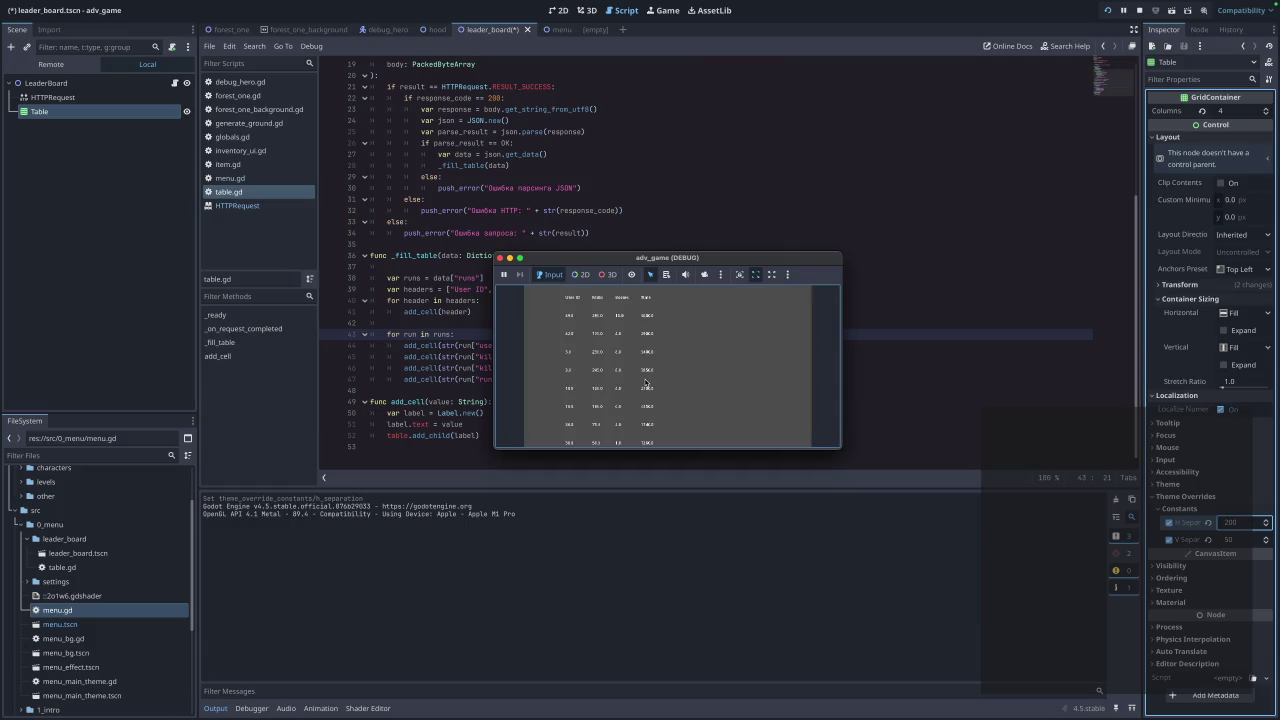
left_click(500, 258)
left_click(1242, 522)
key("BackSpace")
type("50")
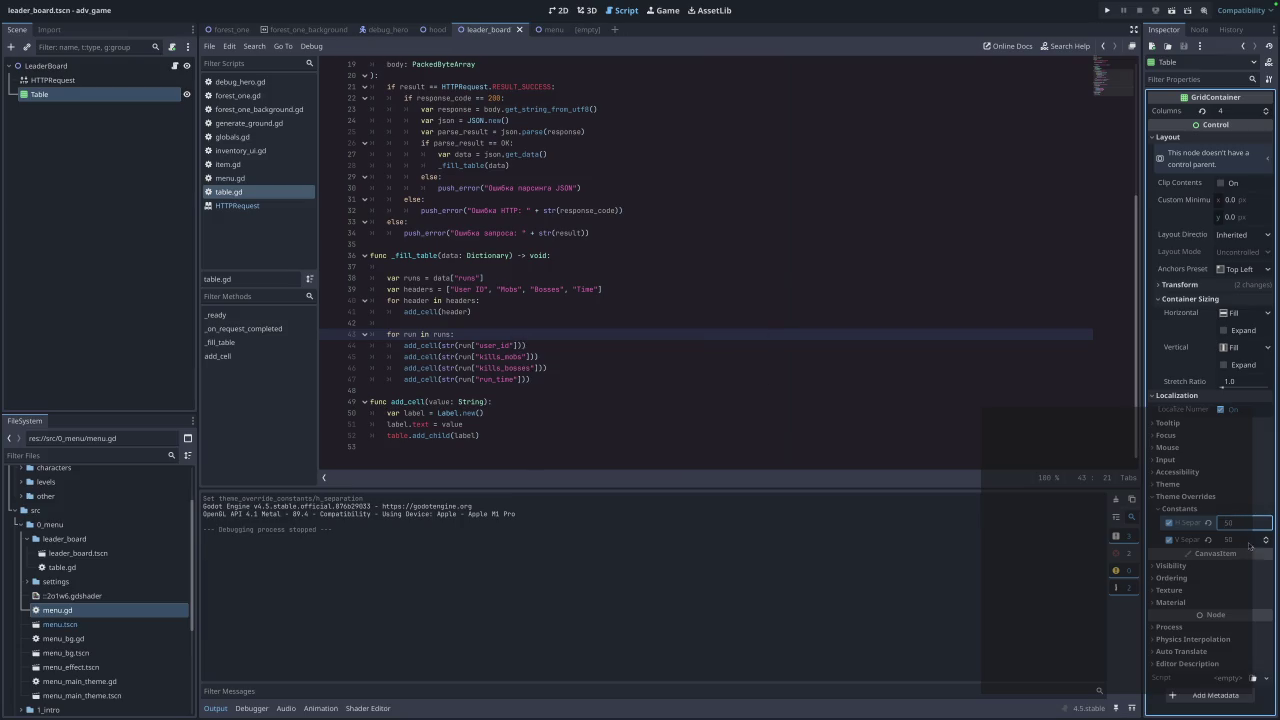
left_click(1242, 540)
type("200")
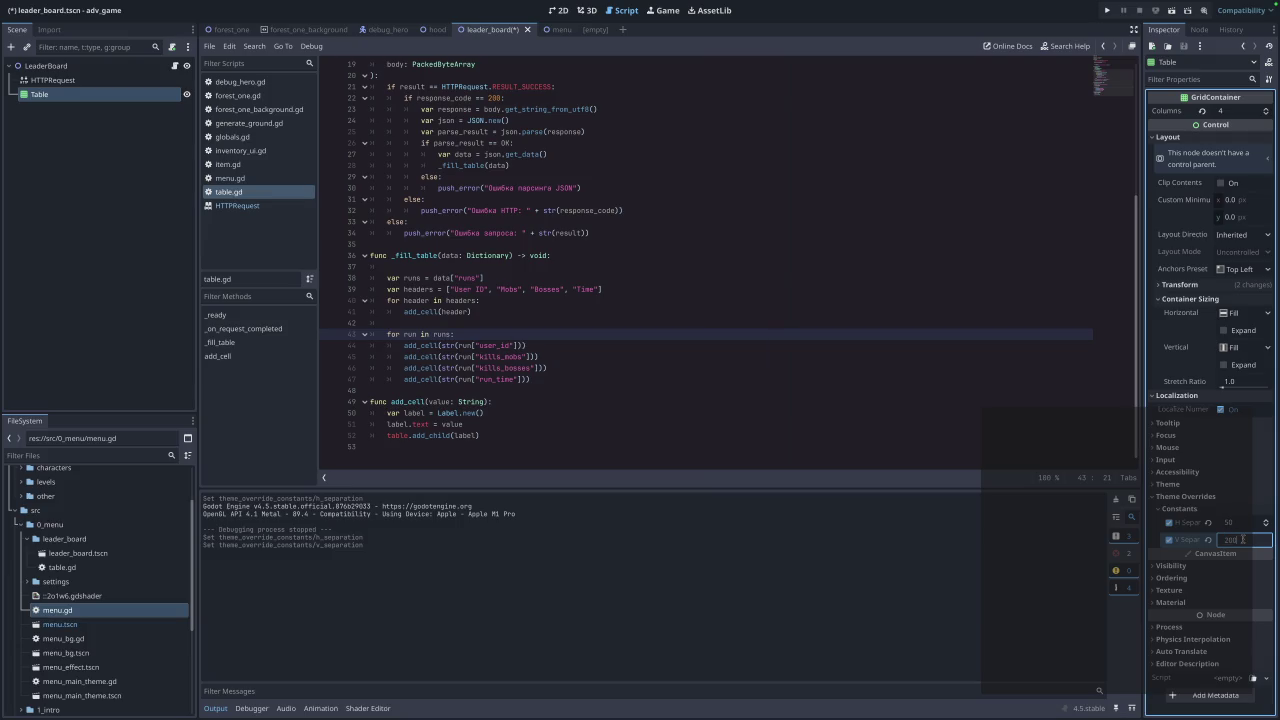
key("Return")
key("ctrl+s")
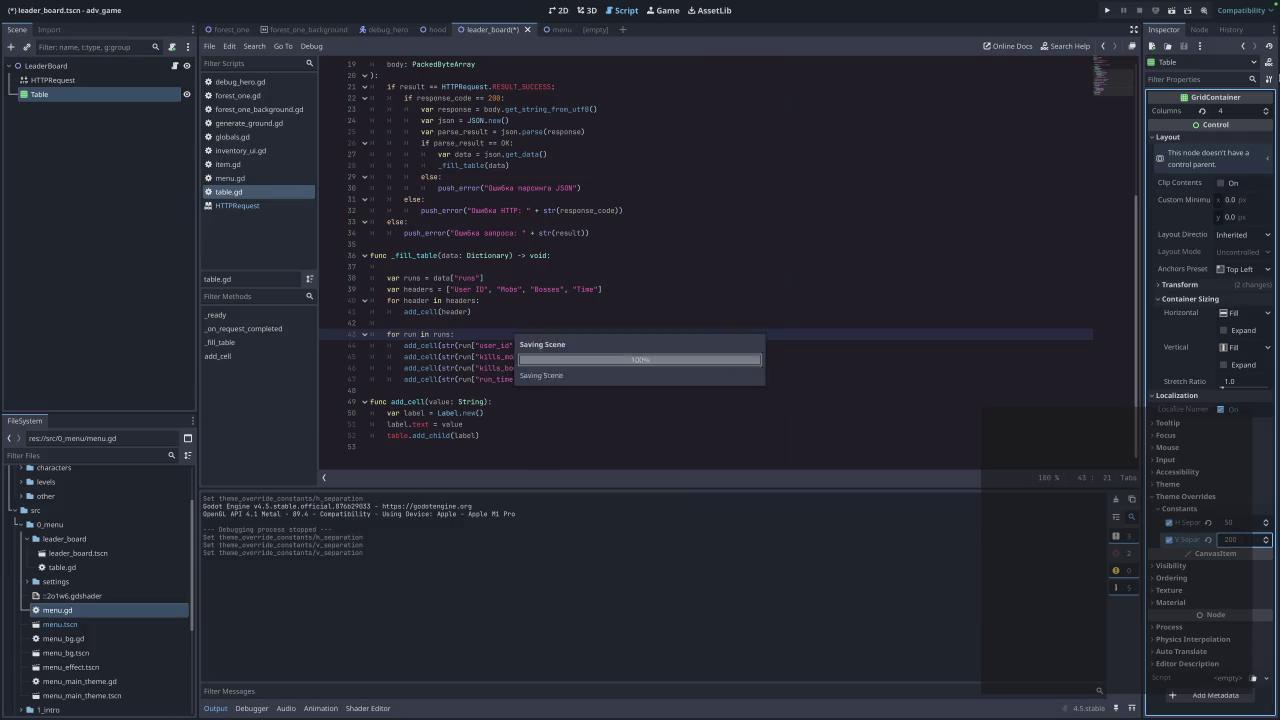
left_click(1107, 10)
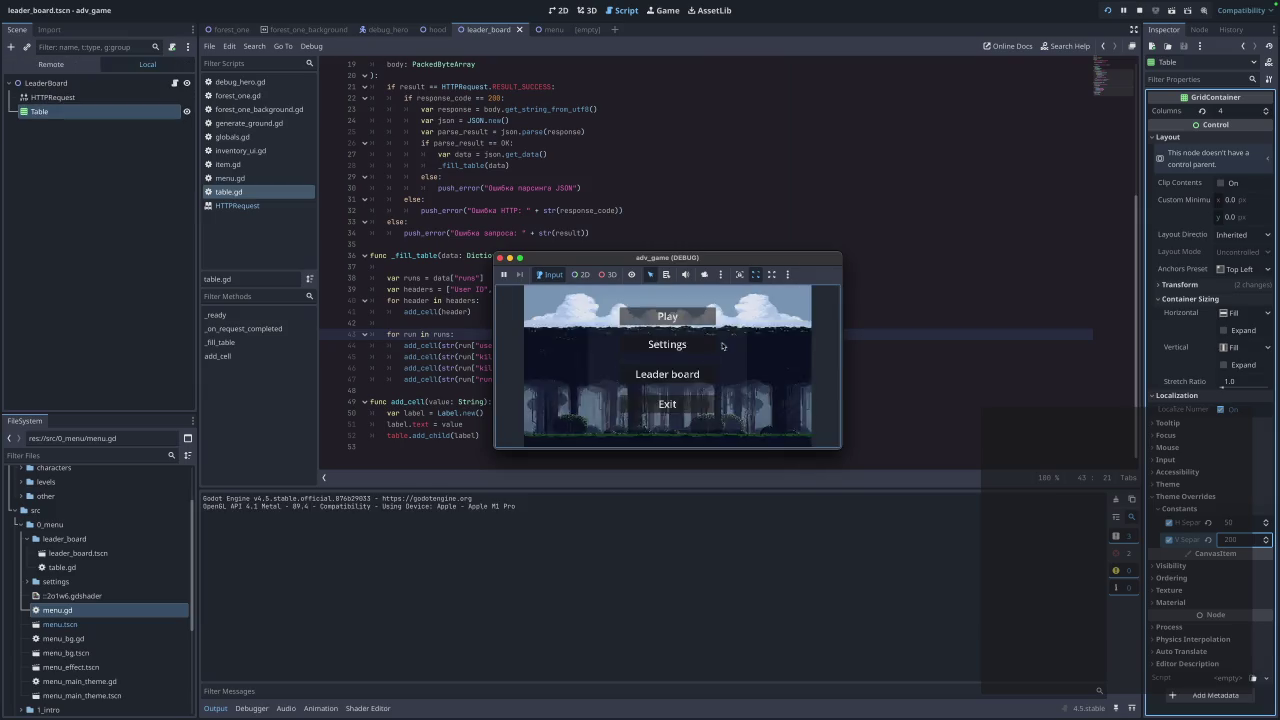
left_click(664, 374)
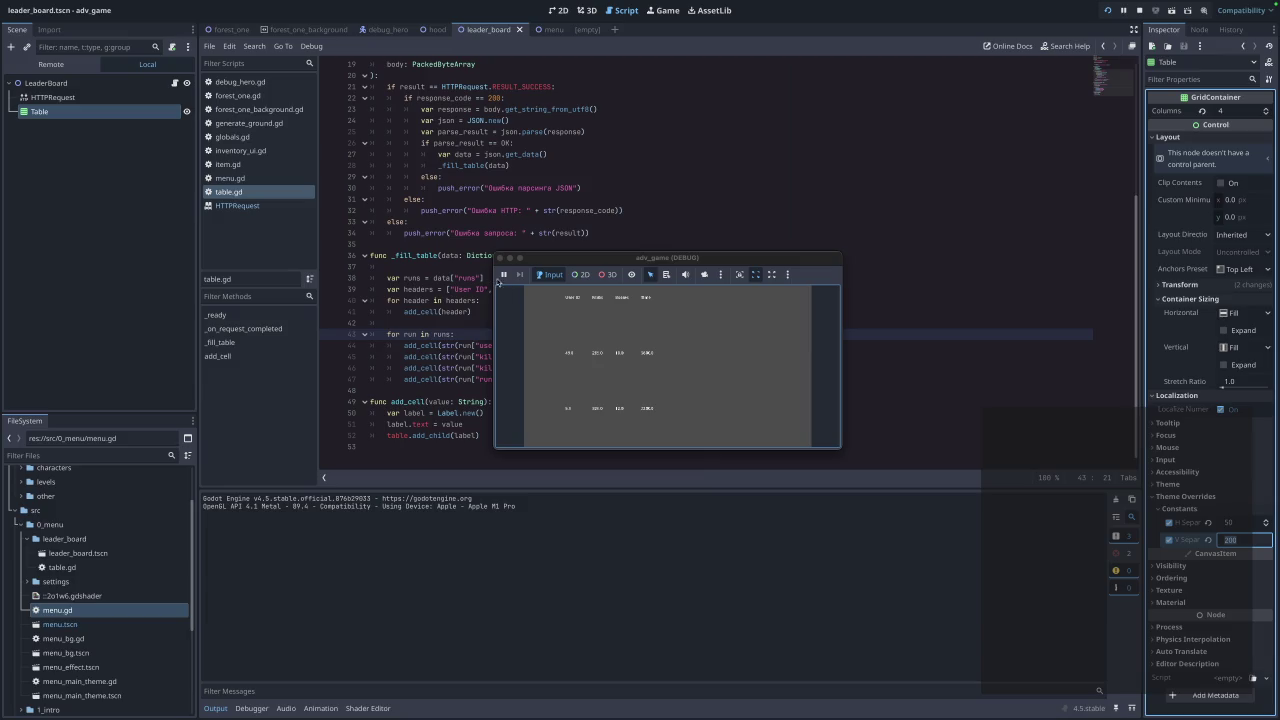
left_click(500, 258)
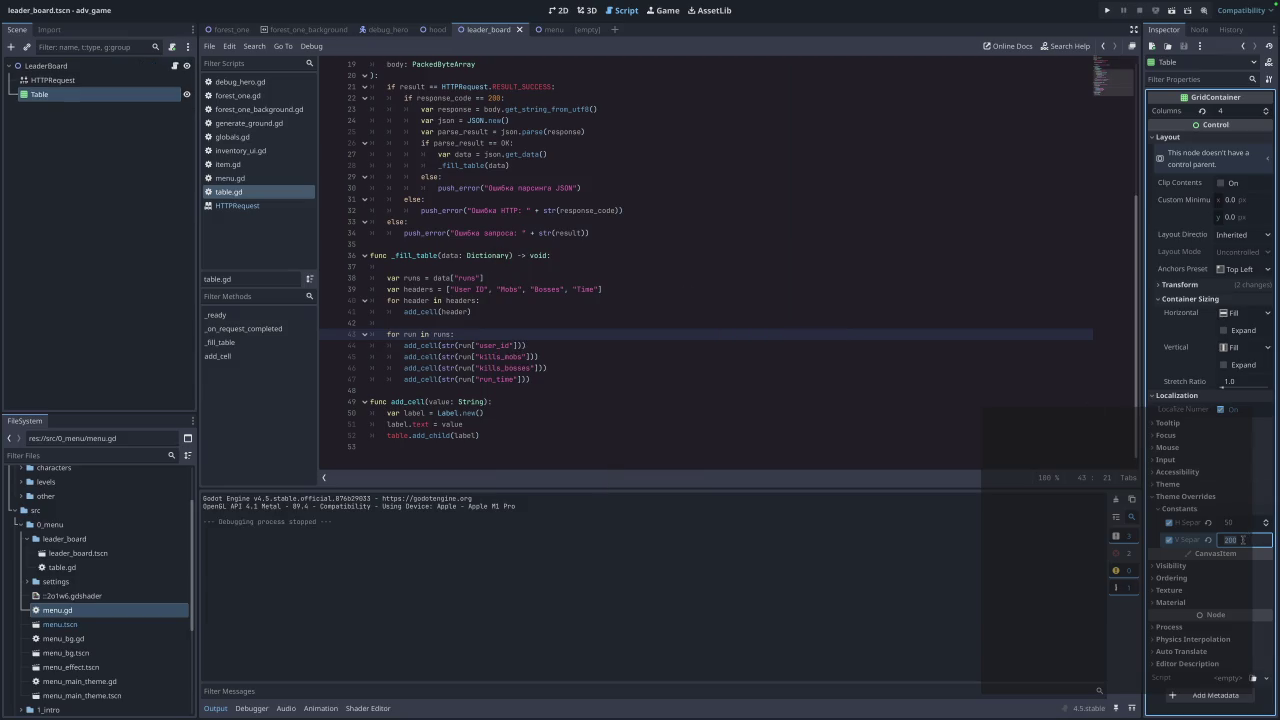
key("BackSpace")
type("50")
key("Return")
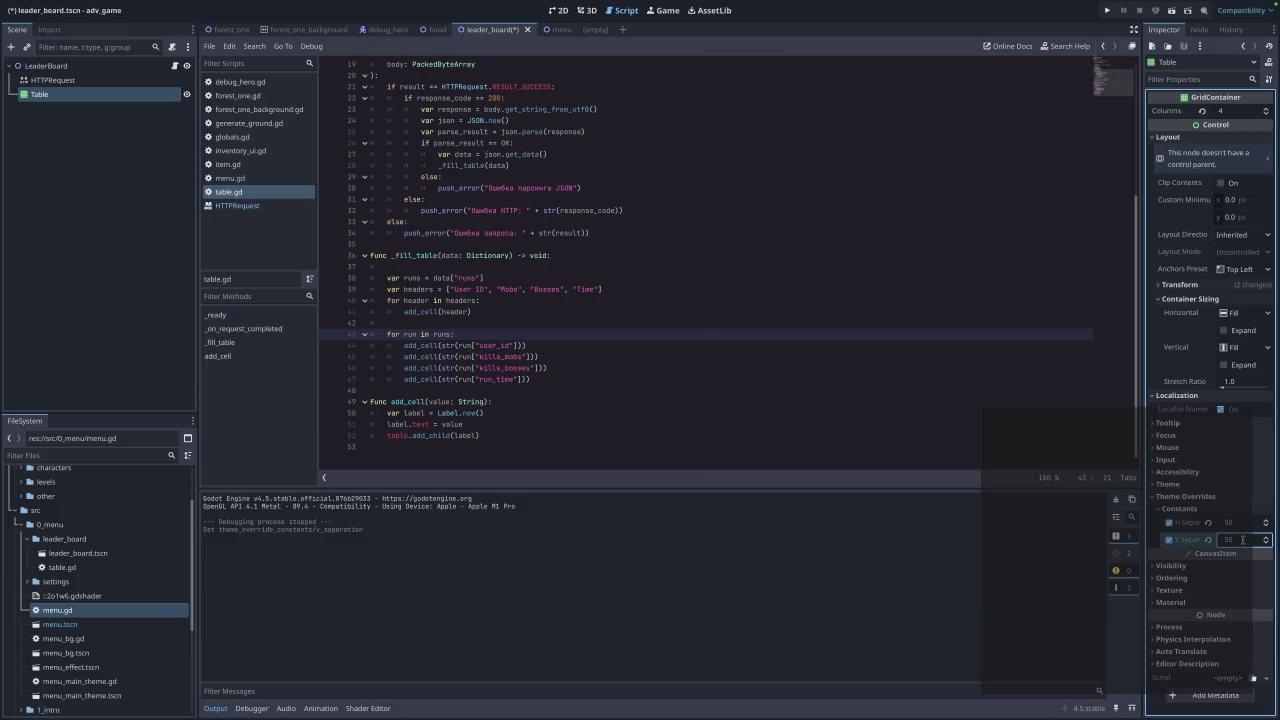
left_click(1106, 10)
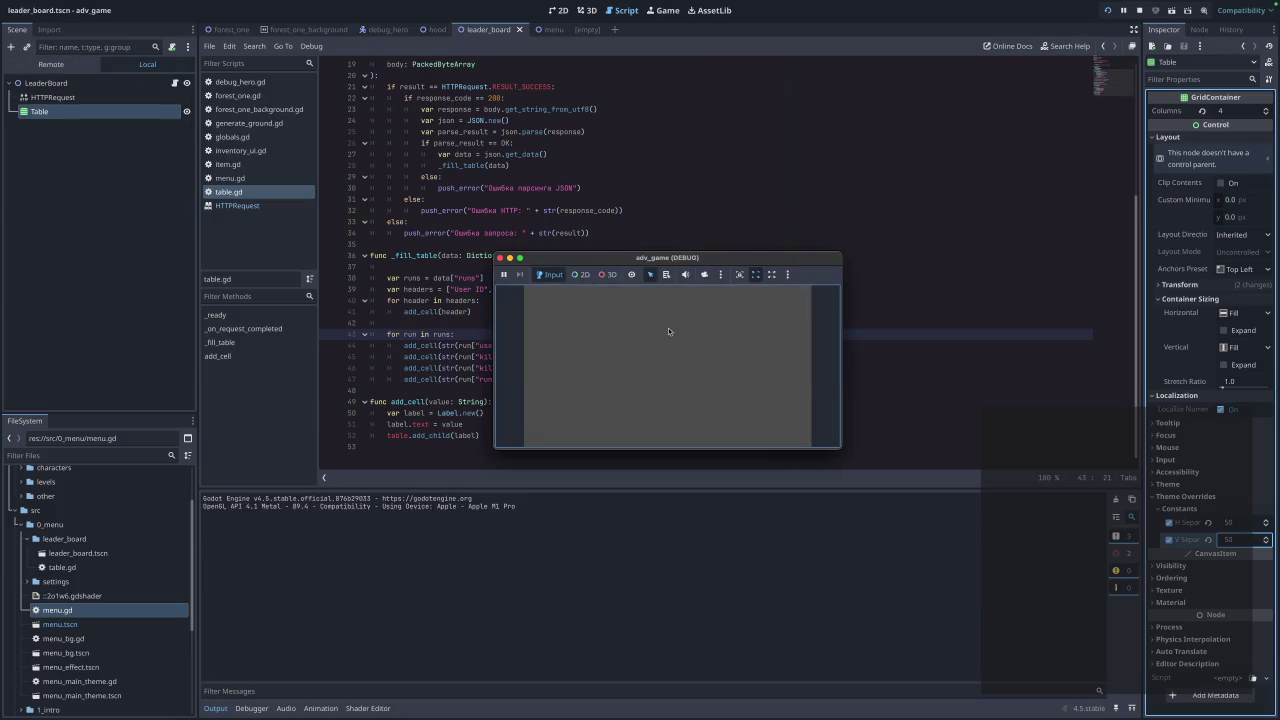
left_click(648, 372)
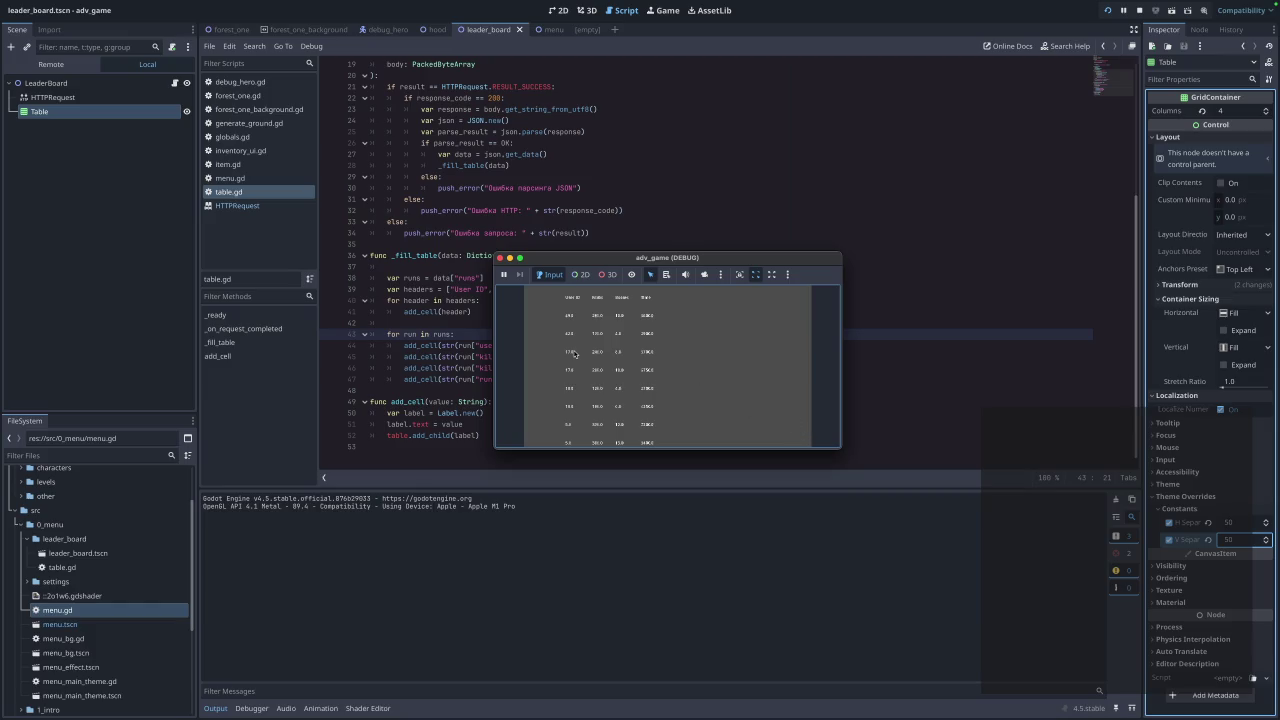
left_click(841, 450)
left_click_drag(841, 450, 941, 564)
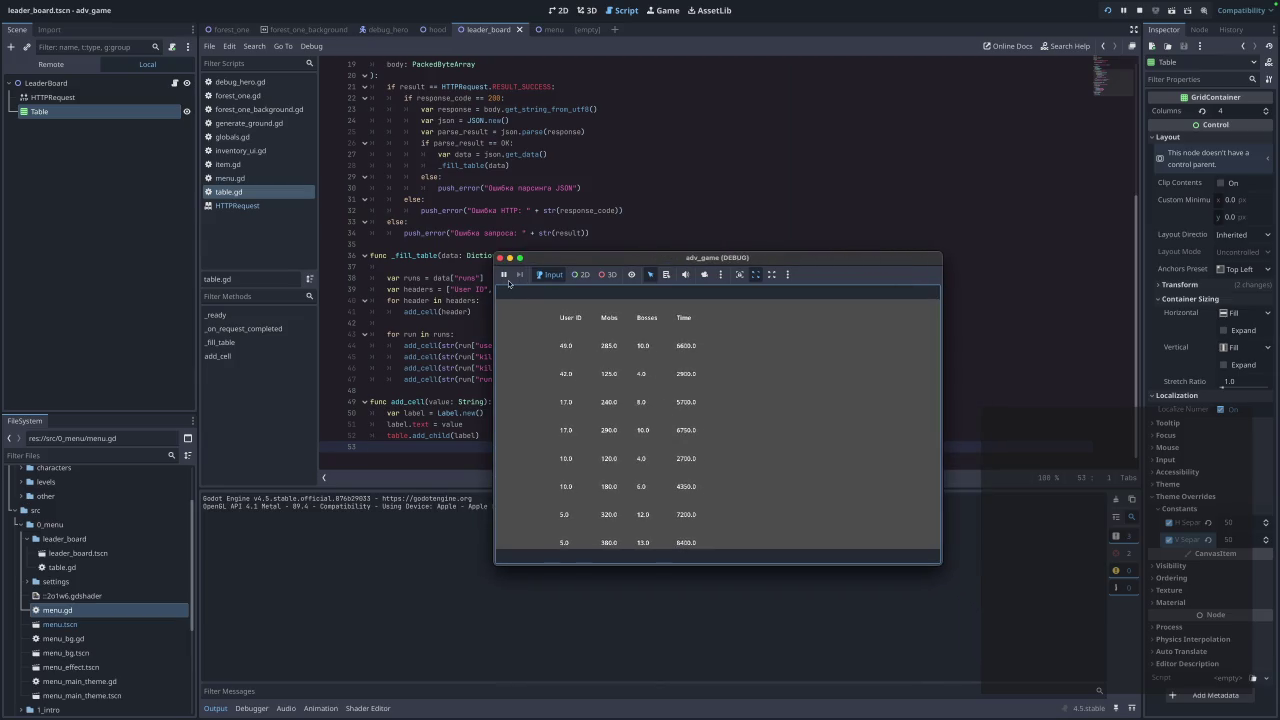
left_click(499, 259)
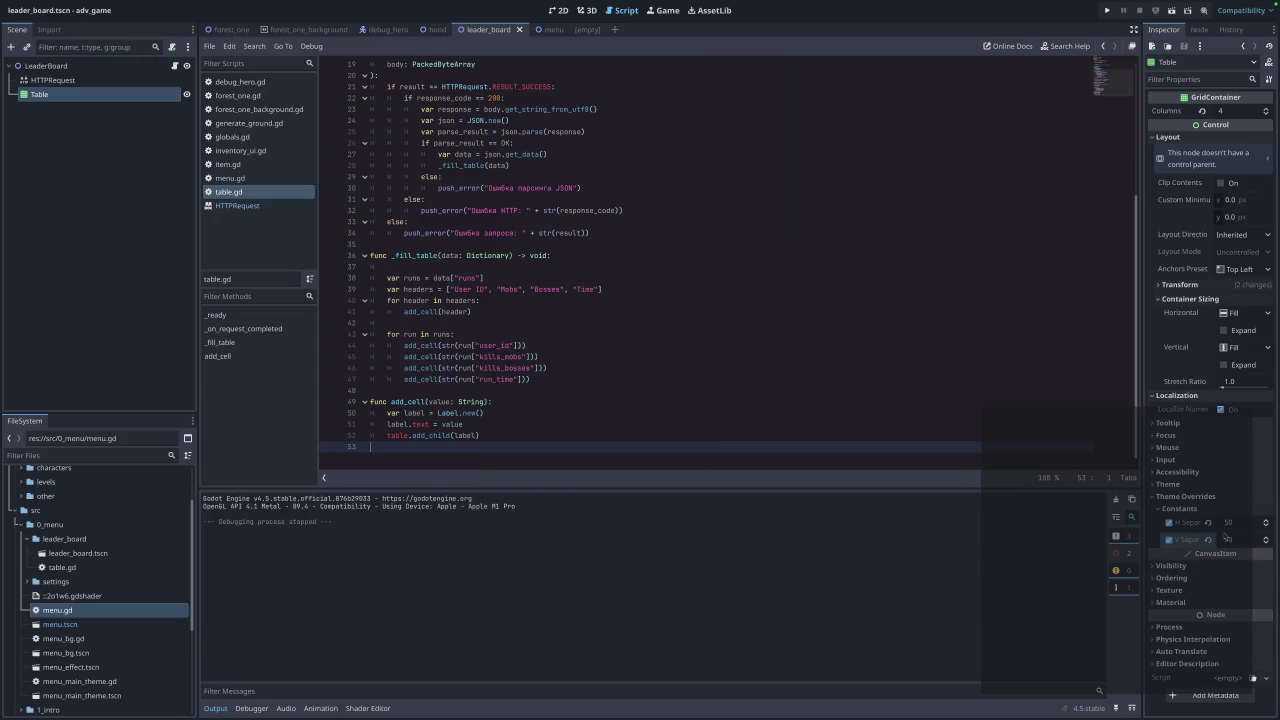
Set the horizontal separation to 40 and view the leaderboard table in the running game.
left_click(1245, 523)
type("400")
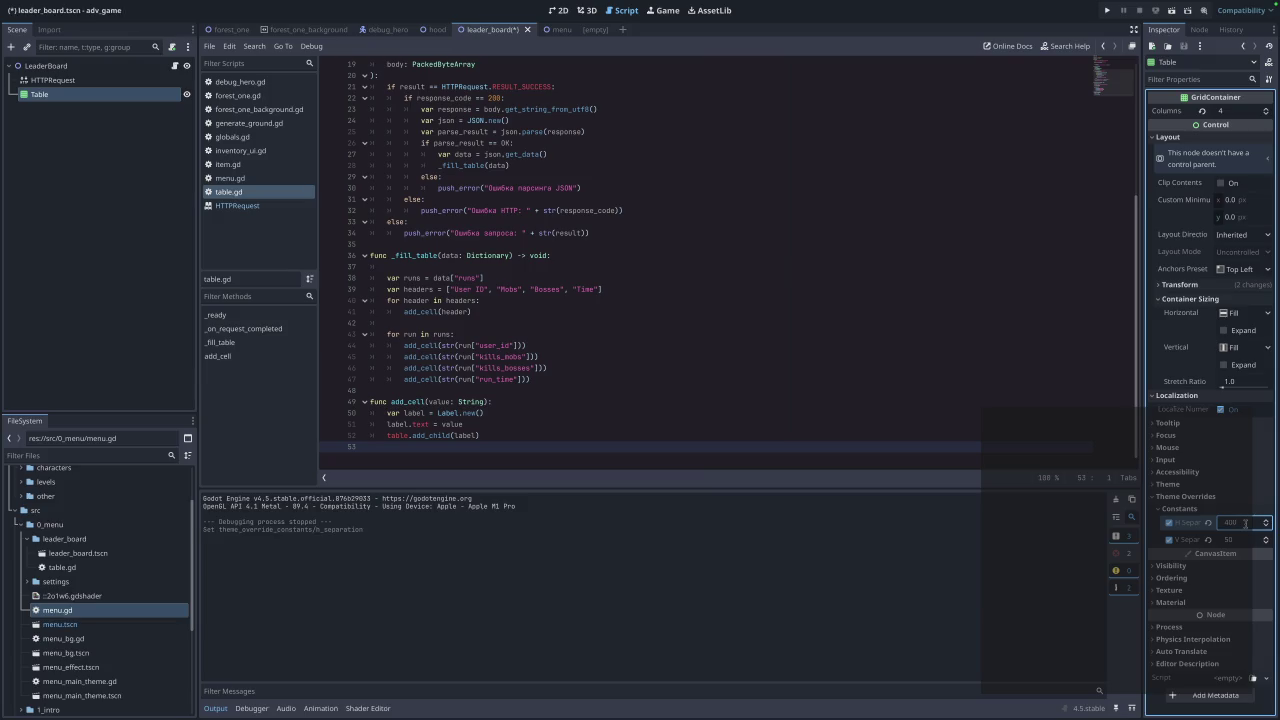
left_click(1107, 10)
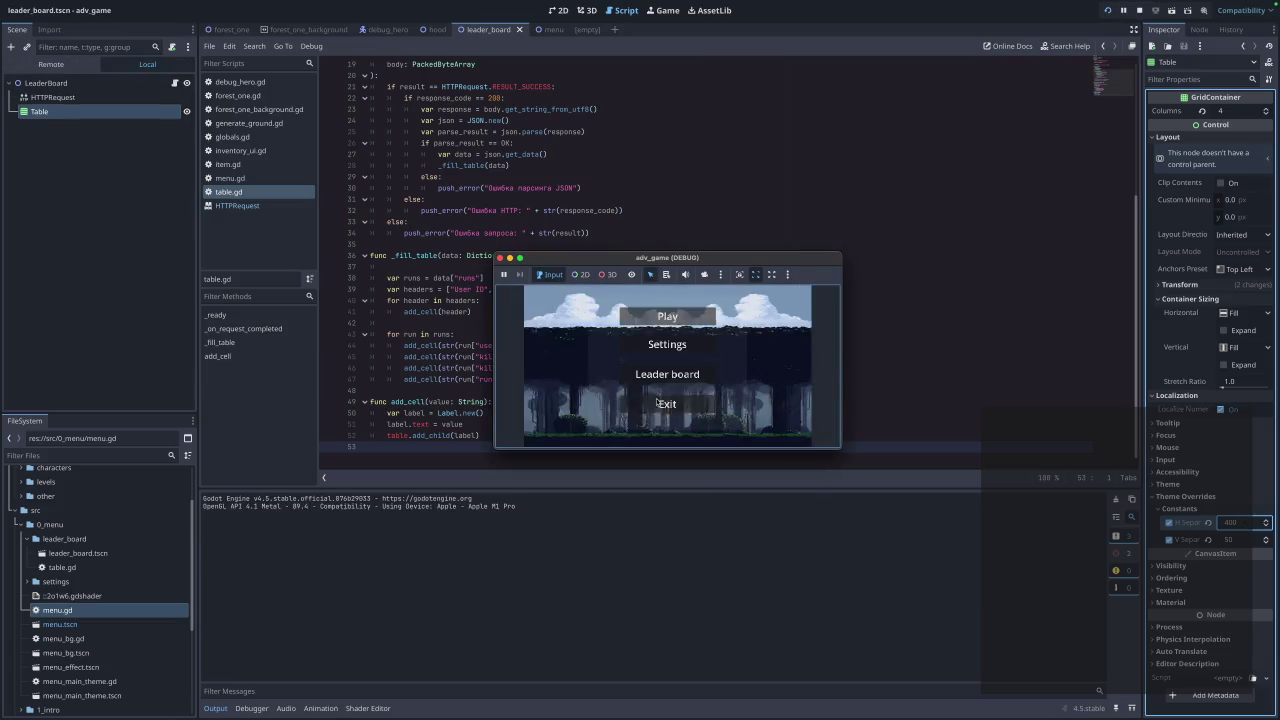
left_click(671, 373)
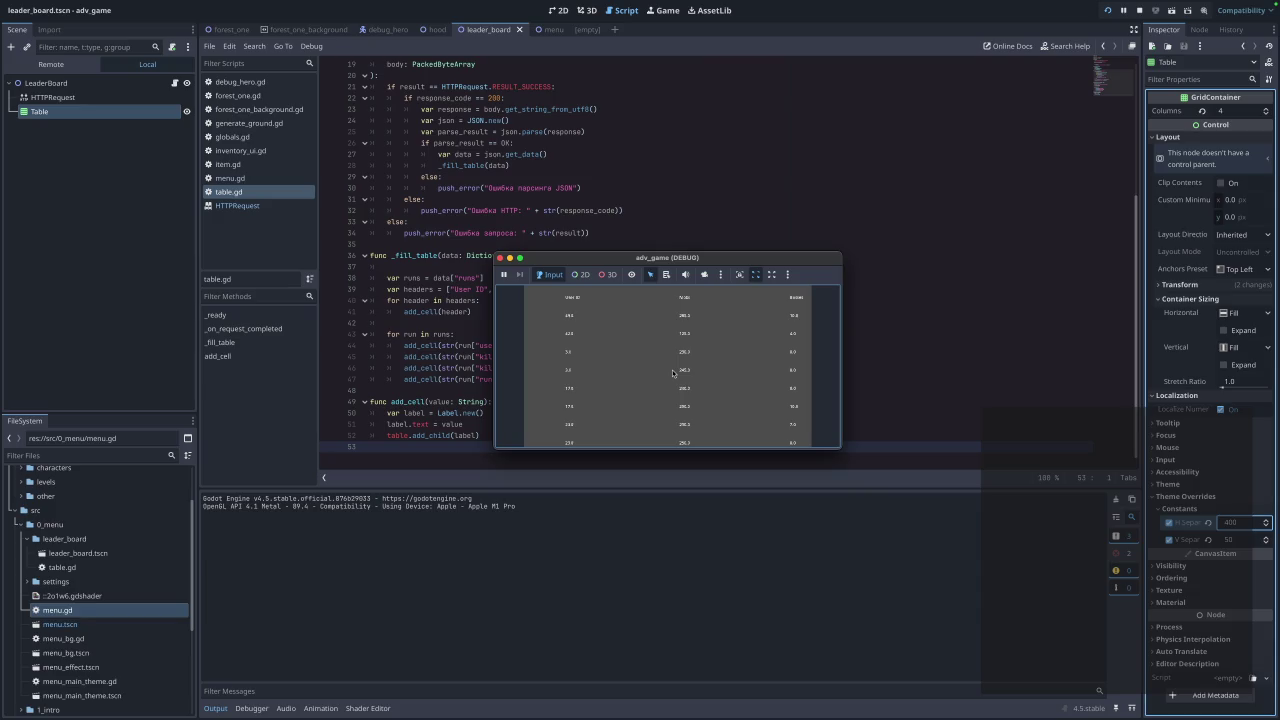
Set the horizontal separation to 200 and recheck the table in an enlarged game window.
double_click(1251, 522)
type("200")
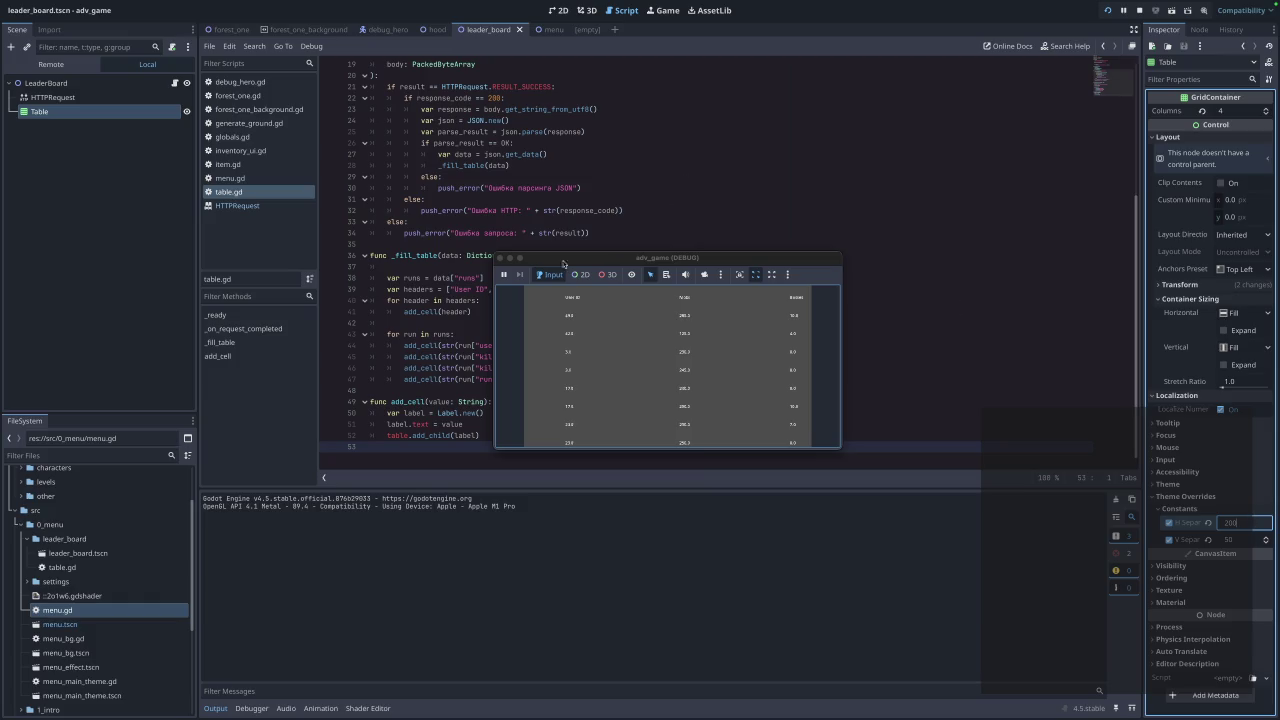
left_click(500, 258)
key("Return")
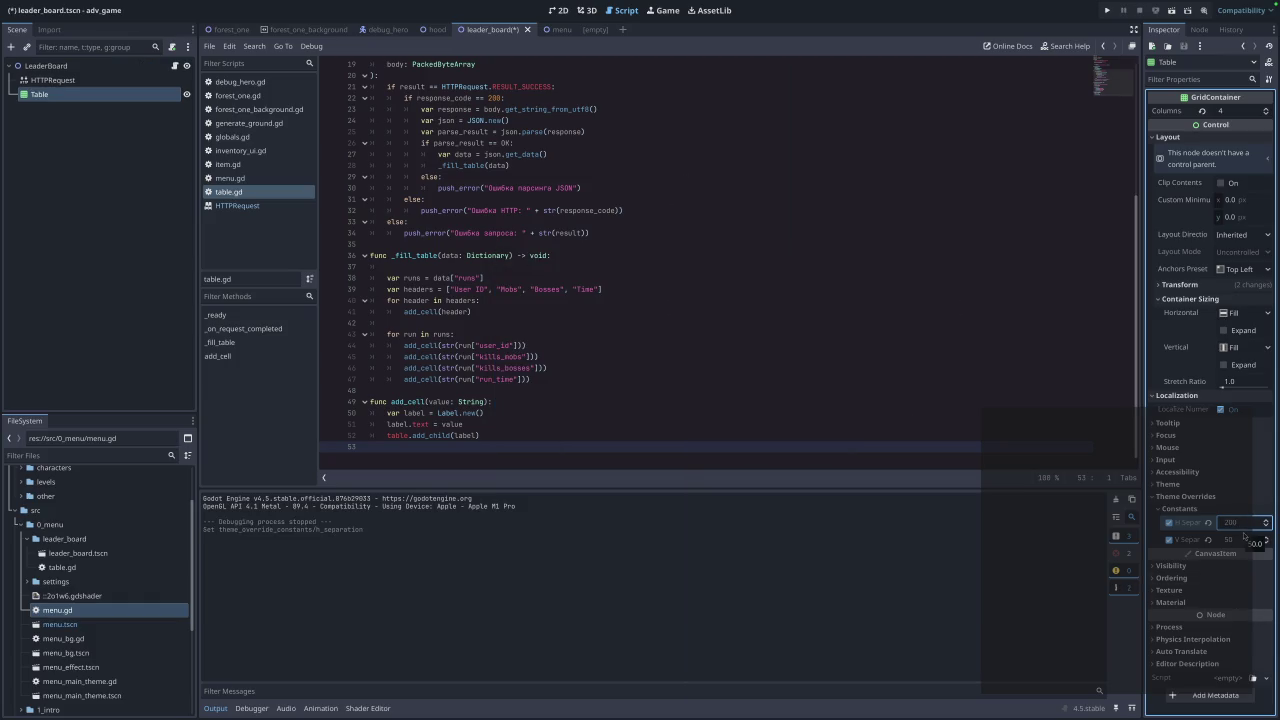
left_click(1107, 10)
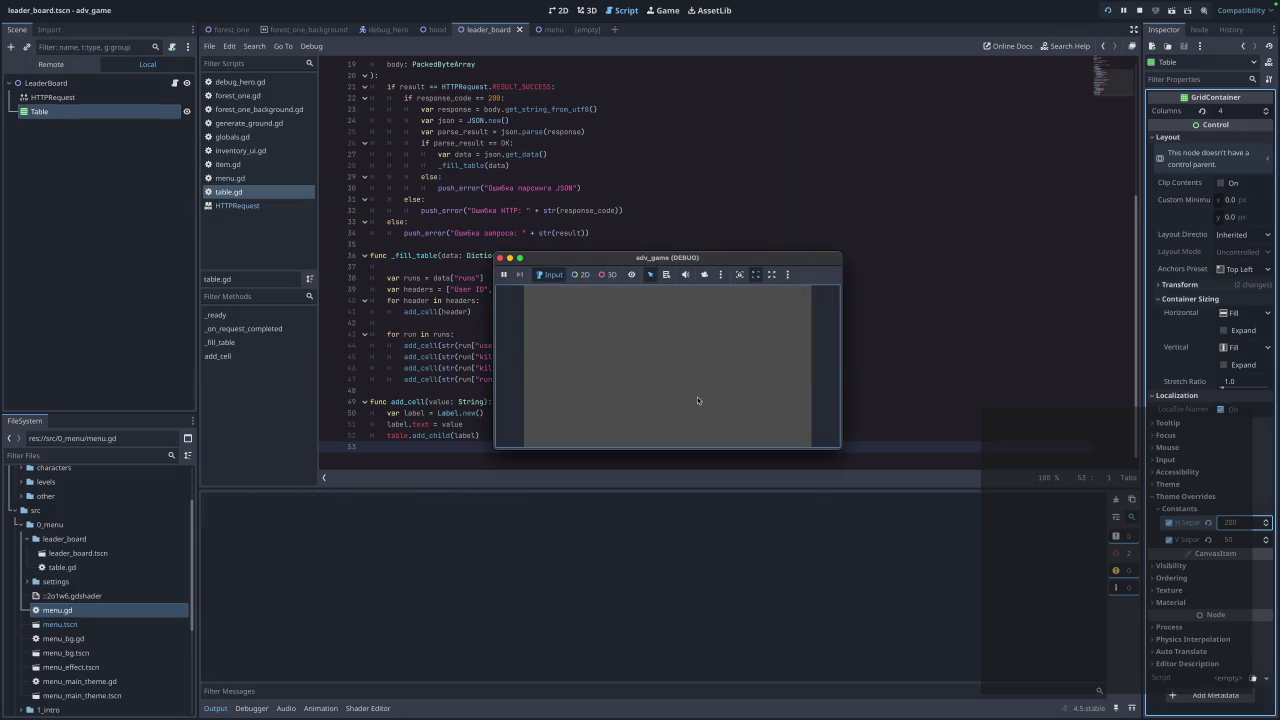
left_click(677, 379)
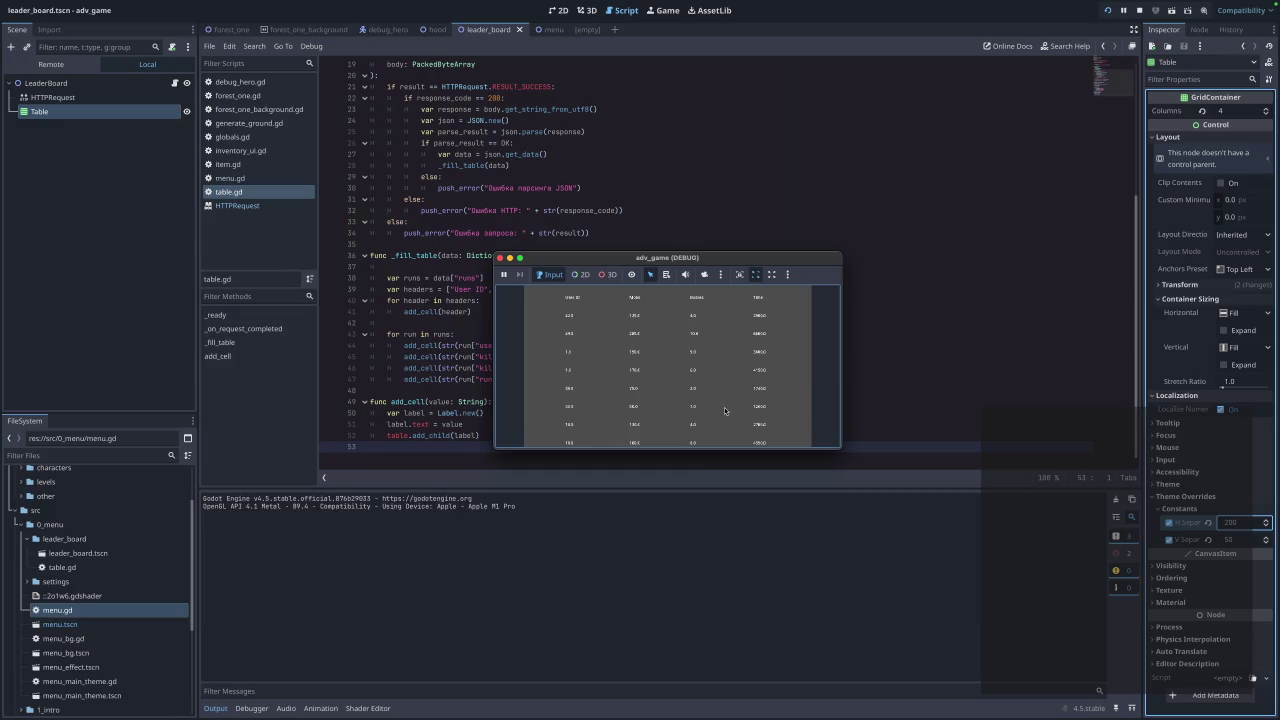
mouse_move(841, 447)
left_mouse_down()
mouse_move(843, 528)
mouse_move(855, 511)
left_mouse_up()
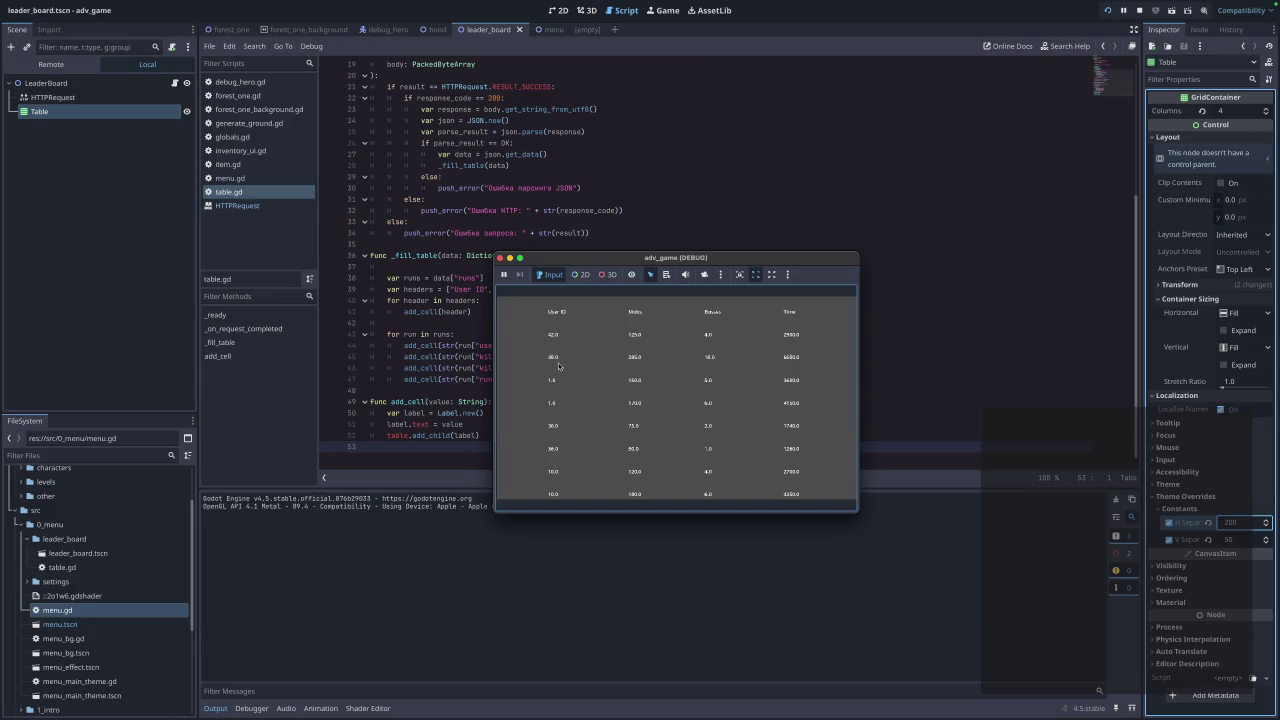
Set the vertical separation to 30, then relaunch the game and stop it.
left_click(1238, 540)
type("30")
key("Return")
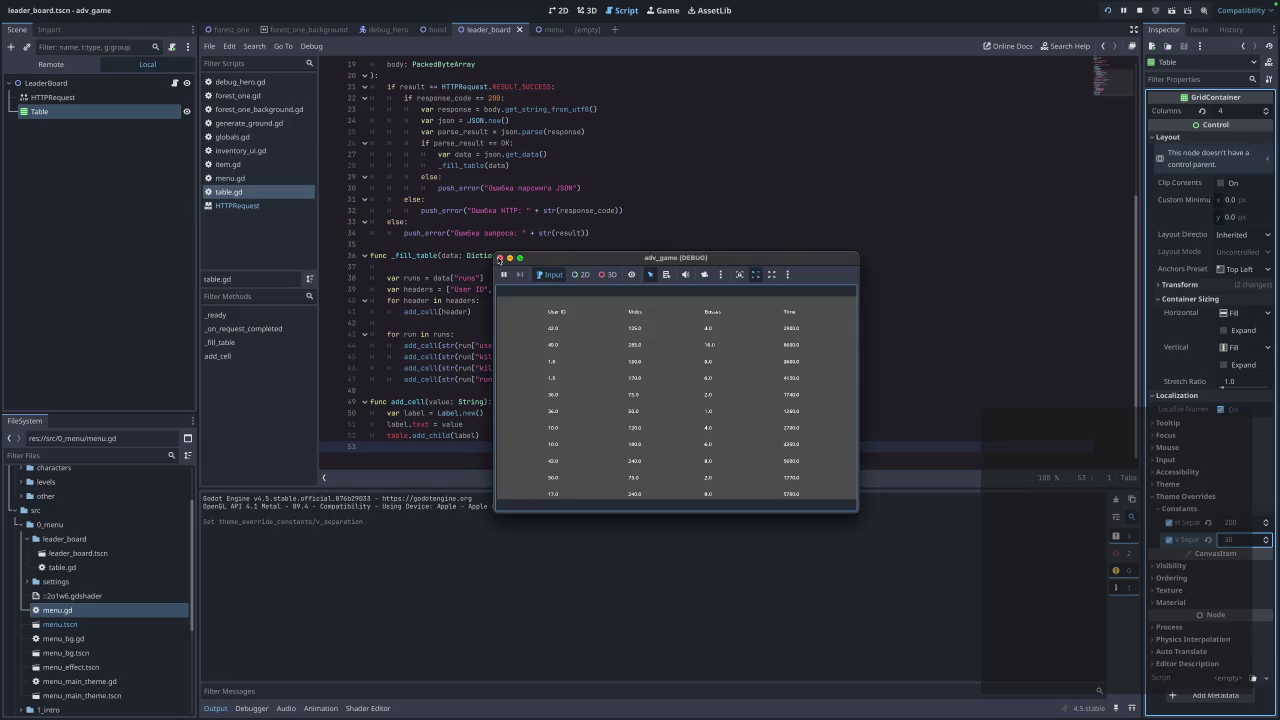
left_click(500, 258)
left_click(1107, 11)
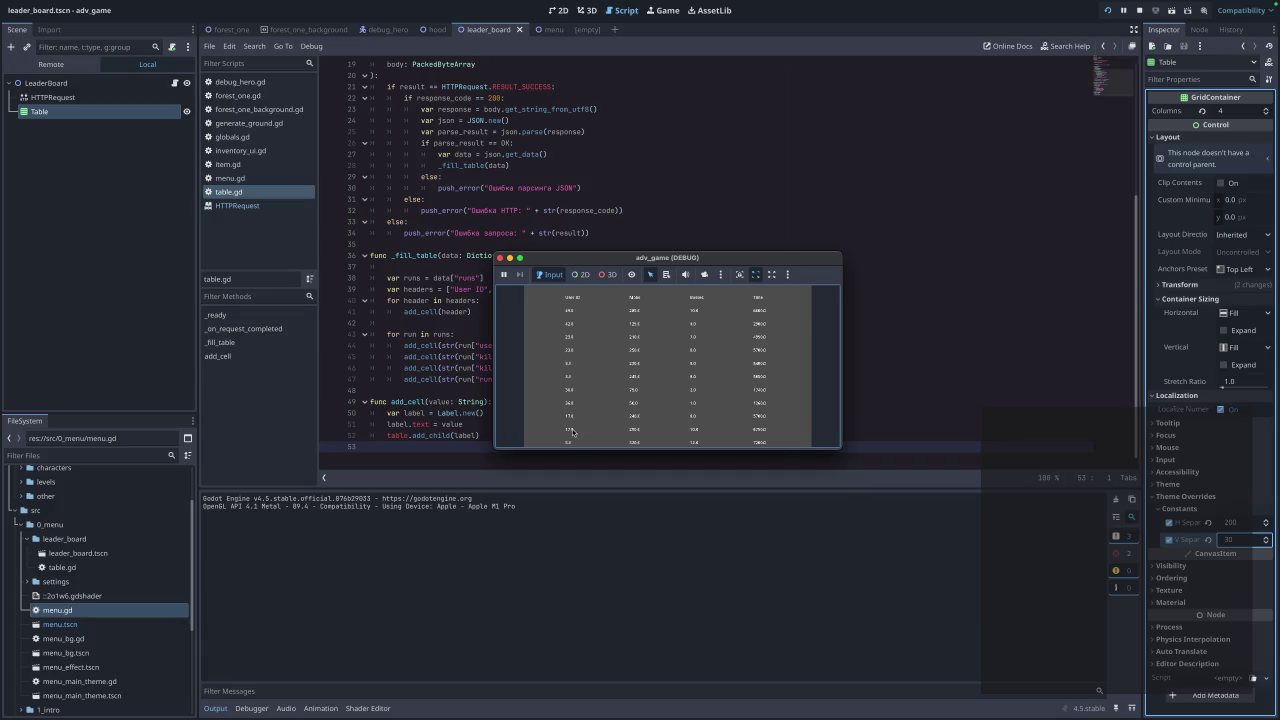
left_click(500, 258)
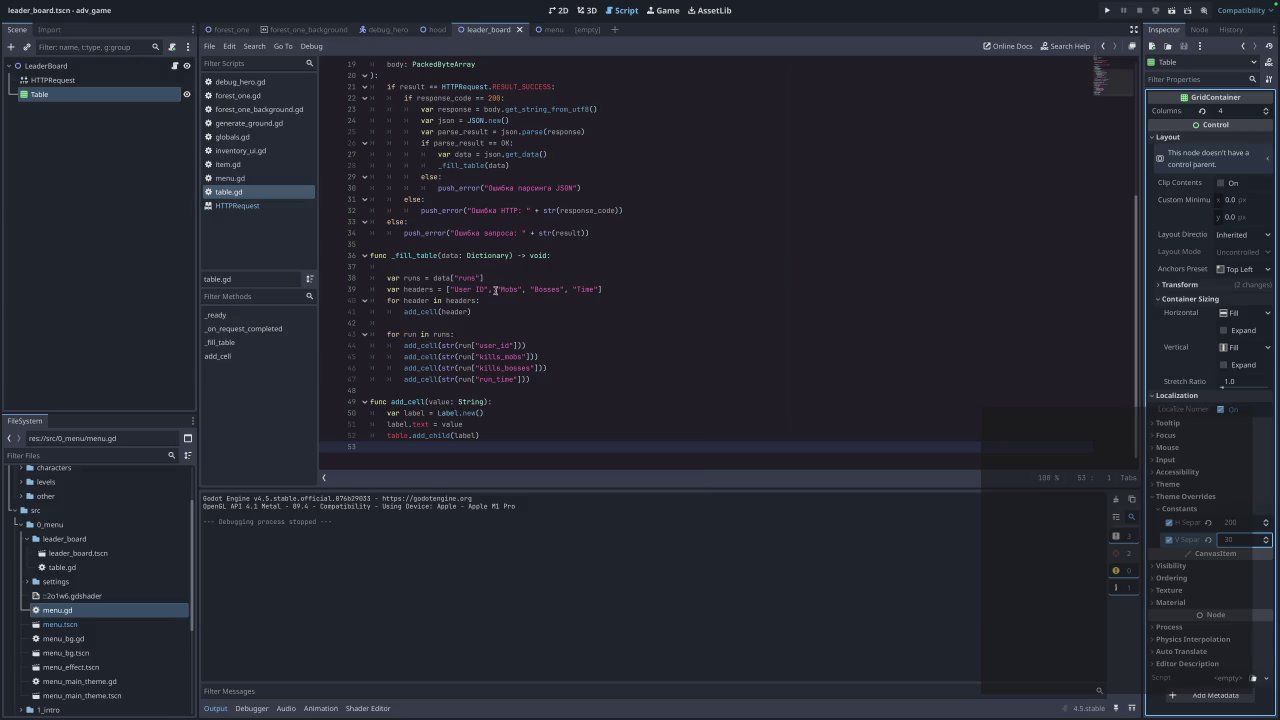
Move the url variable line out of _ready to the top of table.gd, below the node references.
scroll(494, 292, "up", 2)
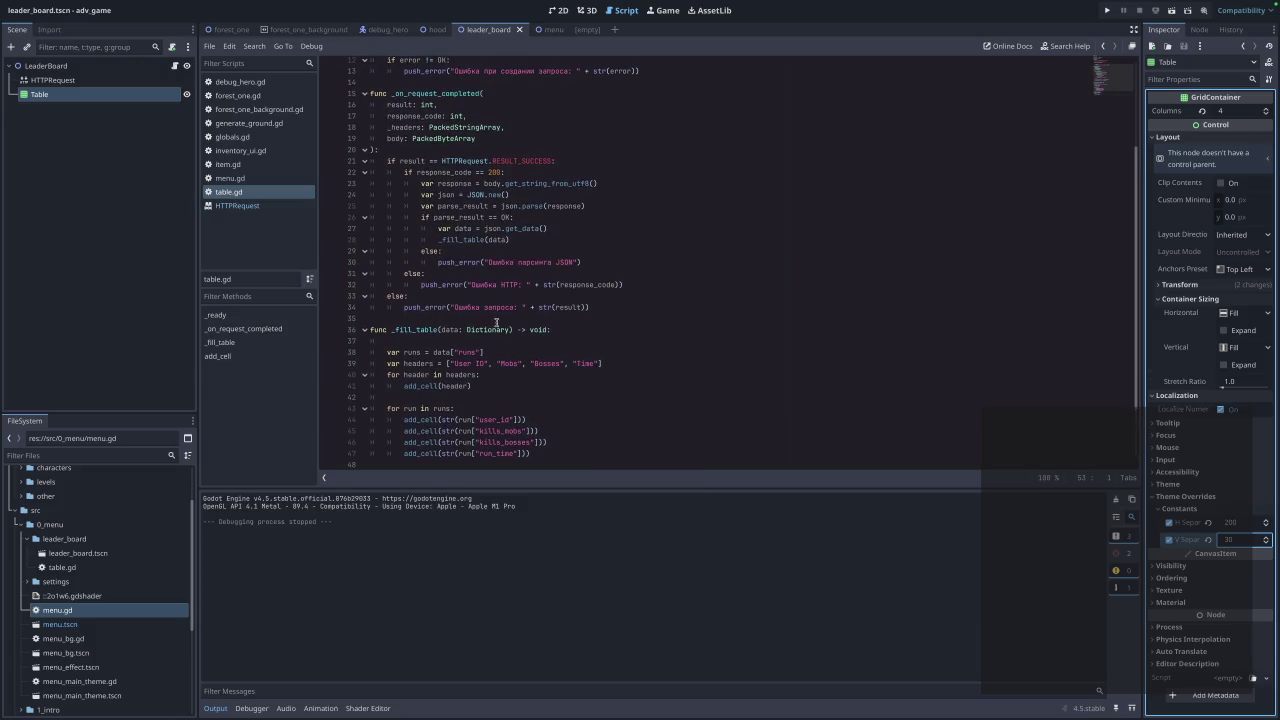
scroll(504, 334, "up", 3)
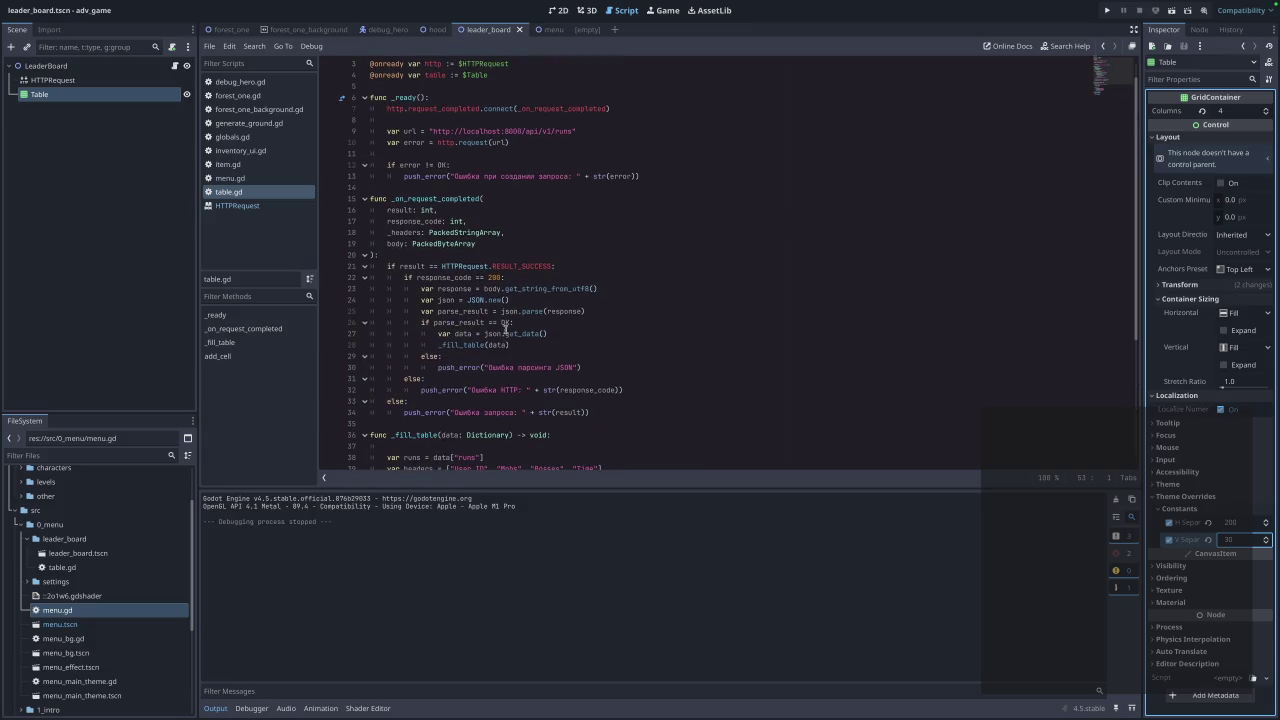
left_click(629, 133)
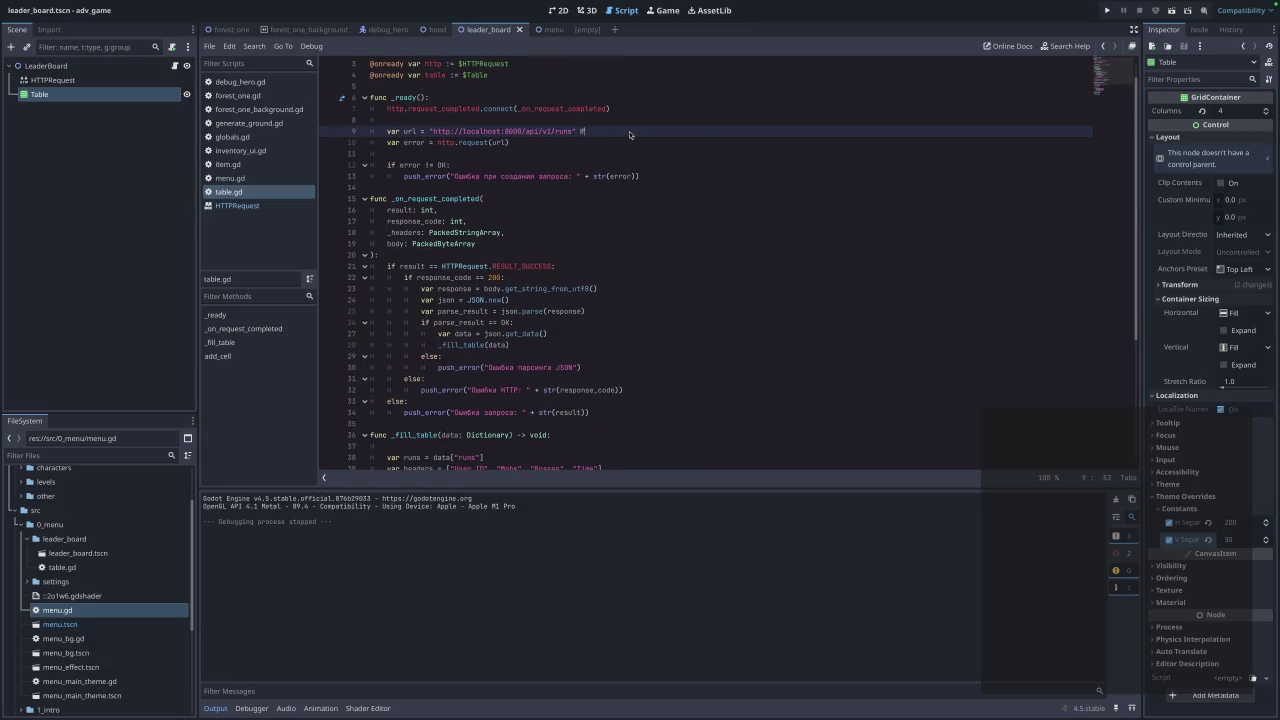
type("#")
left_click_drag(628, 137, 390, 135)
key("BackSpace")
key("BackSpace")
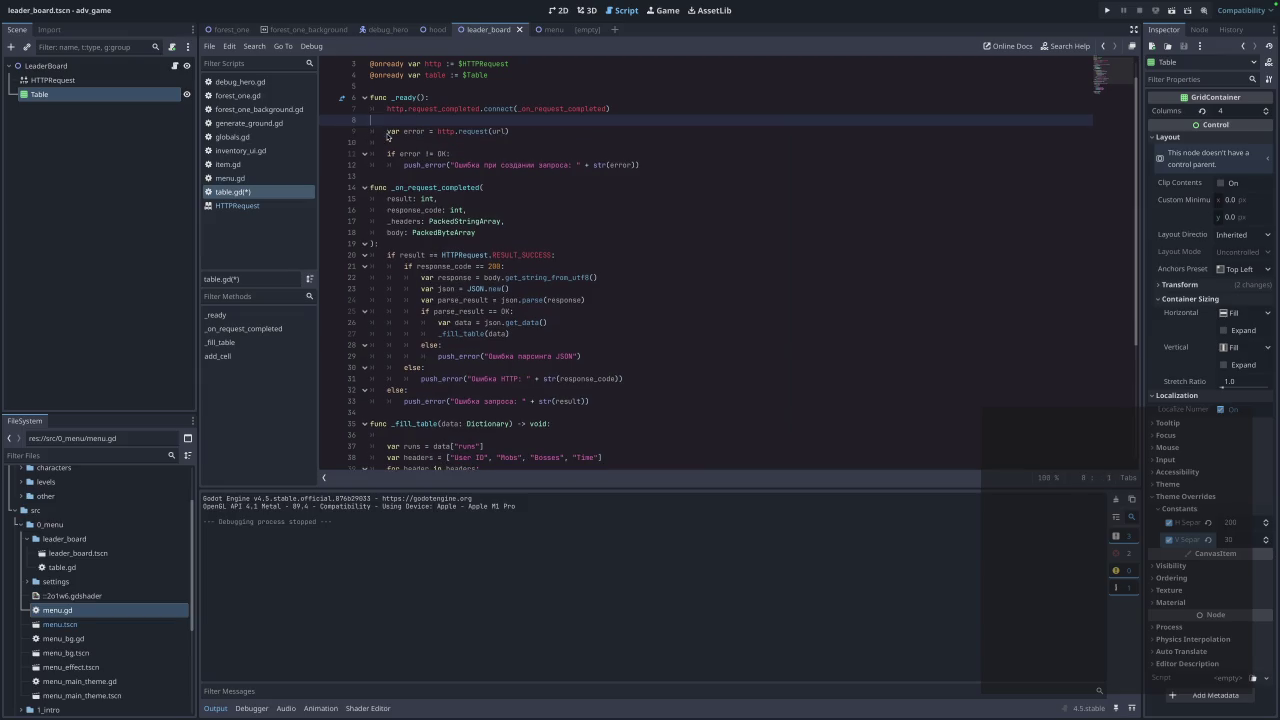
scroll(387, 135, "up", 1)
left_click(569, 105)
key("Up")
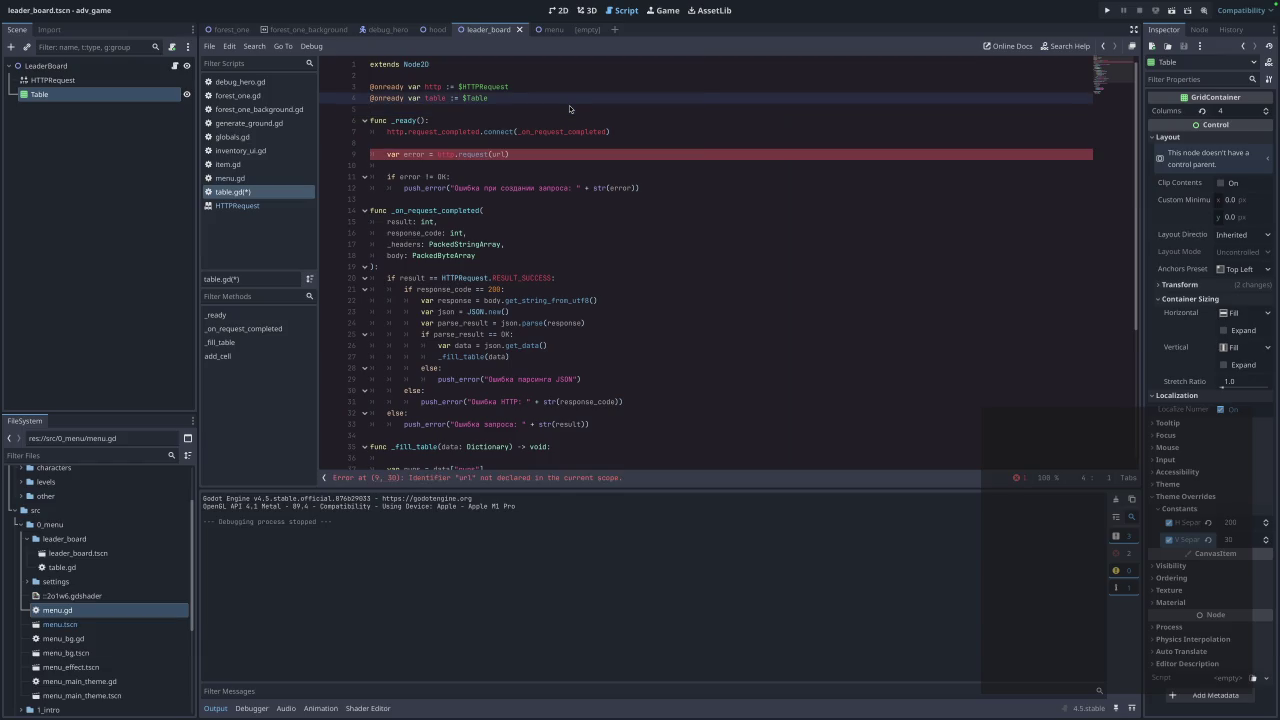
key("Return")
key("Return")
type("var url = \"http://localhost:8000/api/v1/runs\" # todo")
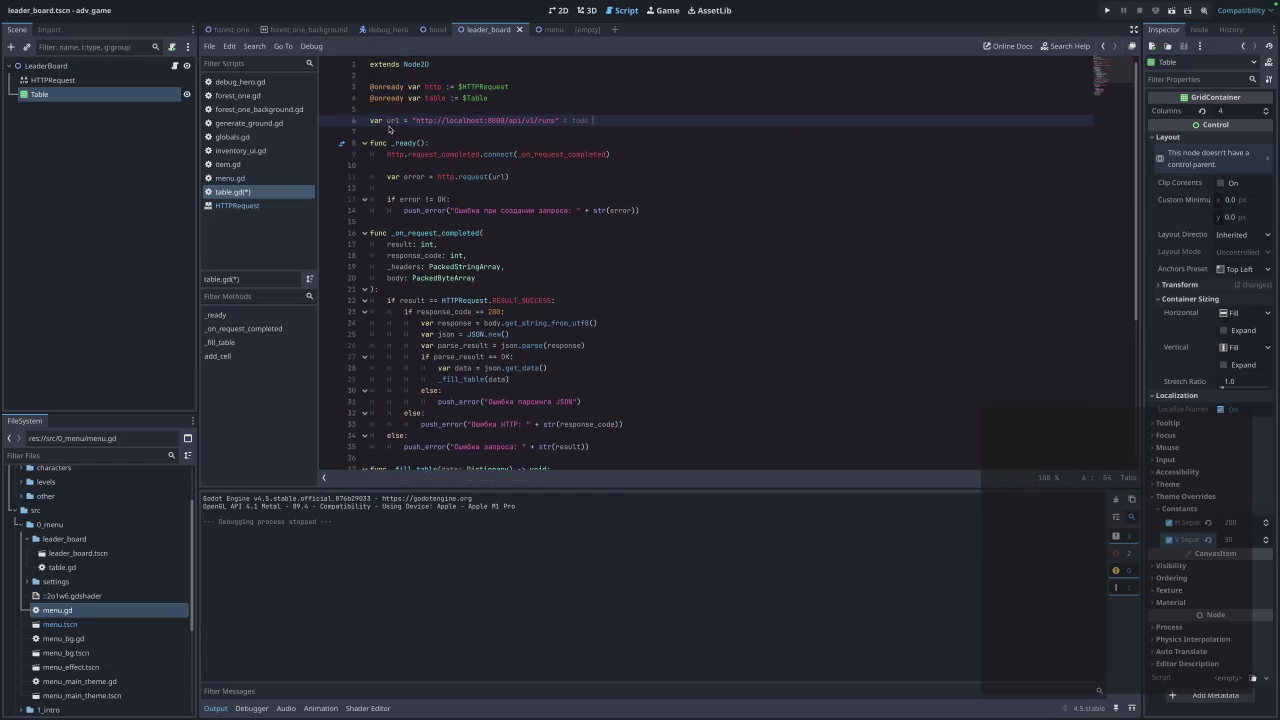
Make url a const and replace its old comment with 'todo env'.
double_click(371, 121)
type("const")
left_click_drag(566, 120, 651, 119)
key("BackSpace")
type("todo env")
key("Return")
Move the headers line from _fill_table under the url constant and make it a const.
scroll(578, 303, "down", 5)
scroll(578, 300, "up", 5)
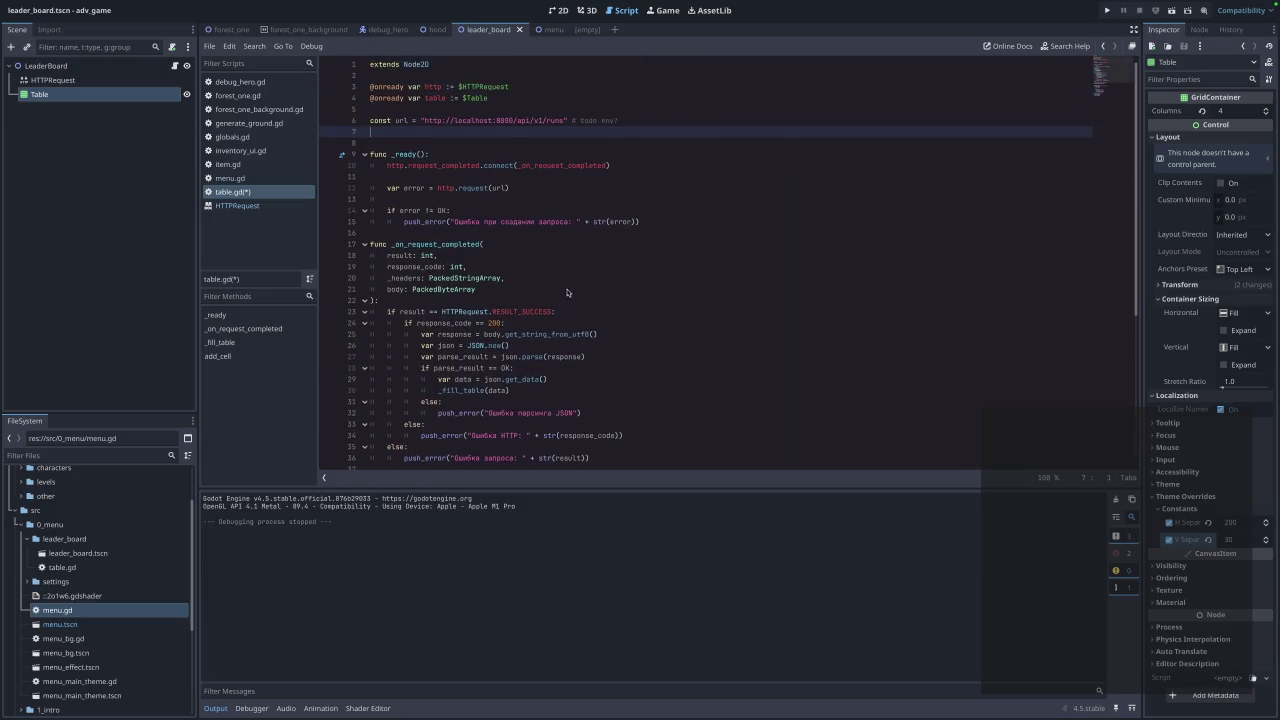
scroll(540, 393, "down", 5)
left_click(603, 307, "shift")
left_click(613, 330)
left_click_drag(617, 309, 389, 307)
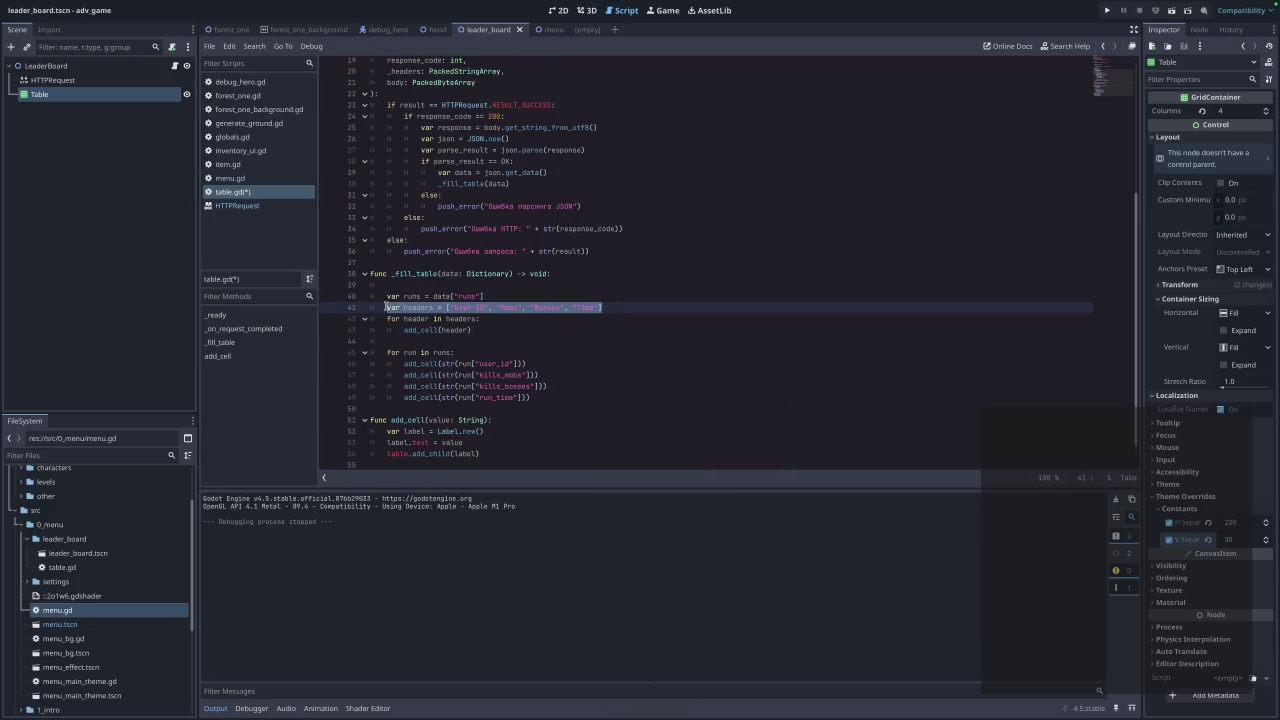
key("ctrl+x")
scroll(620, 131, "up", 5)
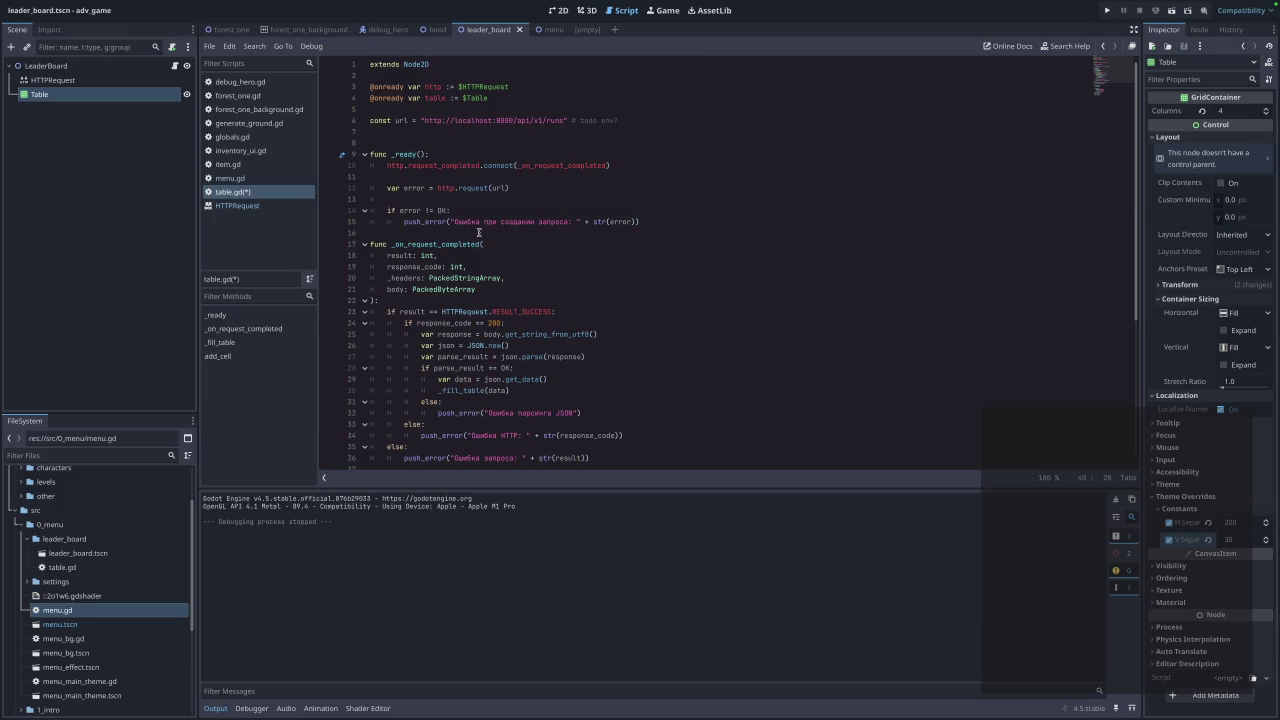
left_click(650, 114)
left_click(651, 117)
key("Return")
key("ctrl+v")
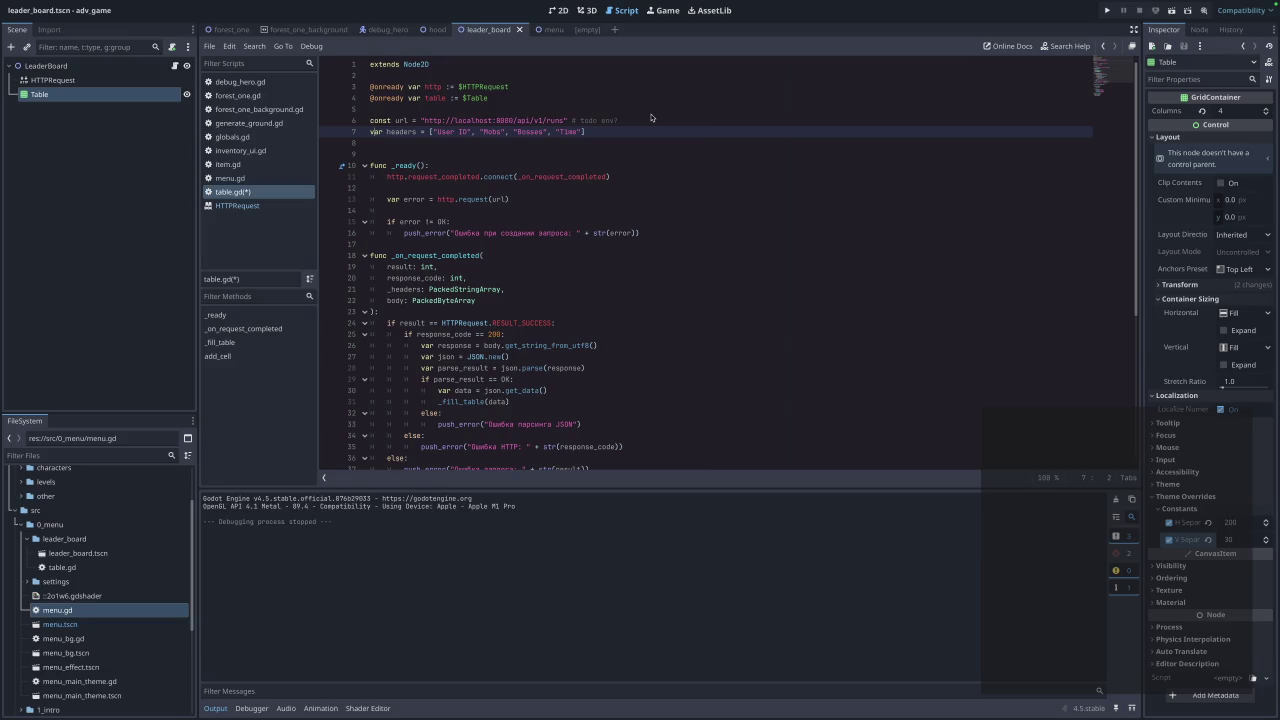
key("BackSpace")
key("BackSpace")
key("BackSpace")
type("const")
Extend the url constant's comment with a second todo about the limit.
left_click(804, 165)
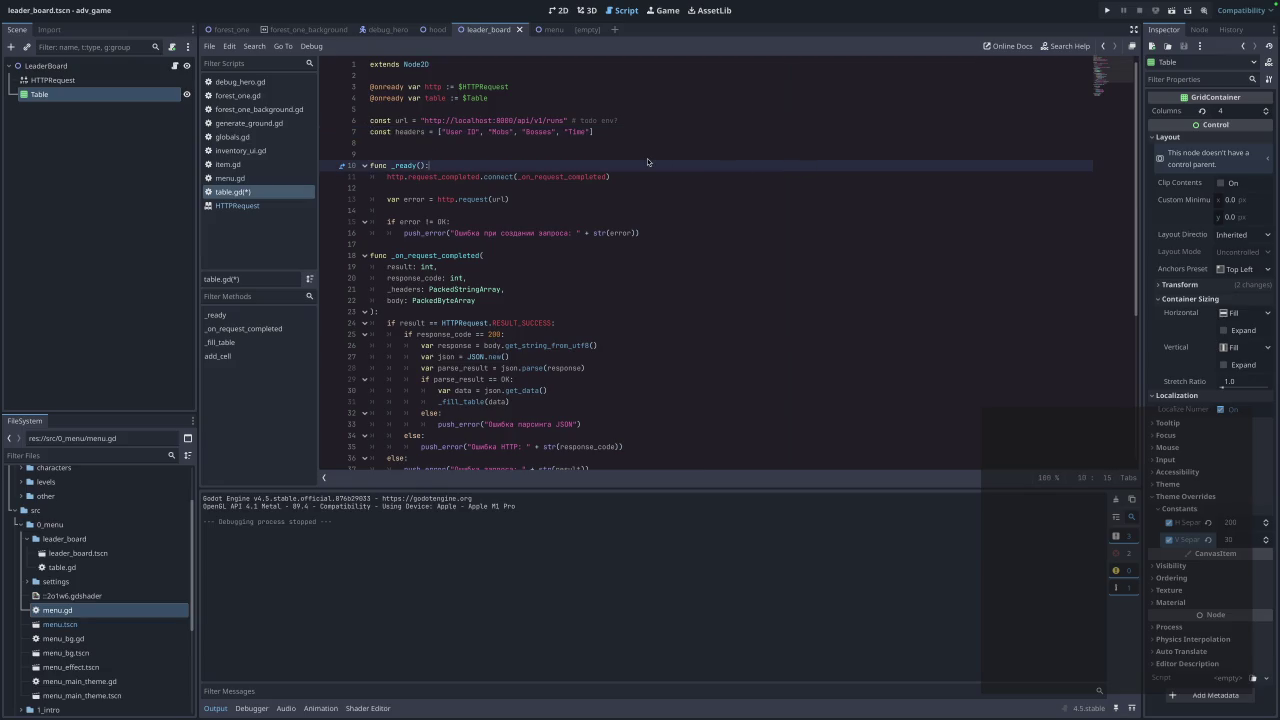
left_click(650, 120)
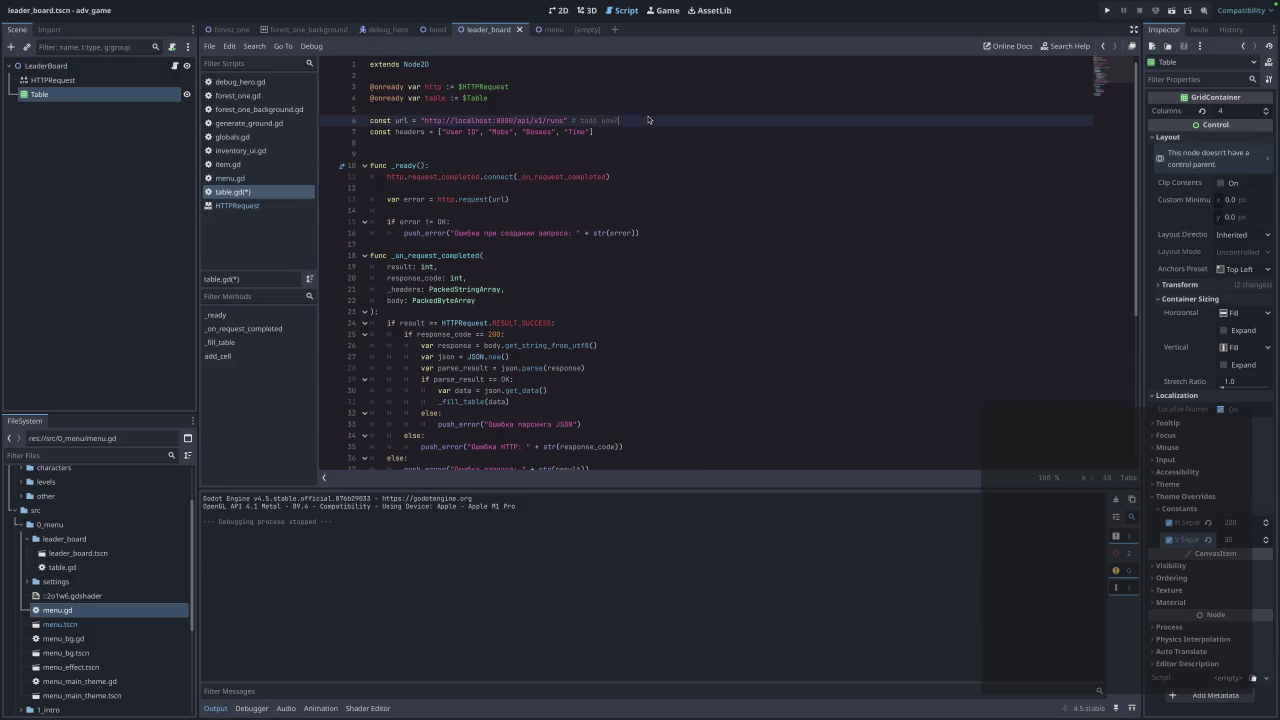
type(".todo")
key("BackSpace")
type("it")
Finish the 'todo limit param' comment, save and run, and view the leaderboard before closing.
type("param")
key("super+b")
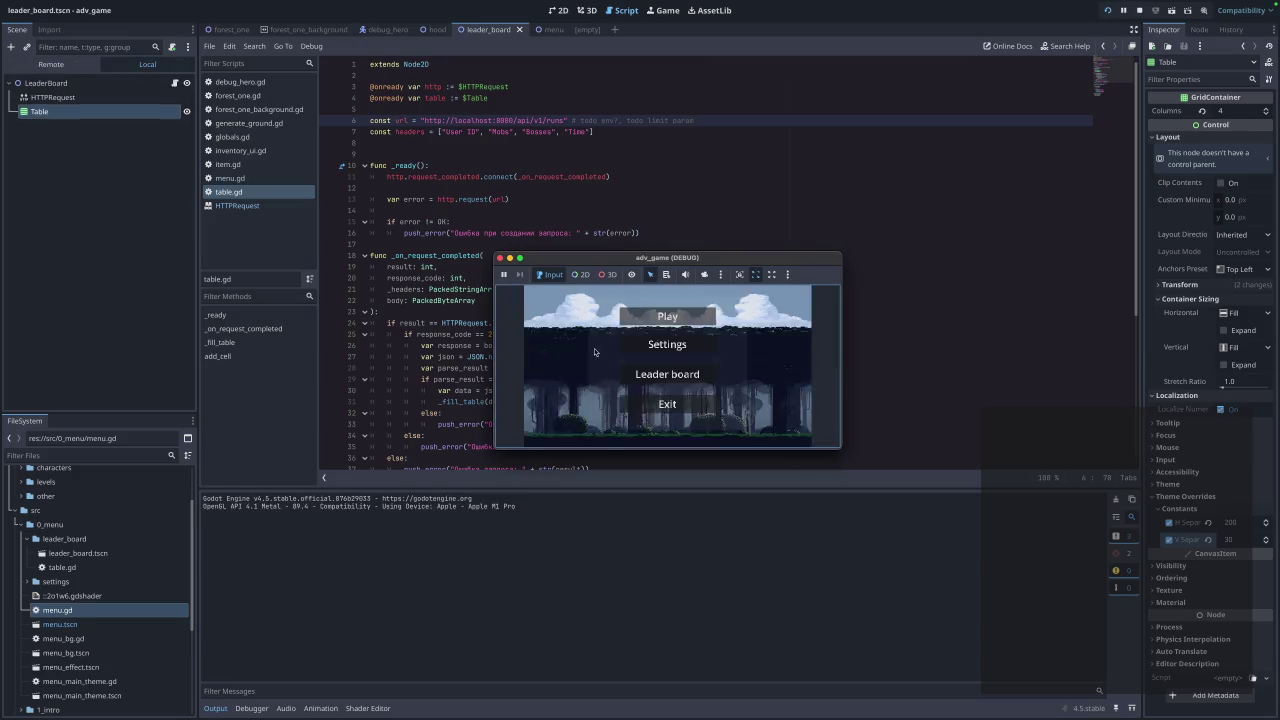
left_click(647, 382)
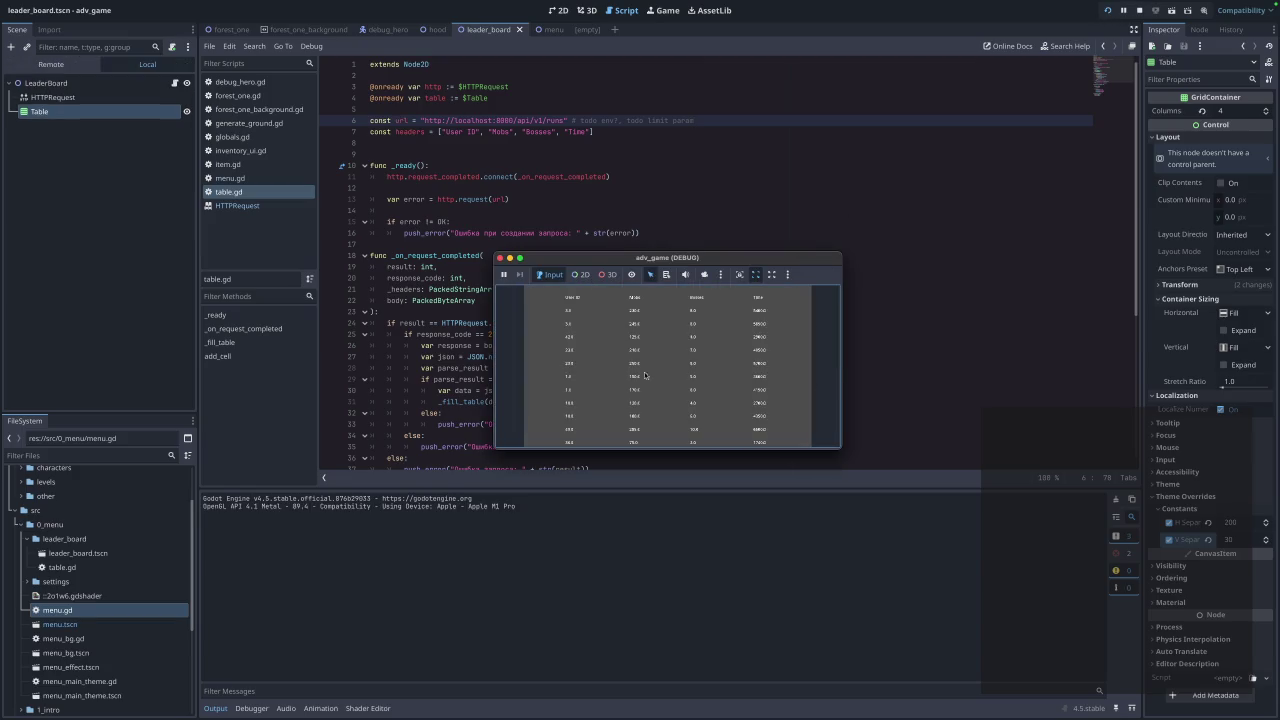
left_click(500, 258)
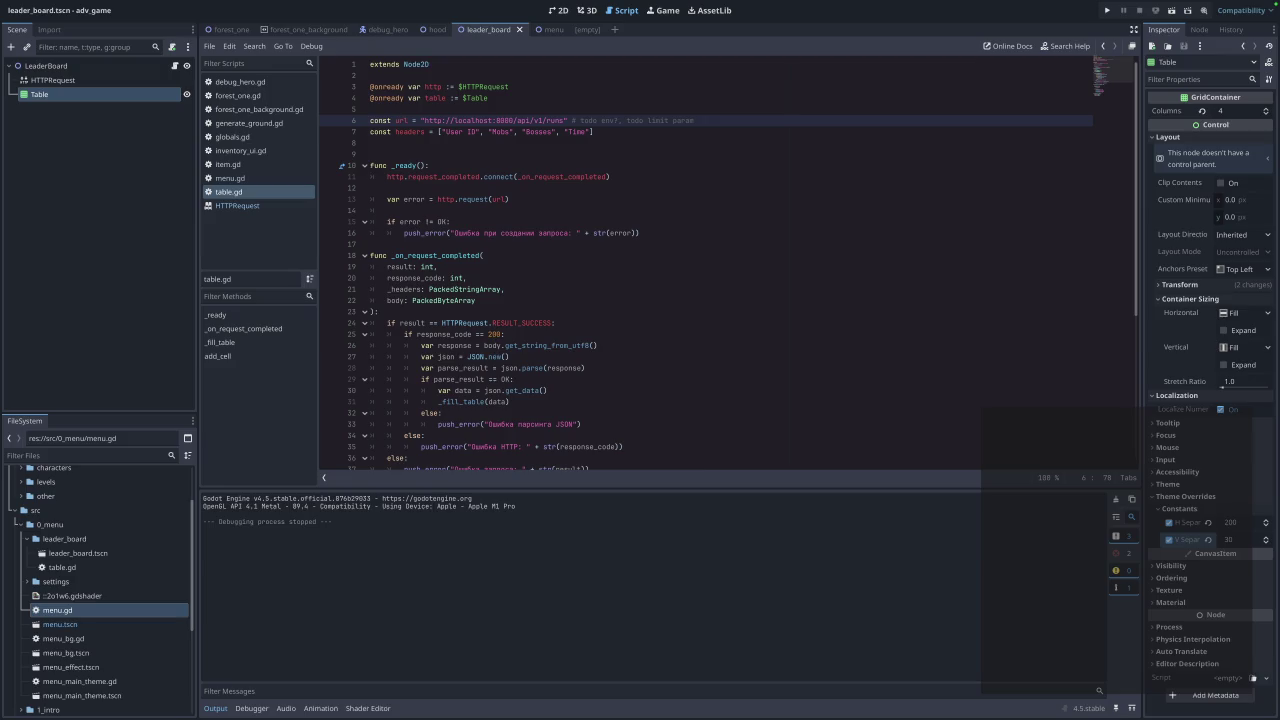
Delete the blank line after the request call in _ready and save table.gd.
left_click(665, 321)
left_click(507, 214)
key("BackSpace")
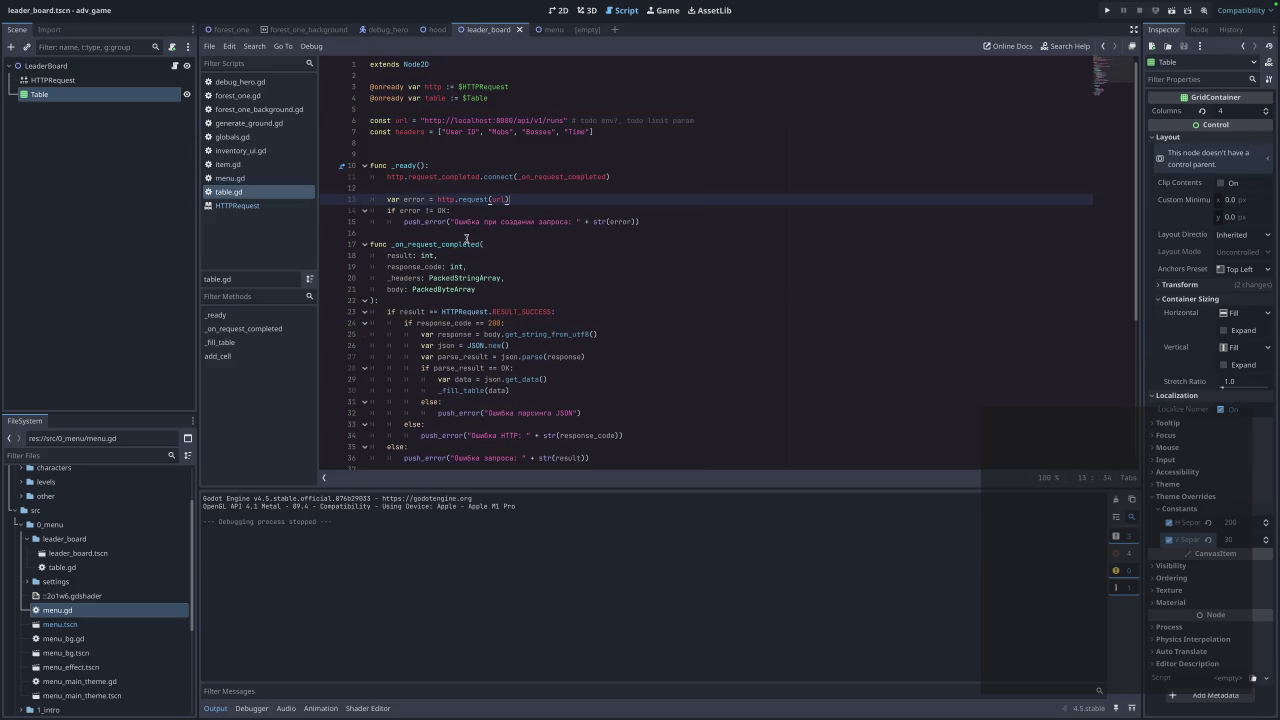
scroll(636, 247, "down", 3)
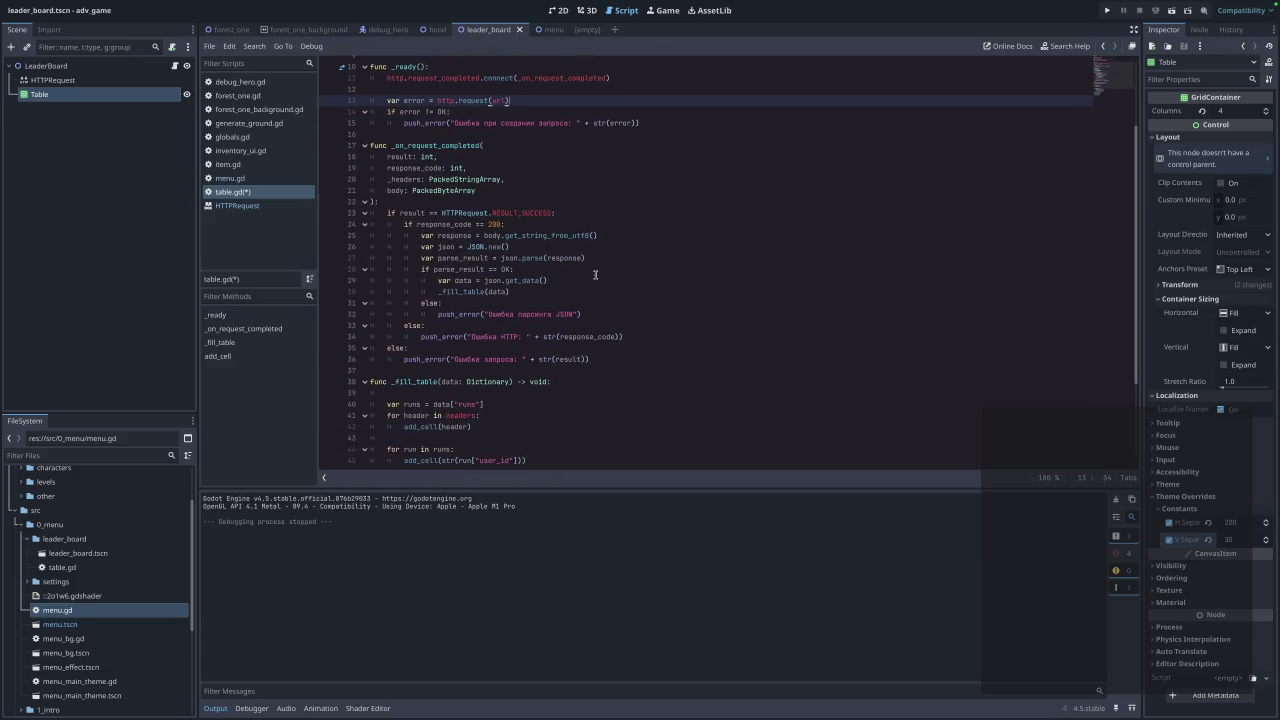
scroll(580, 280, "down", 3)
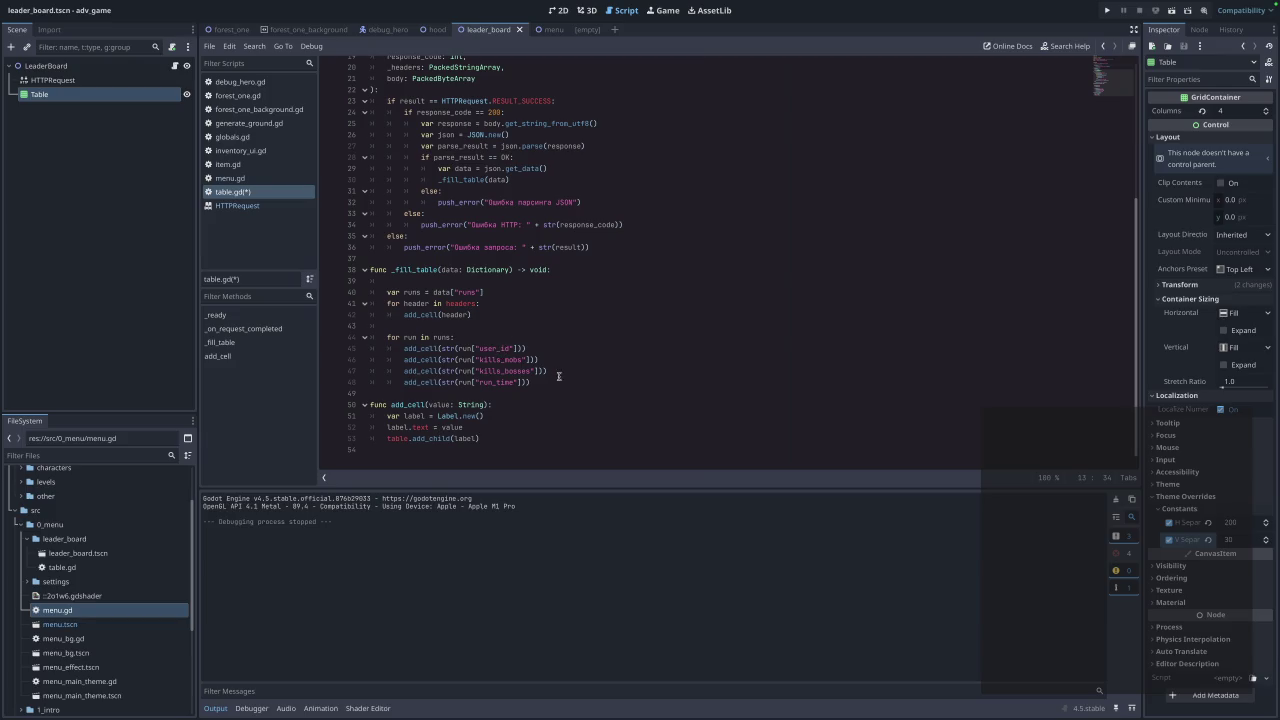
scroll(559, 375, "up", 3)
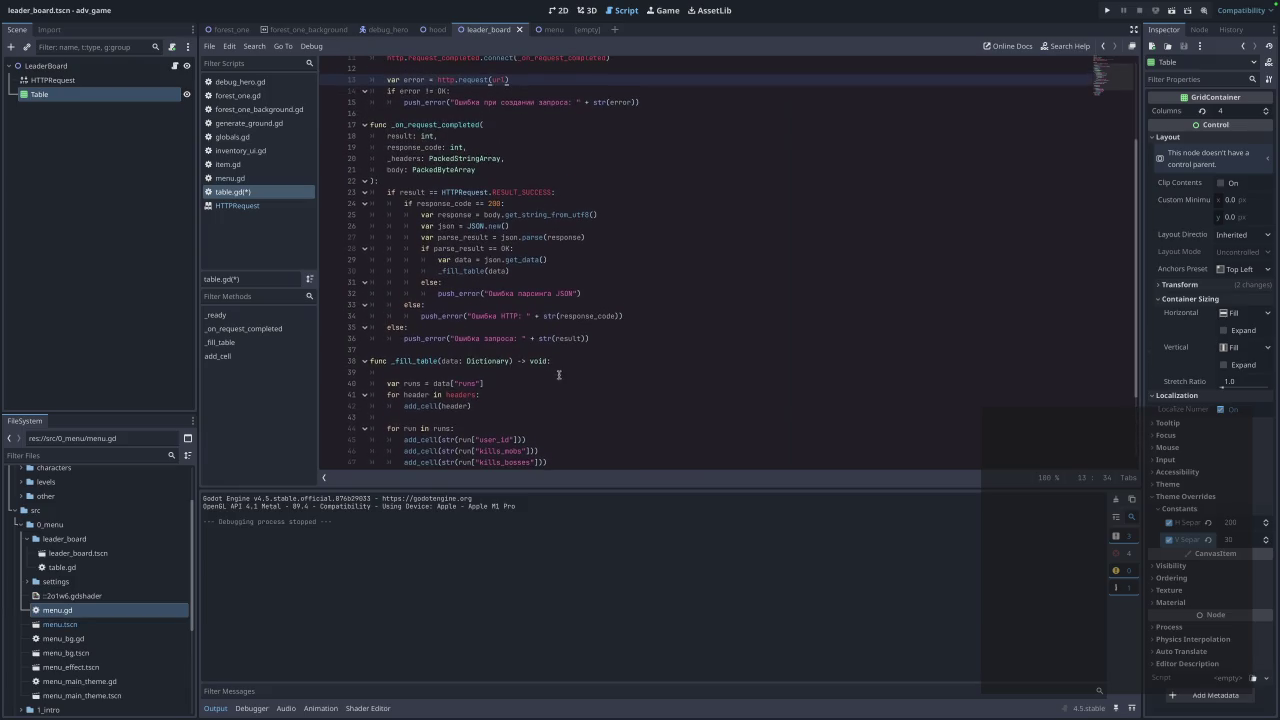
left_click(810, 225)
key("ctrl+s")
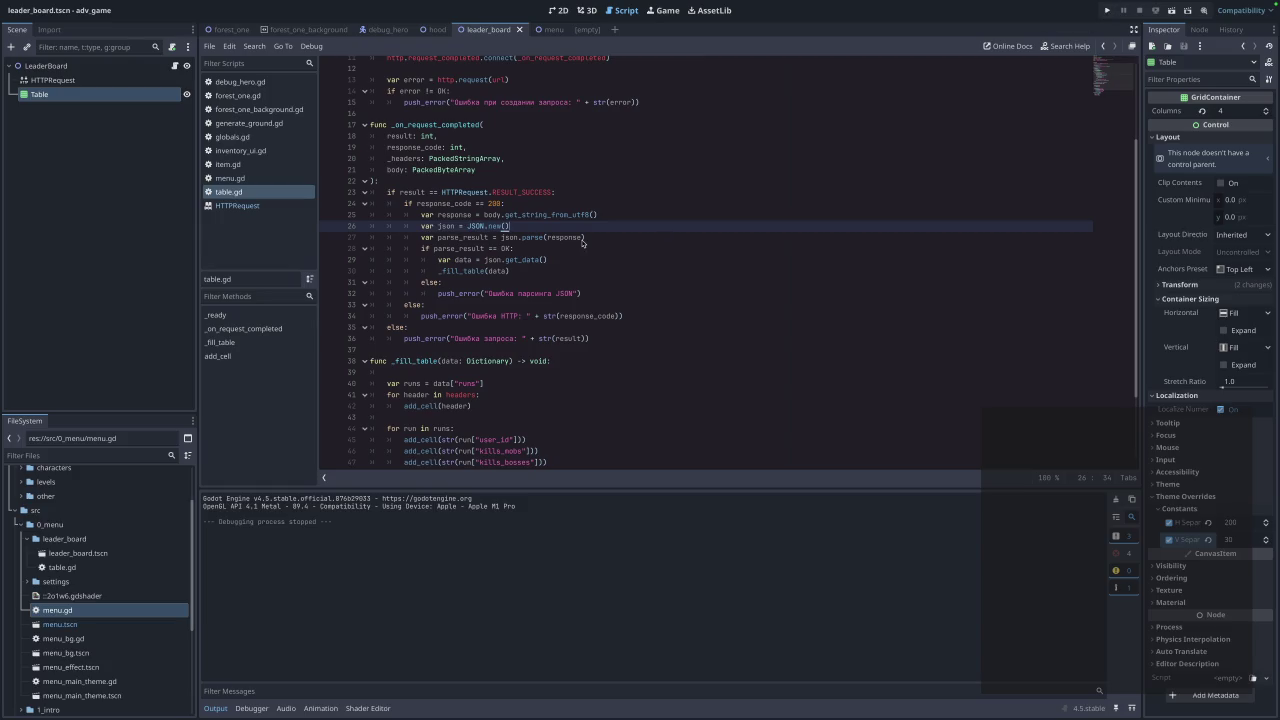
Run the game, view the filled leaderboard table, close it, and select the LeaderBoard node.
scroll(573, 247, "down", 3)
scroll(573, 247, "up", 5)
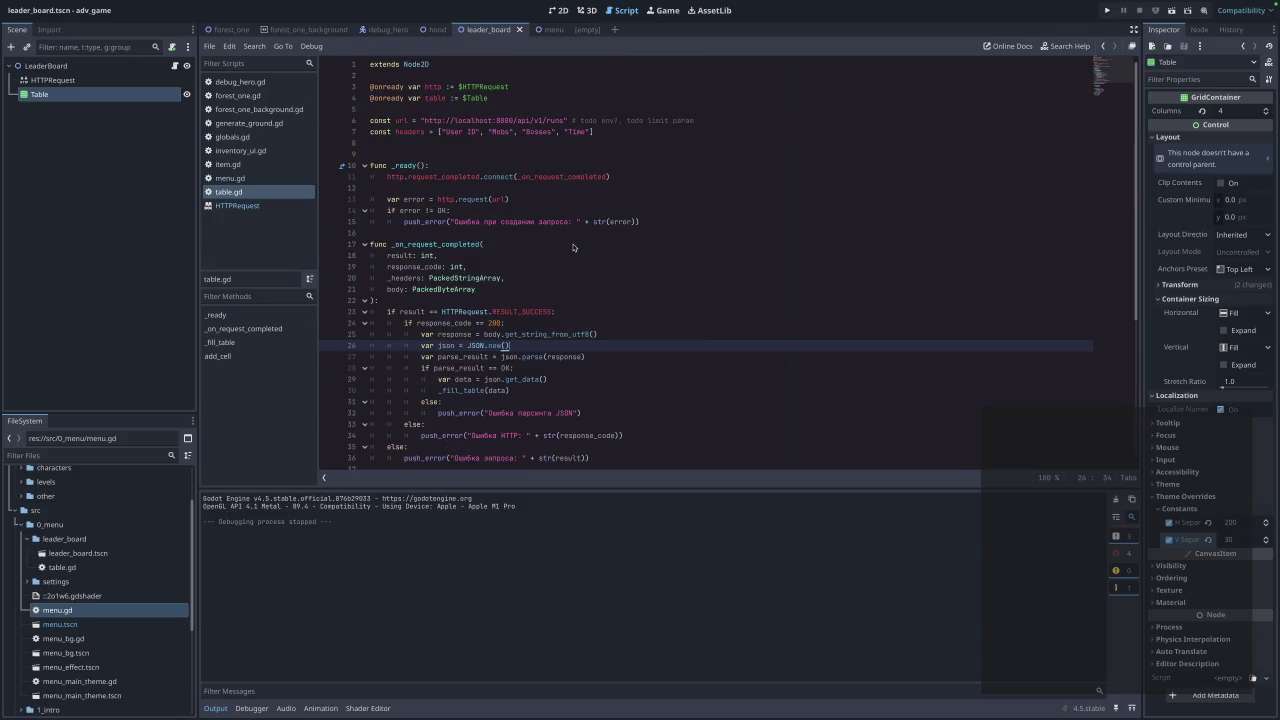
left_click(1106, 12)
left_click(677, 378)
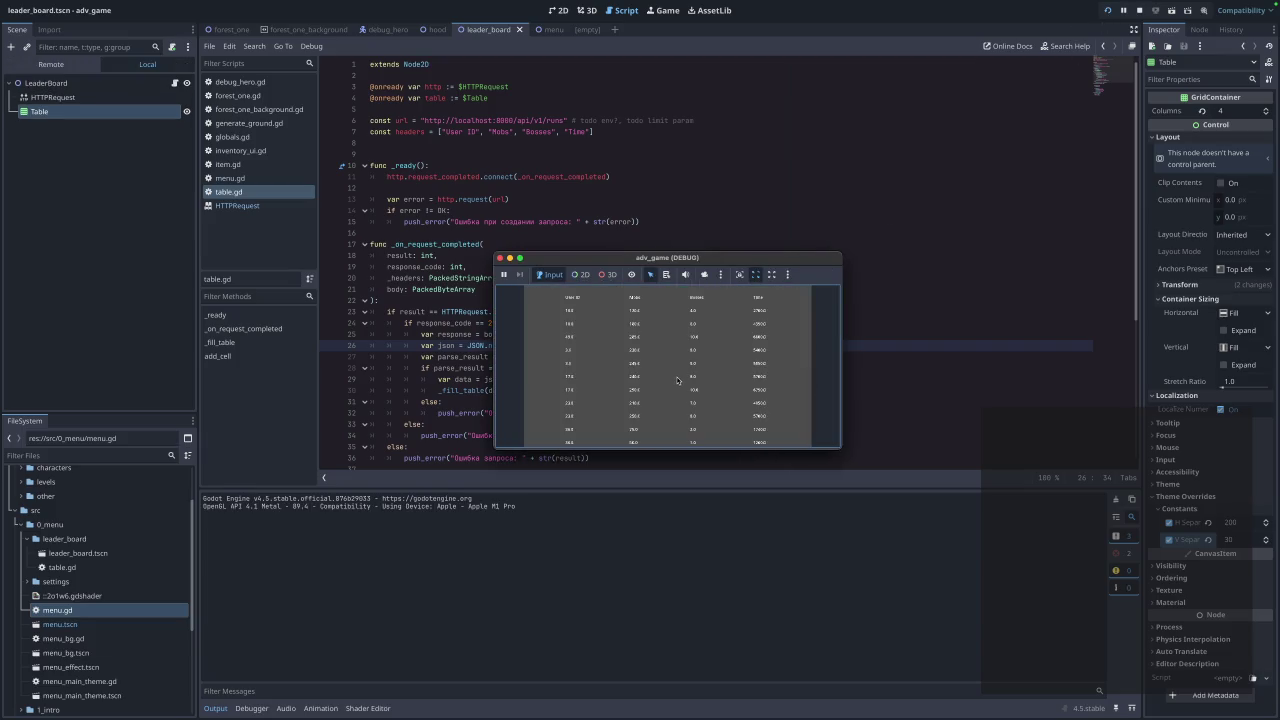
left_click(500, 258)
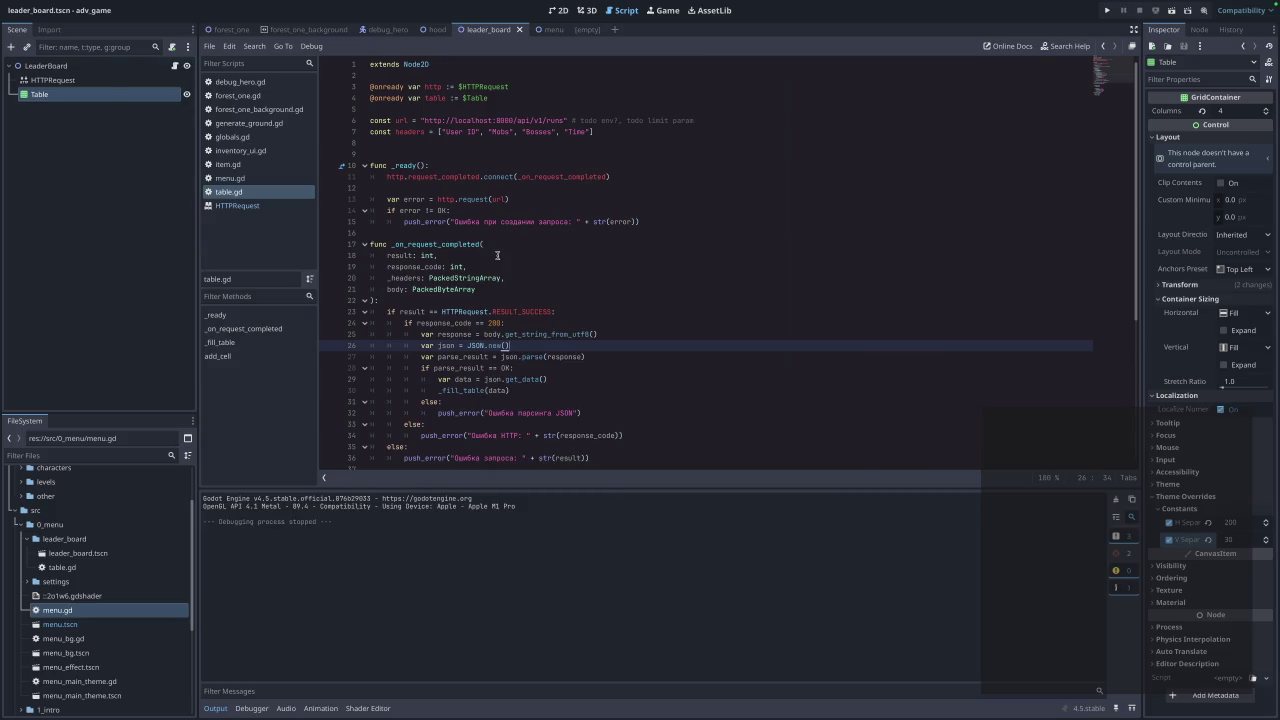
left_click(48, 66)
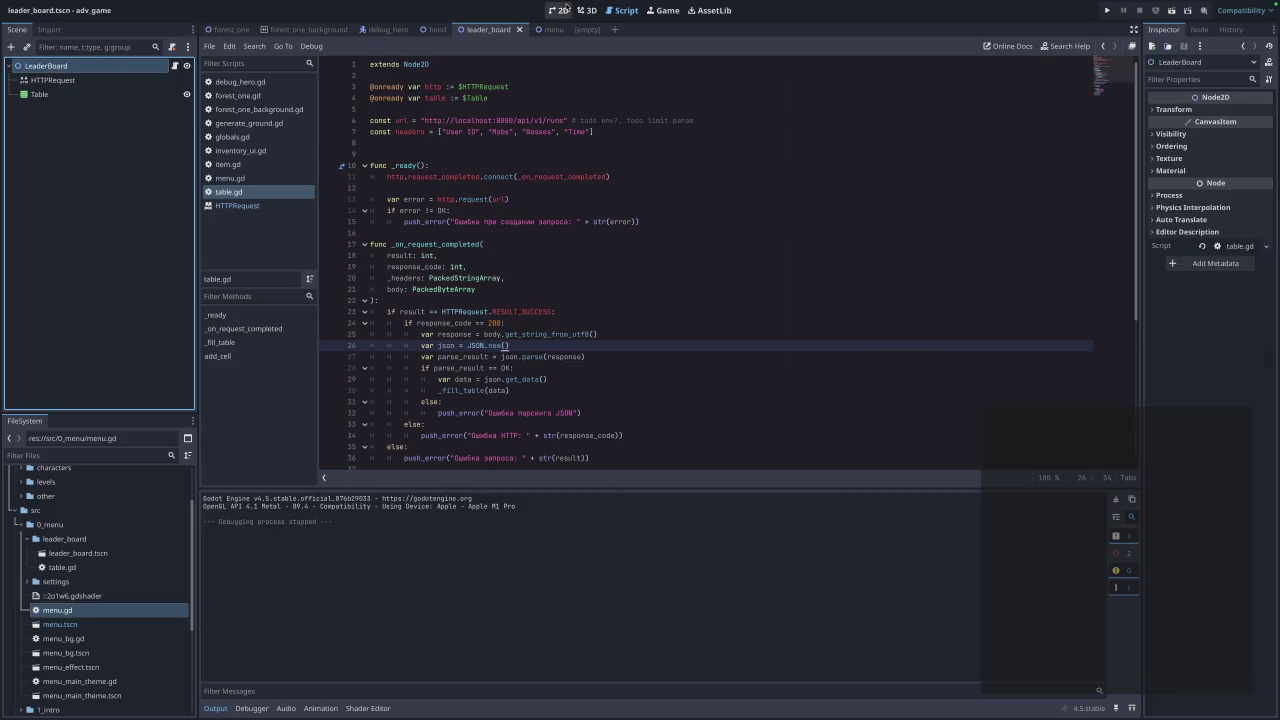
Open settings.gd and settings.tscn from the 0_menu/settings folder and take its BackToMenu button.
left_click(558, 10)
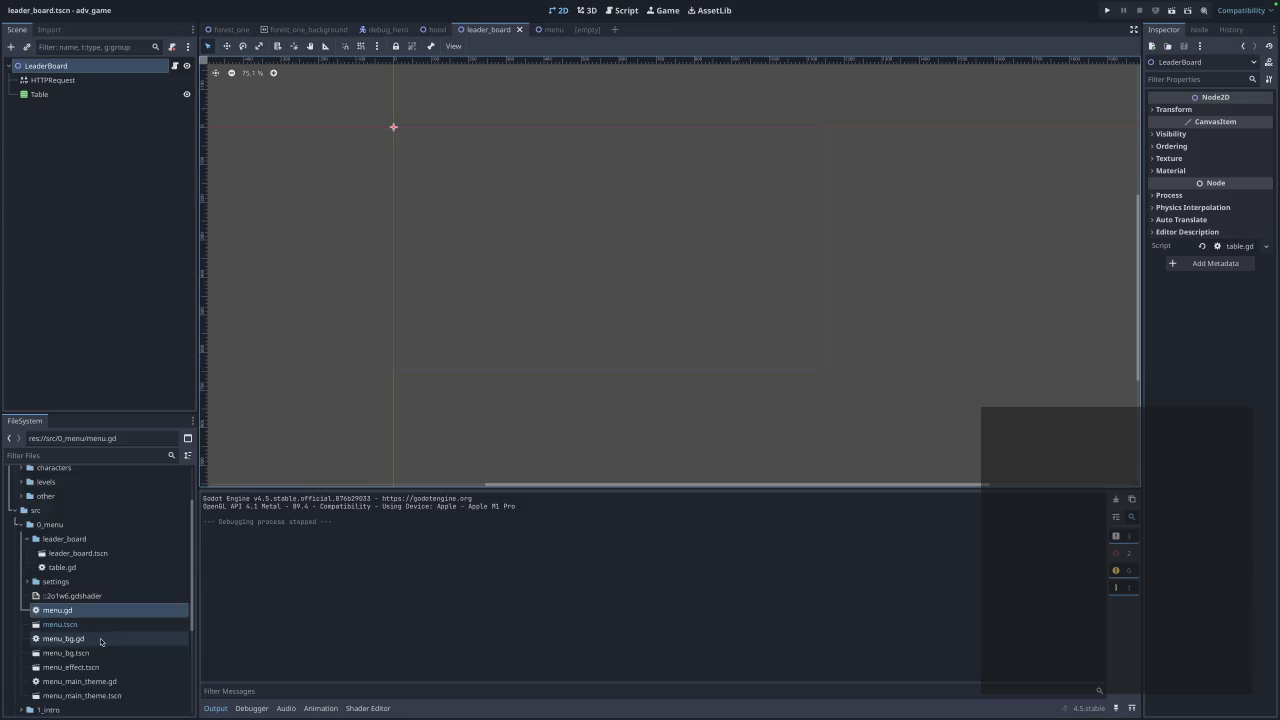
scroll(106, 645, "down", 6)
scroll(99, 594, "up", 3)
scroll(98, 593, "up", 3)
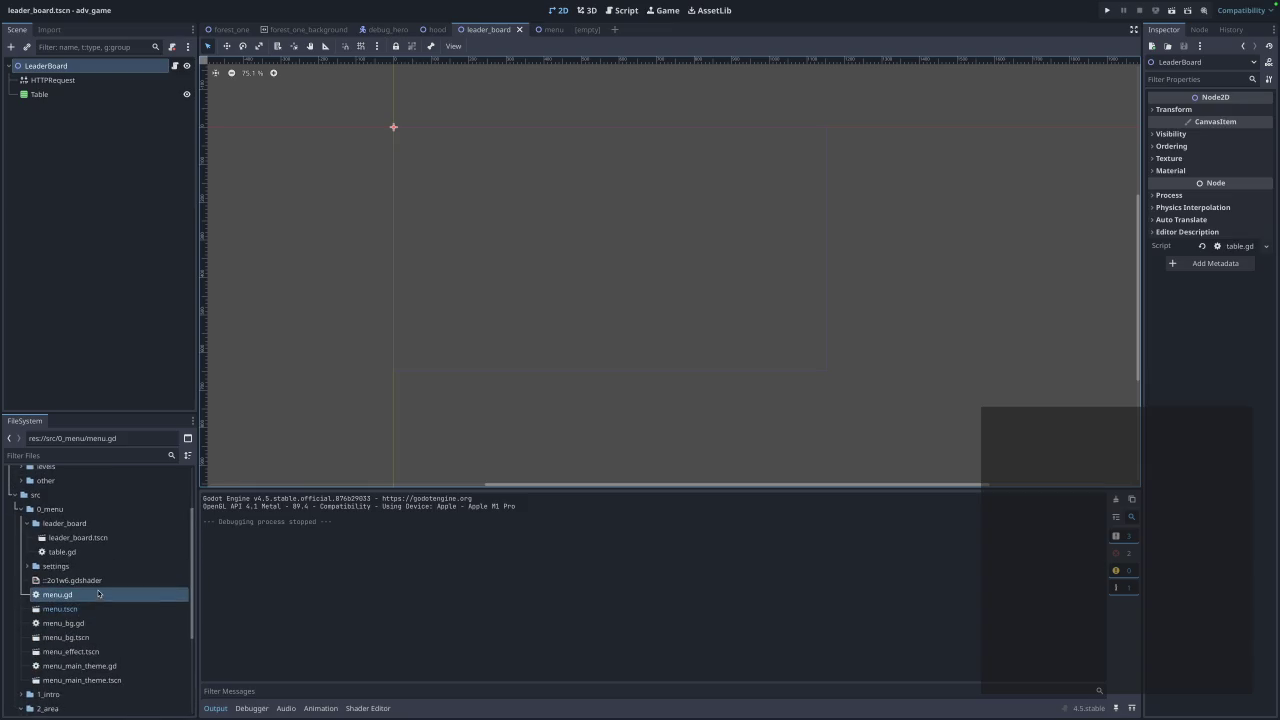
left_click(30, 567)
double_click(65, 580)
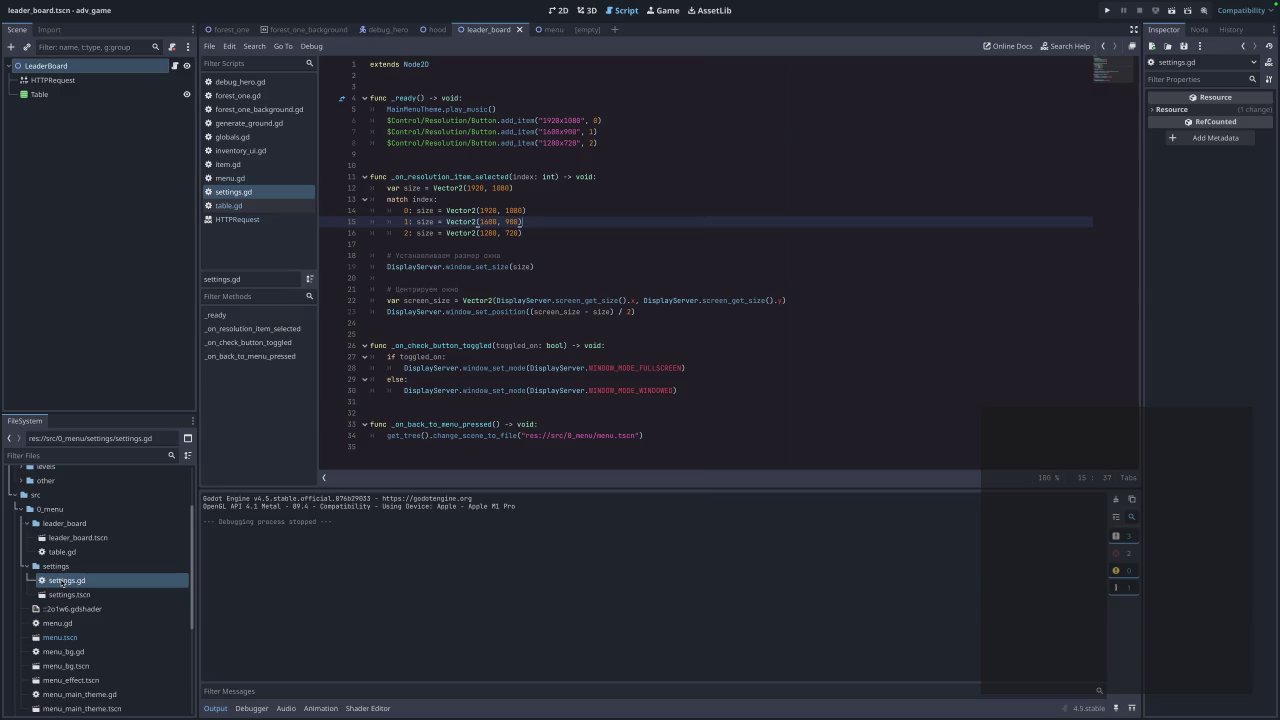
double_click(70, 594)
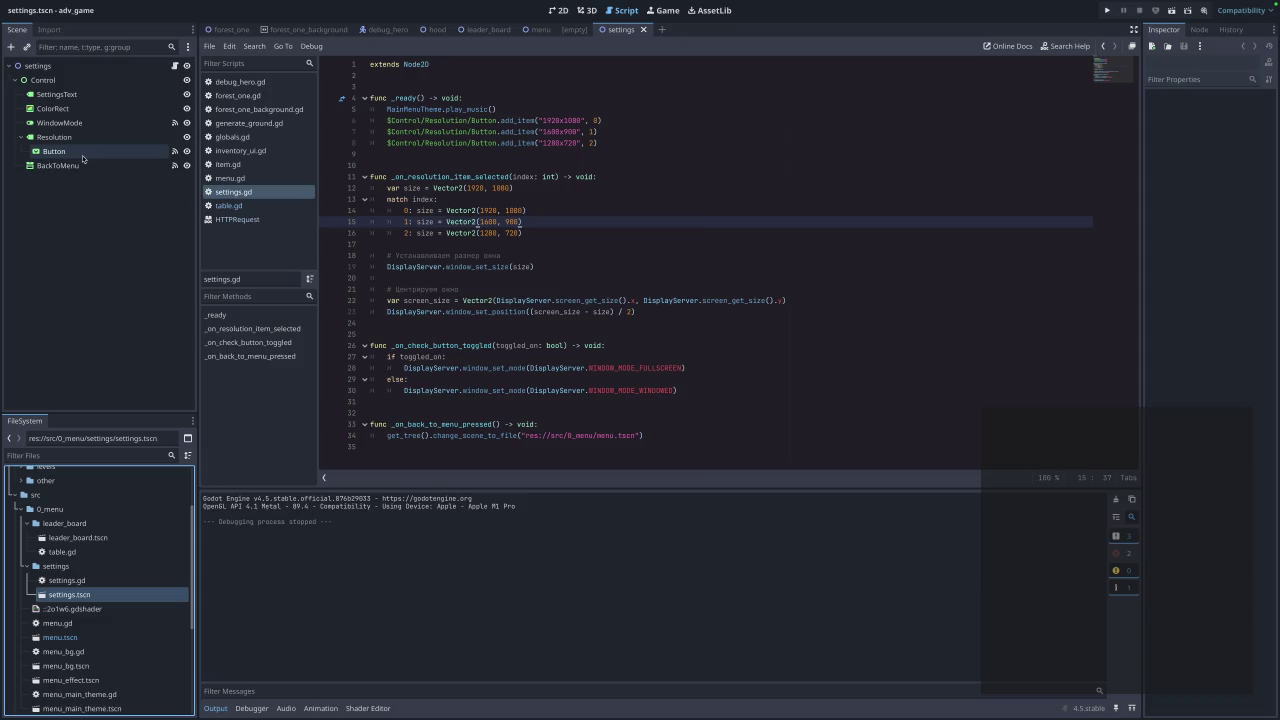
left_click(84, 170)
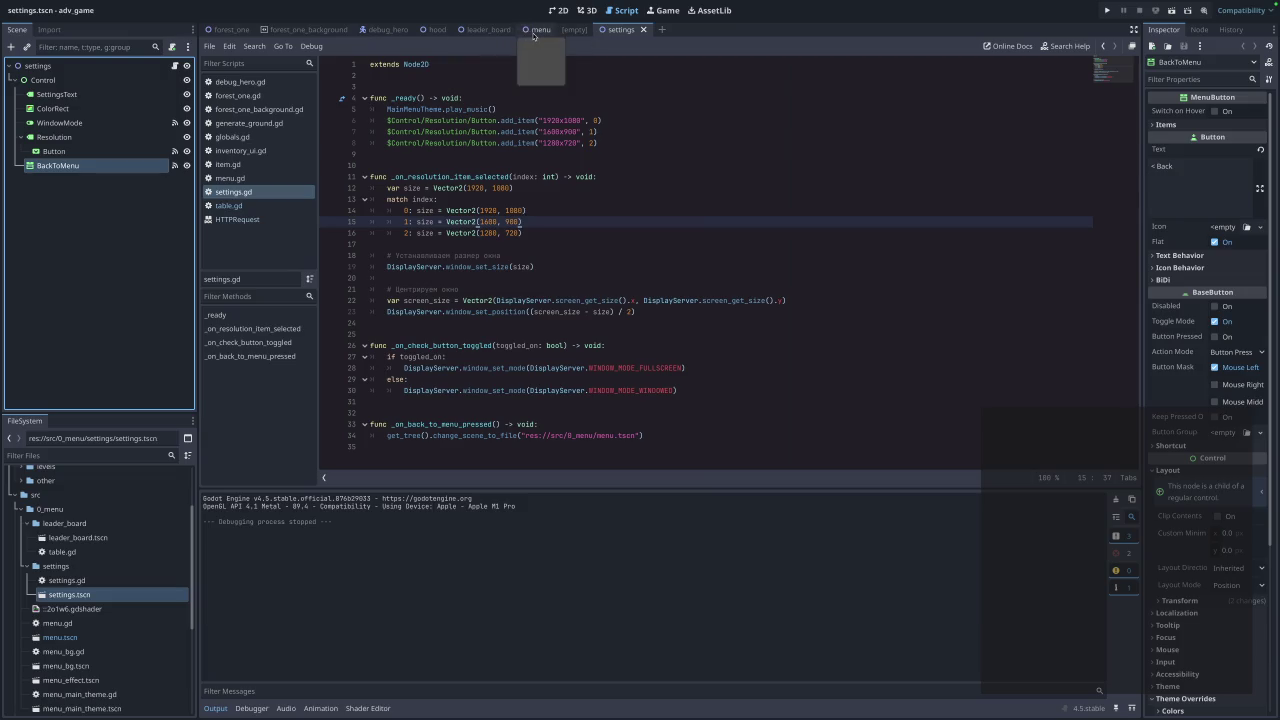
left_click(486, 29)
Paste the BackToMenu button under LeaderBoard in the leaderboard scene.
left_click(73, 142)
key("ctrl+v")
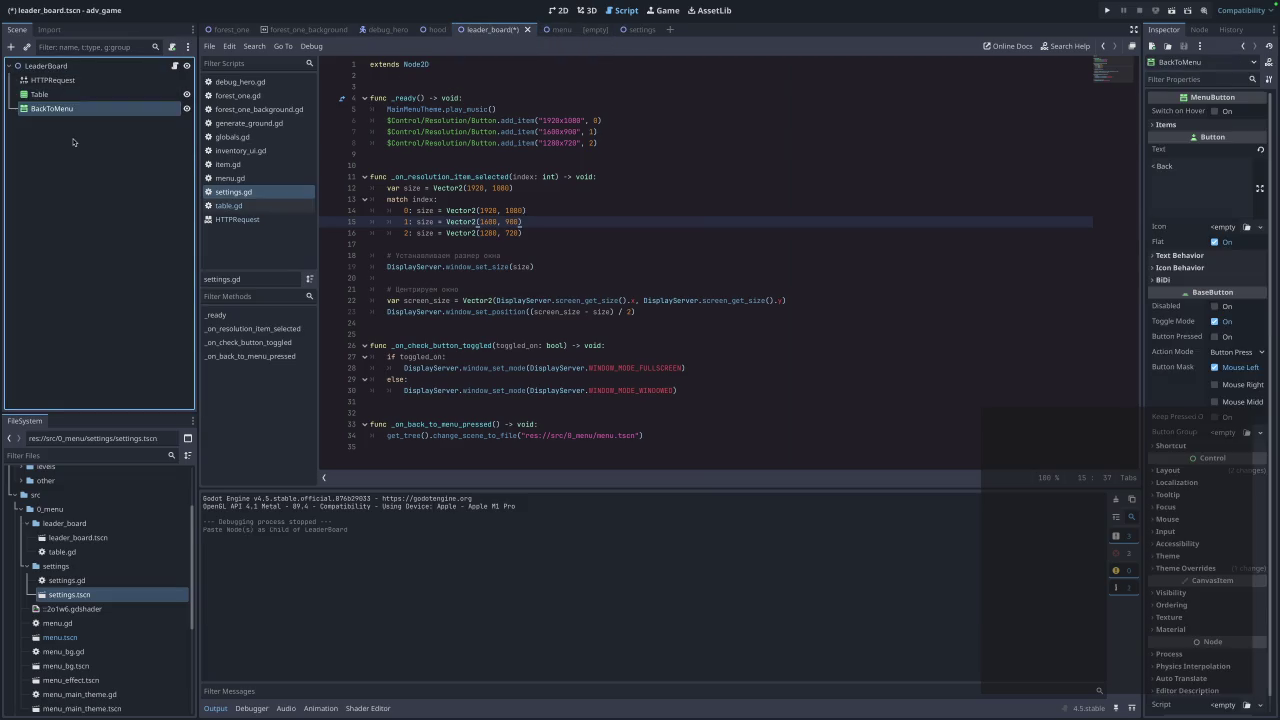
left_click(73, 139)
double_click(90, 110)
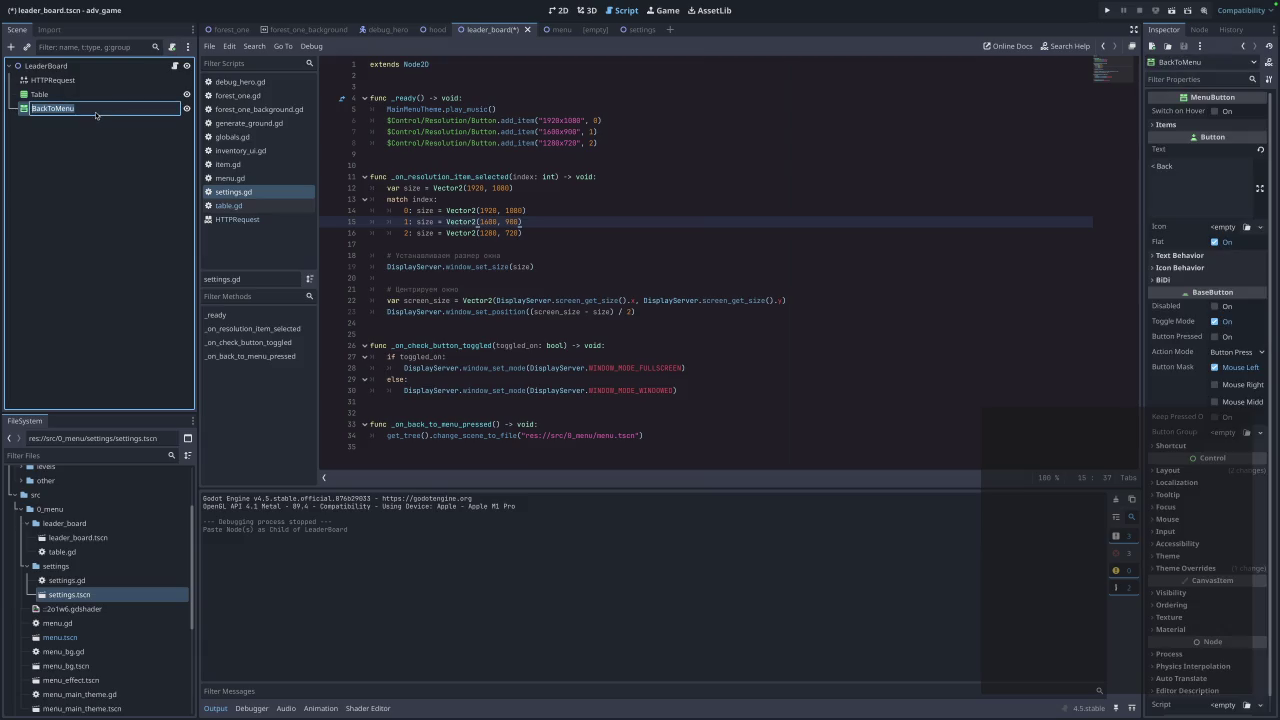
Copy the back-to-menu function lines 33–34 from settings.gd and return to the leaderboard.
left_click(638, 29)
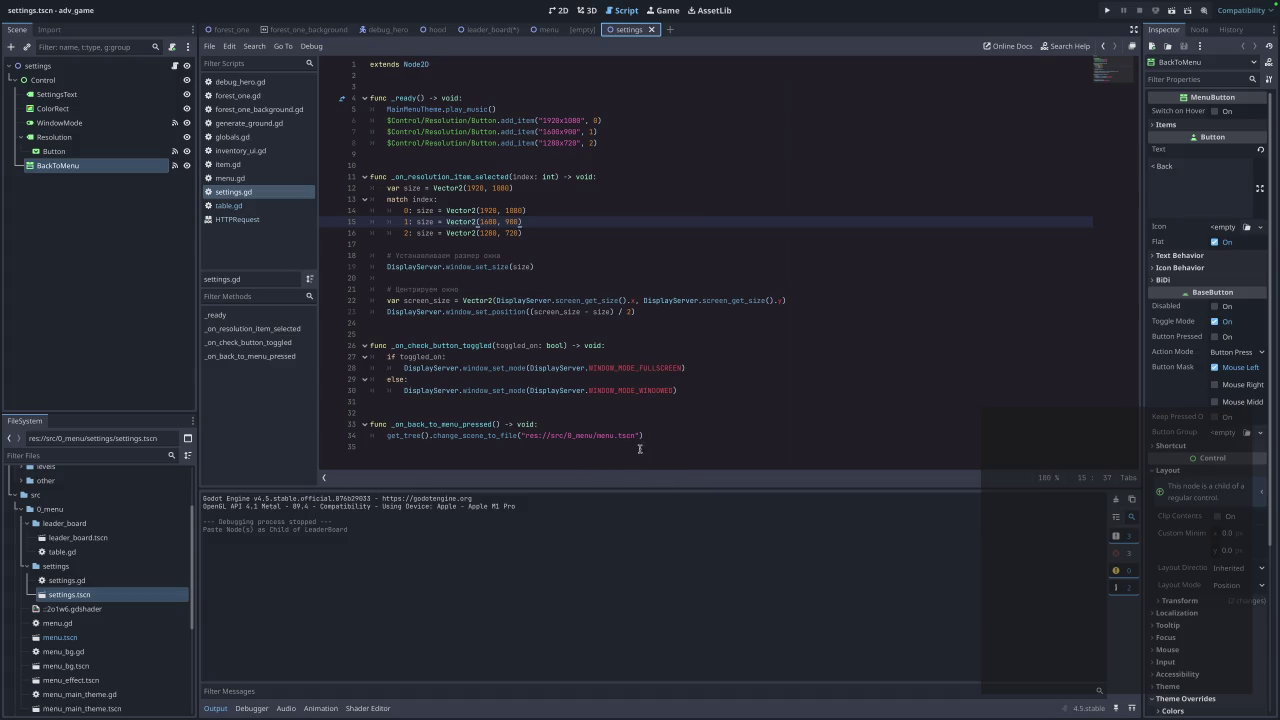
mouse_move(668, 434)
left_mouse_down()
mouse_move(679, 425)
mouse_move(337, 426)
left_mouse_up()
key("super+c")
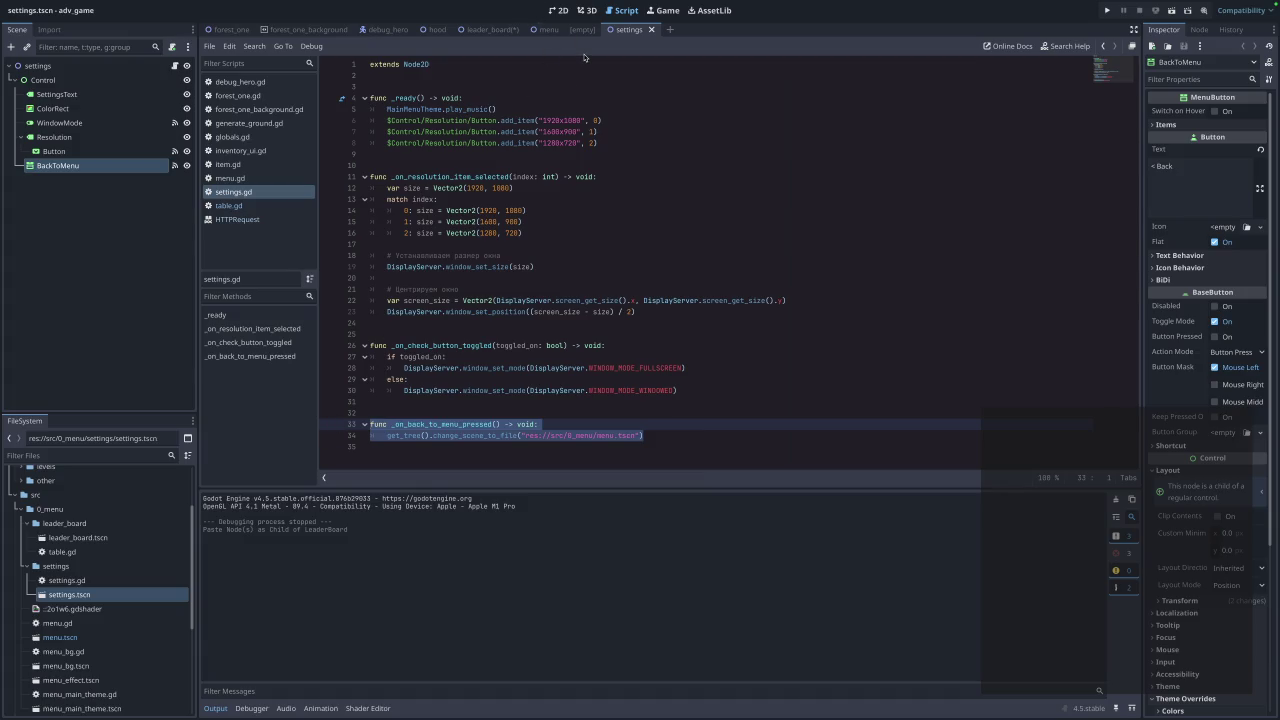
left_click(491, 30)
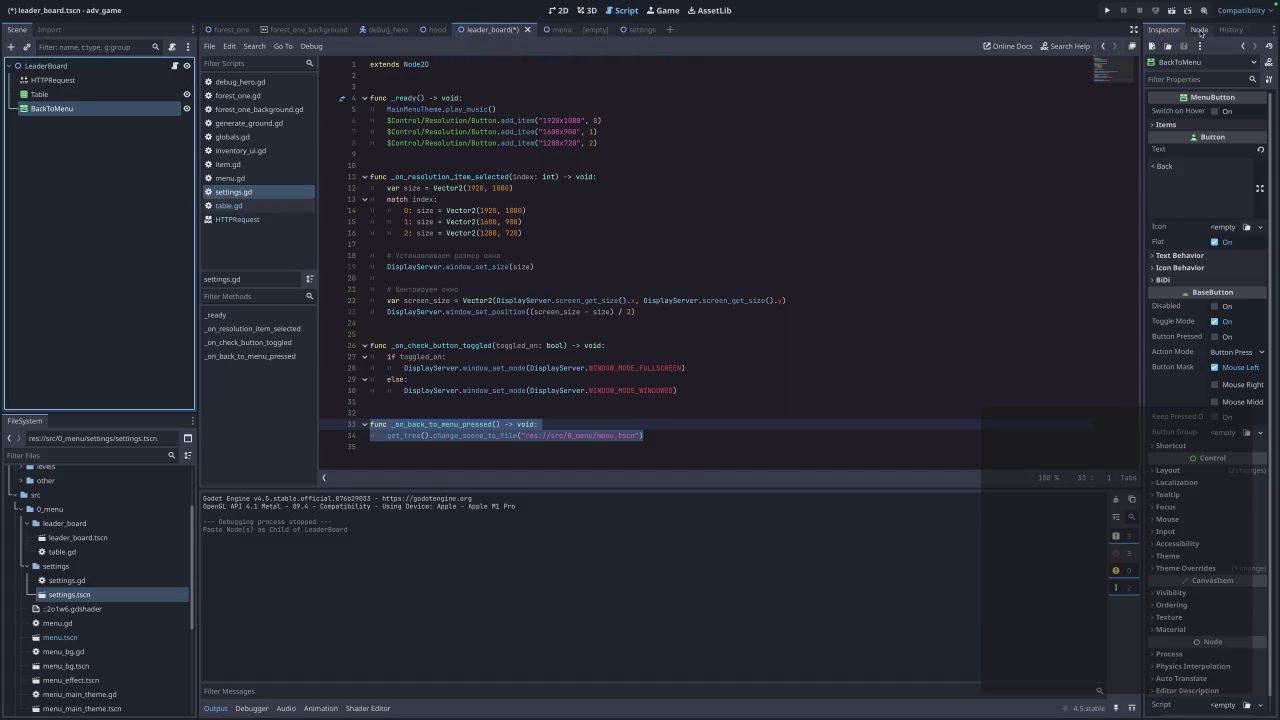
Connect BackToMenu's pressed signal to a new method on LeaderBoard in table.gd.
left_click(1199, 30)
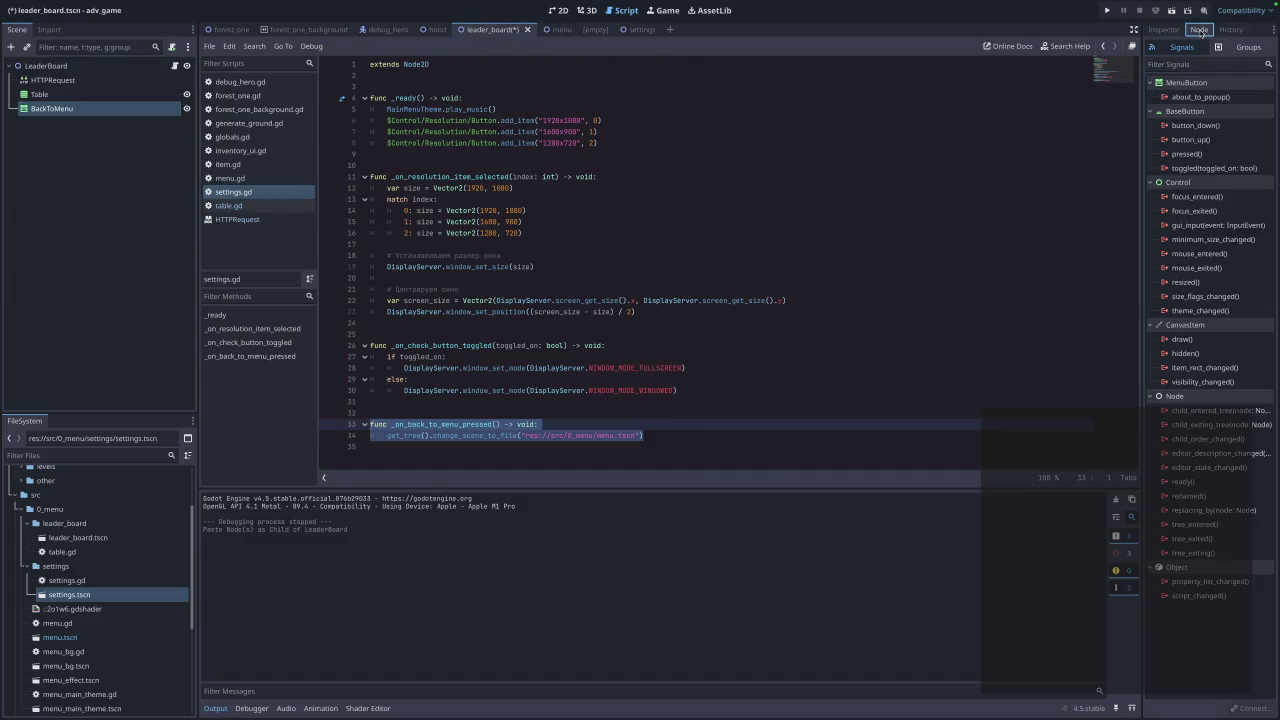
left_click(1207, 157)
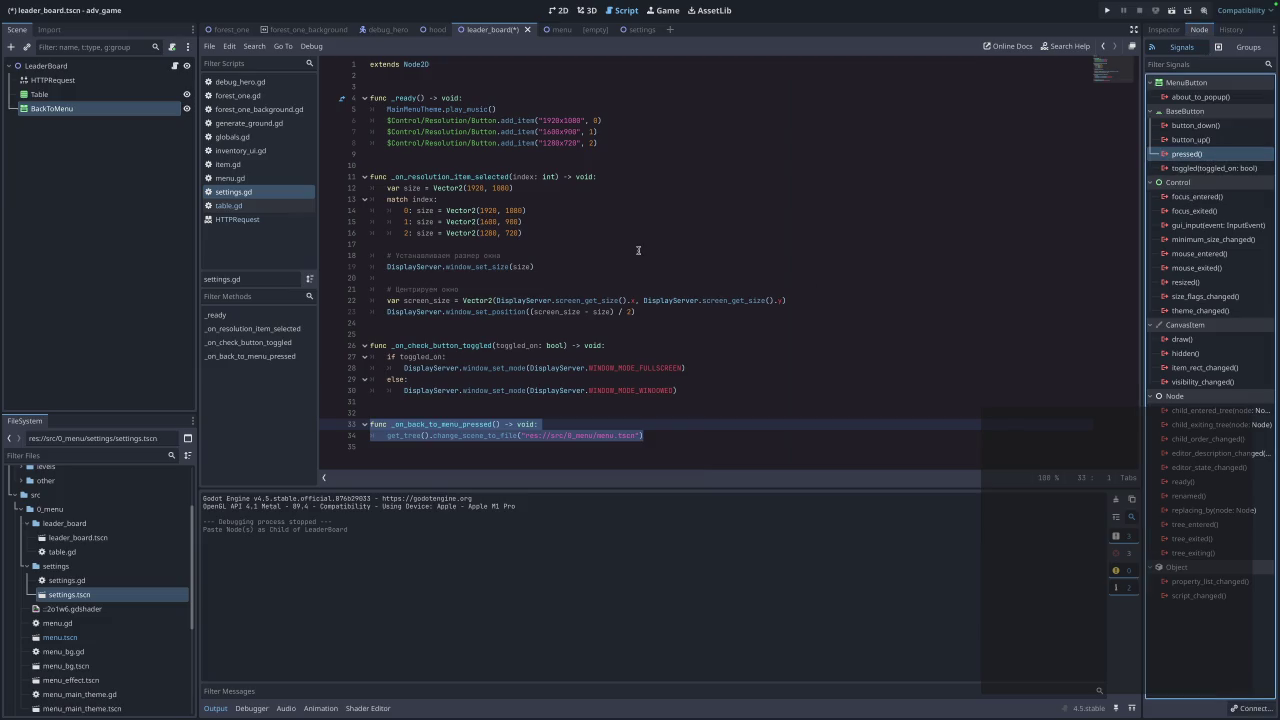
left_click(236, 210)
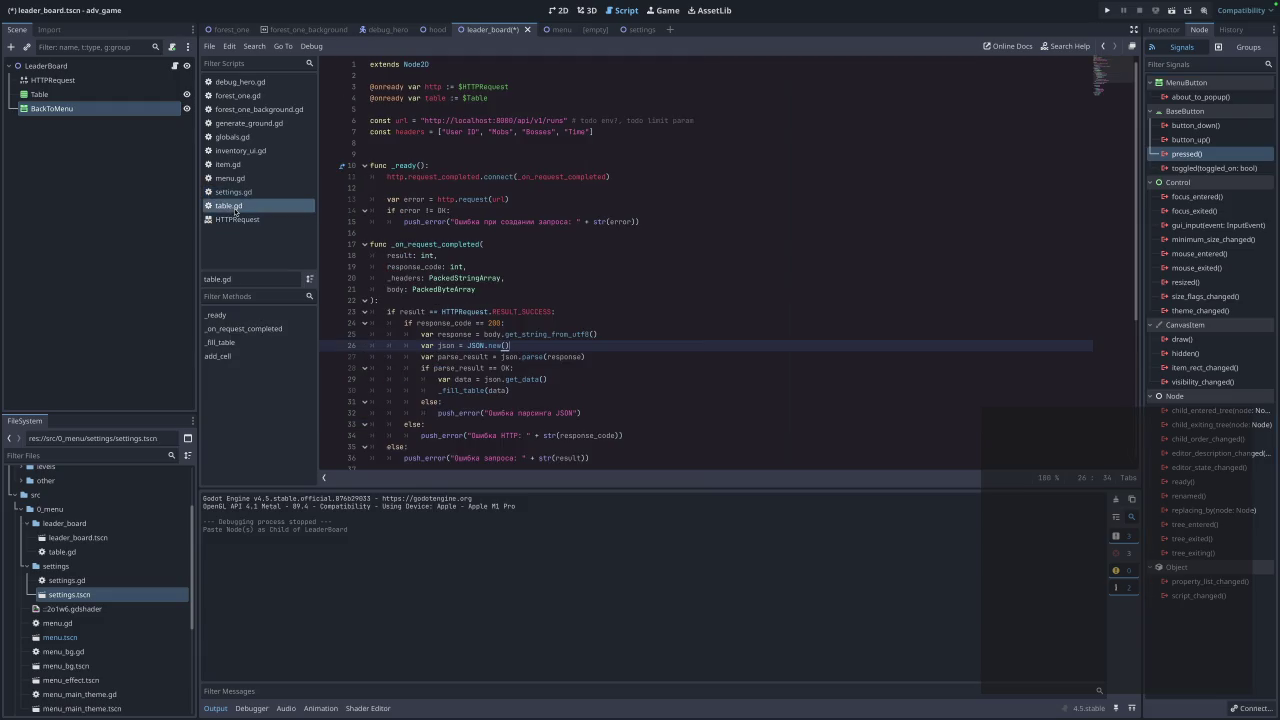
scroll(573, 274, "down", 5)
left_click(1197, 155)
double_click(1197, 155)
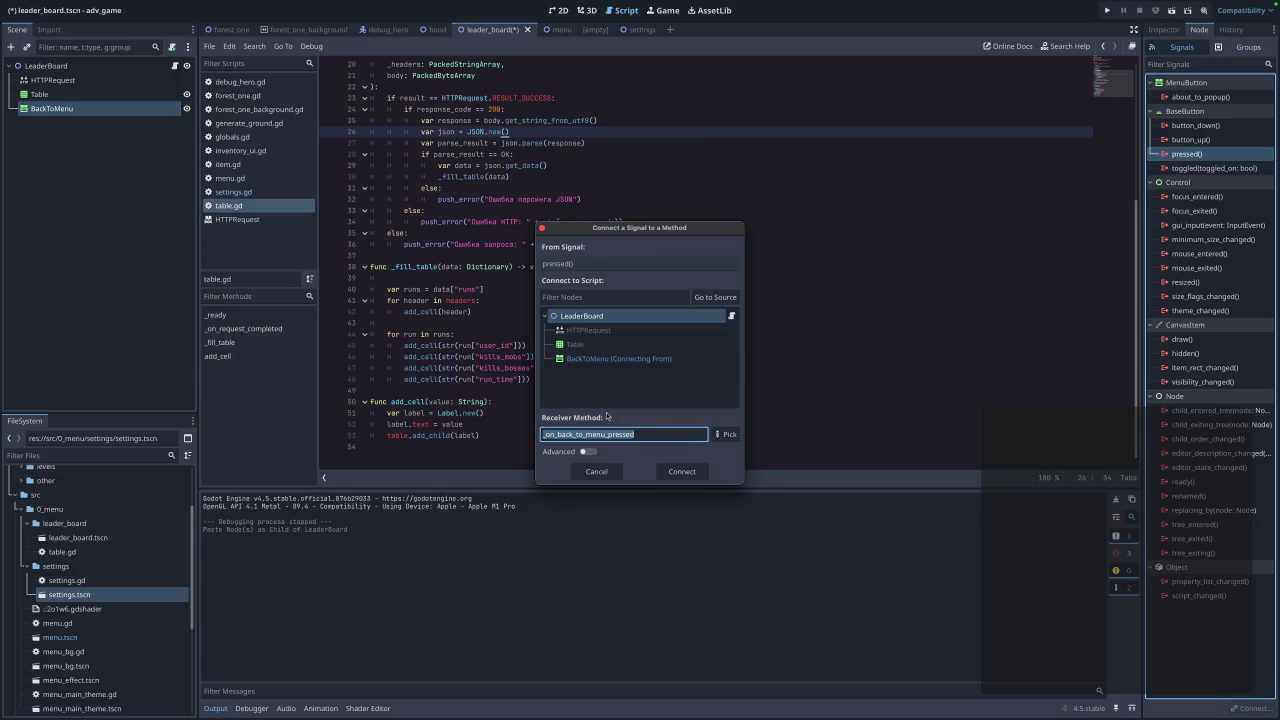
left_click(682, 471)
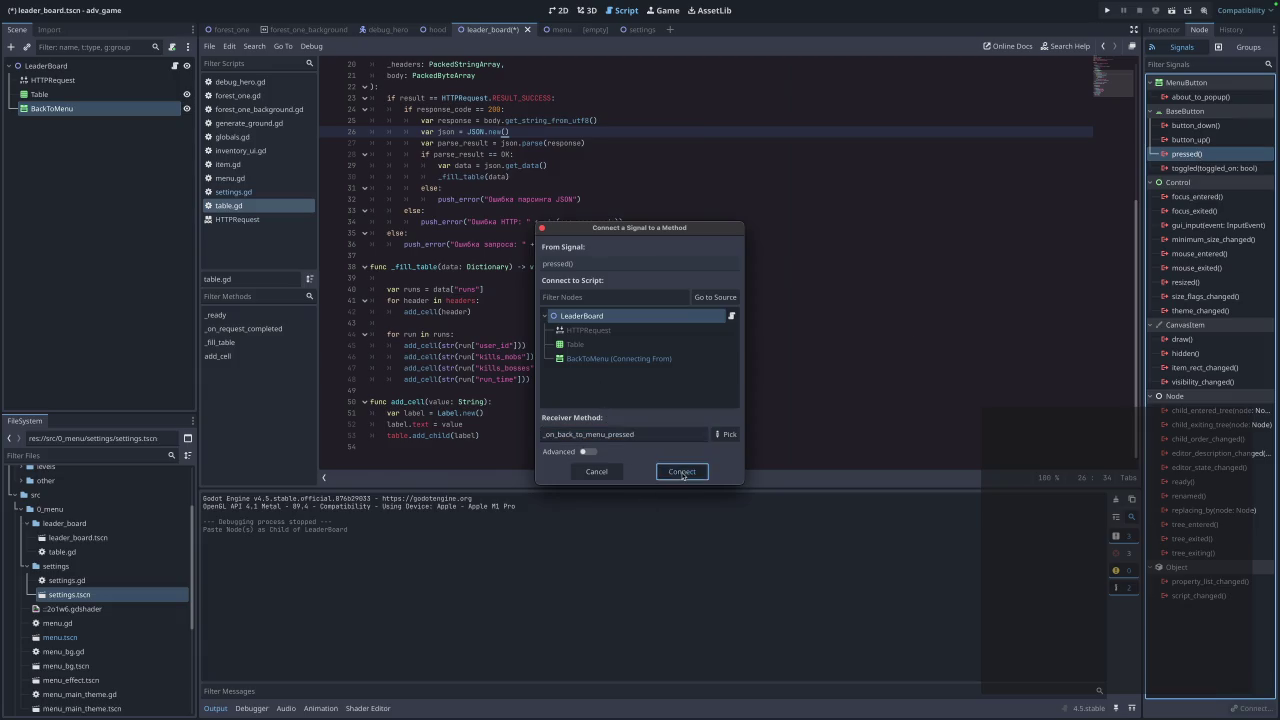
Fill _on_back_to_menu_pressed with the change_scene_to_file line, removing the duplicate header and pass, and save.
left_click(544, 443)
left_click(545, 428)
key("super+v")
left_click(552, 449)
left_click_drag(552, 449, 643, 435)
key("BackSpace")
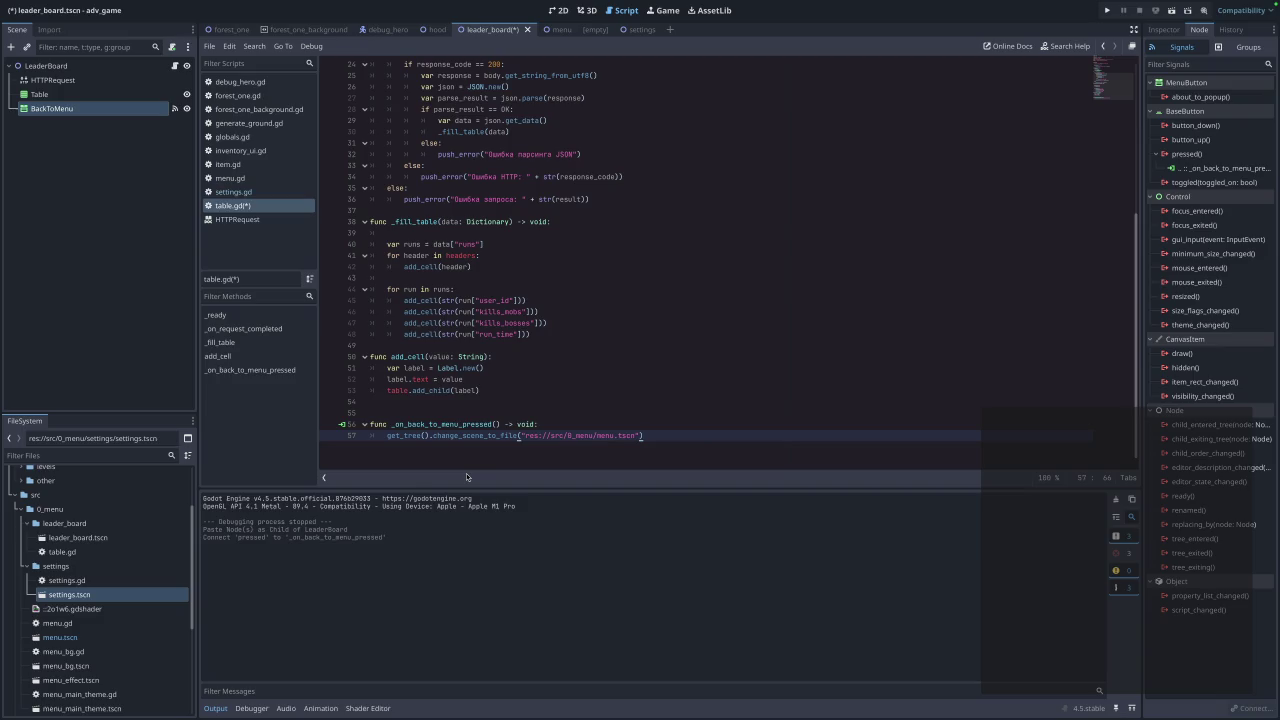
key("super+s")
left_click(426, 446)
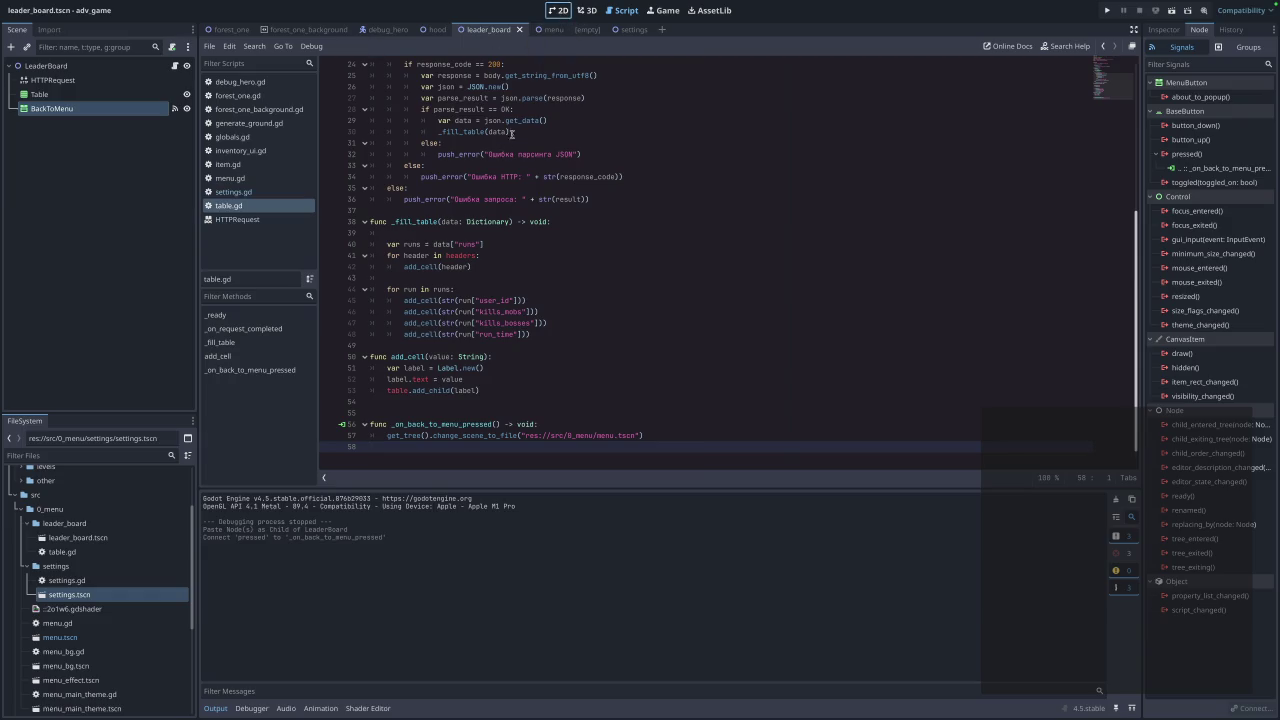
Switch to the 2D view and nudge the Back button on the canvas.
left_click(558, 10)
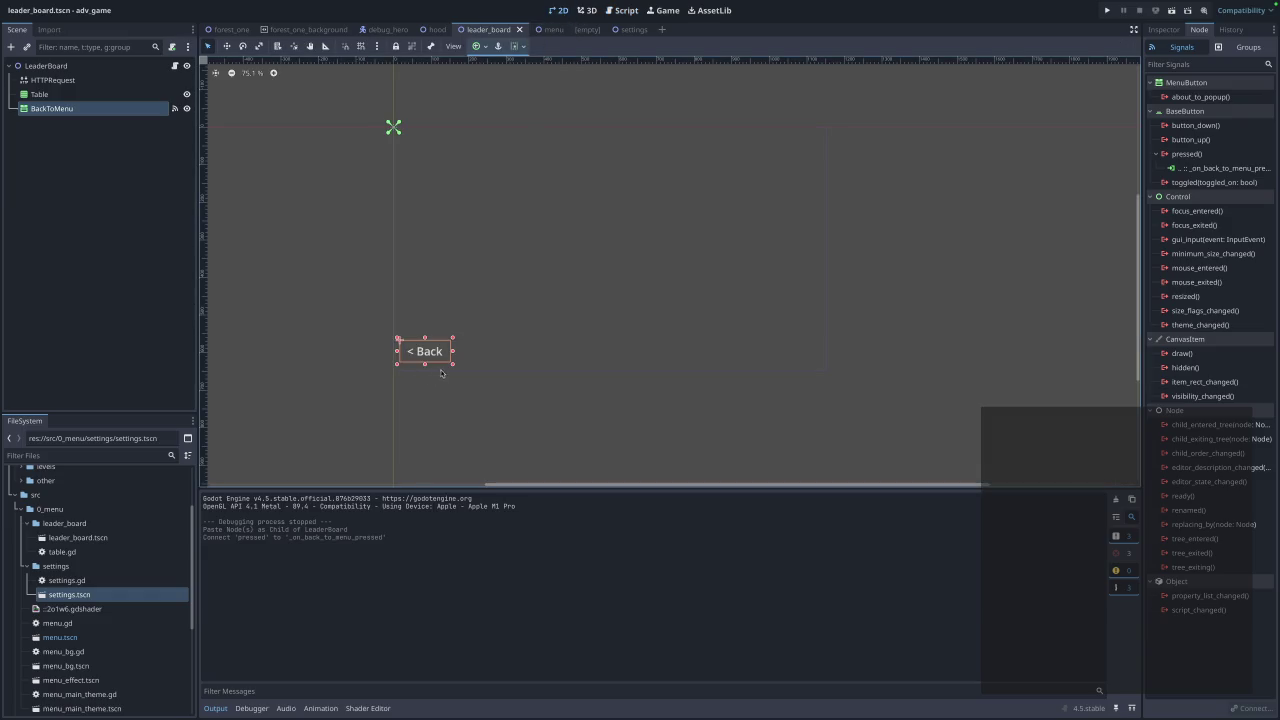
key("Up")
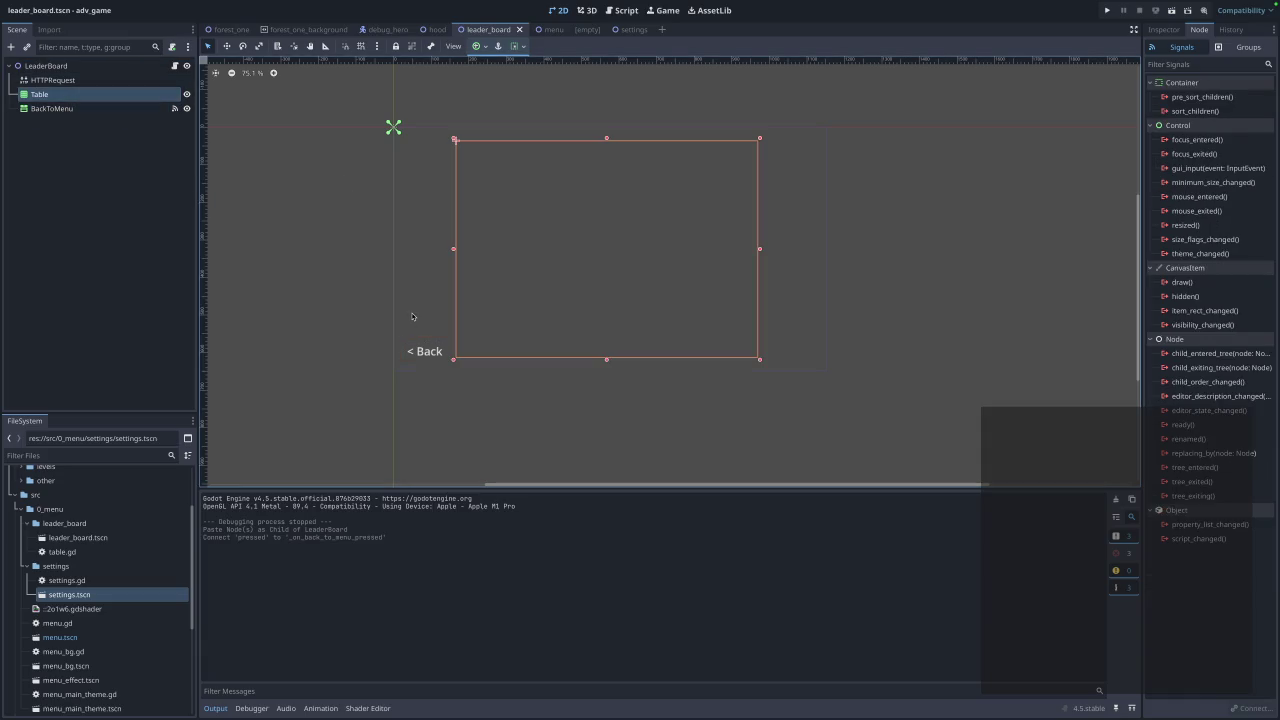
left_click_drag(419, 350, 420, 355)
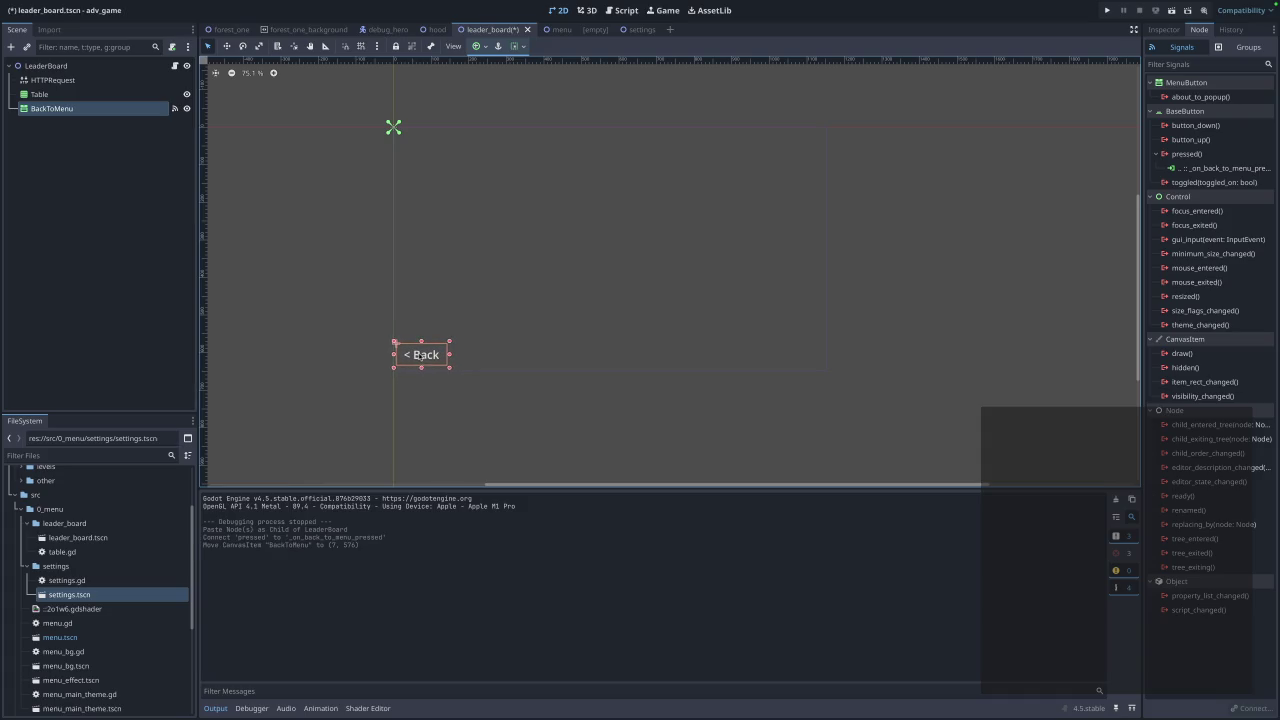
Place the Back button, save the leaderboard scene, and open the leaderboard in the running game.
left_click(464, 405)
key("ctrl+s")
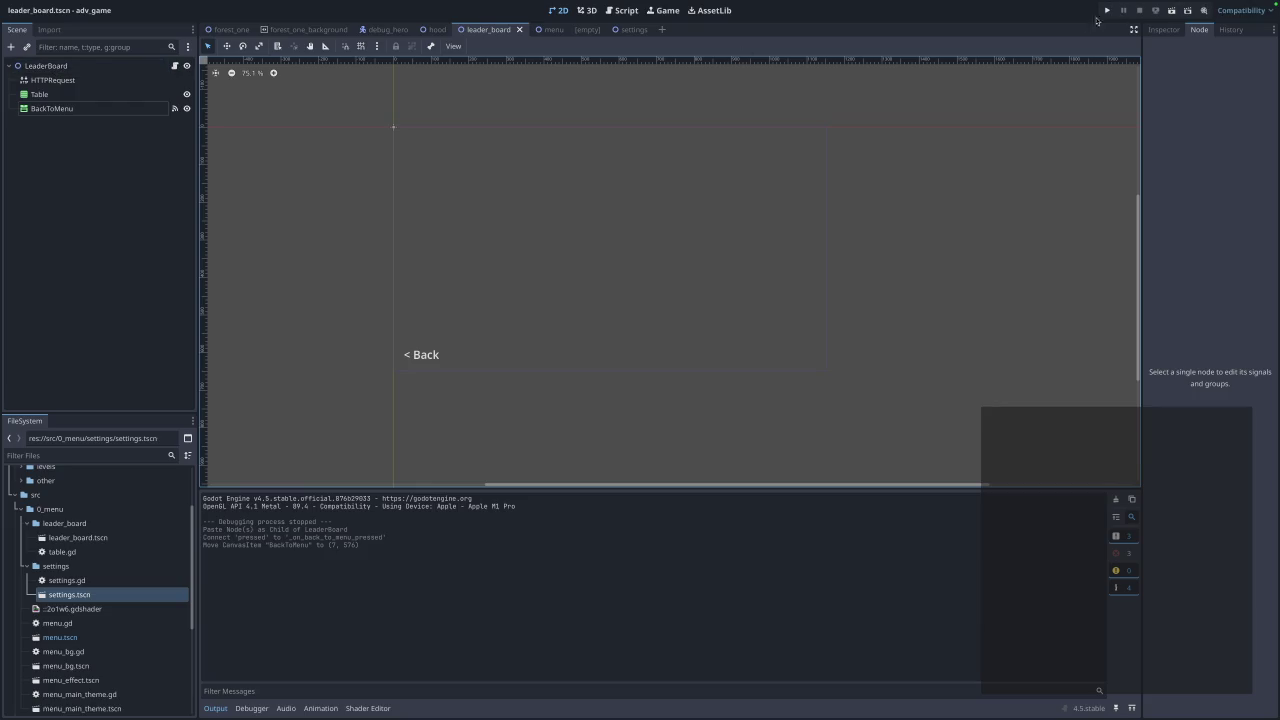
left_click(1113, 14)
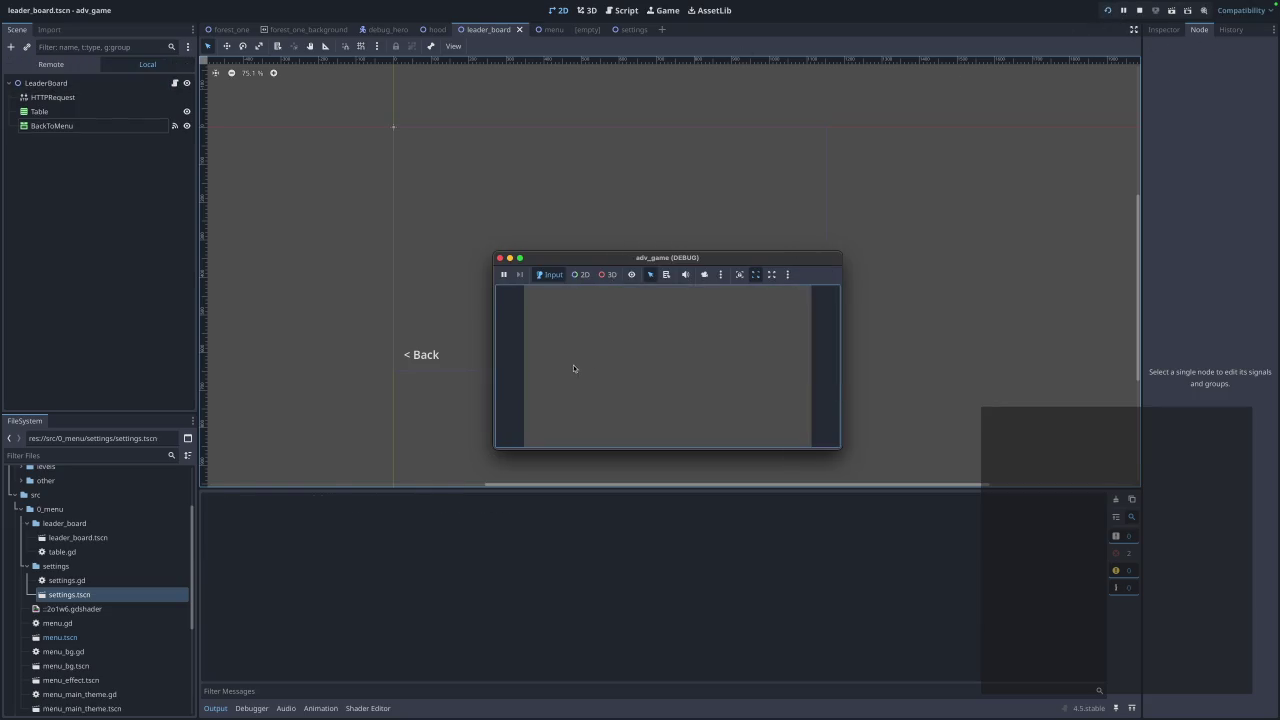
left_click(659, 378)
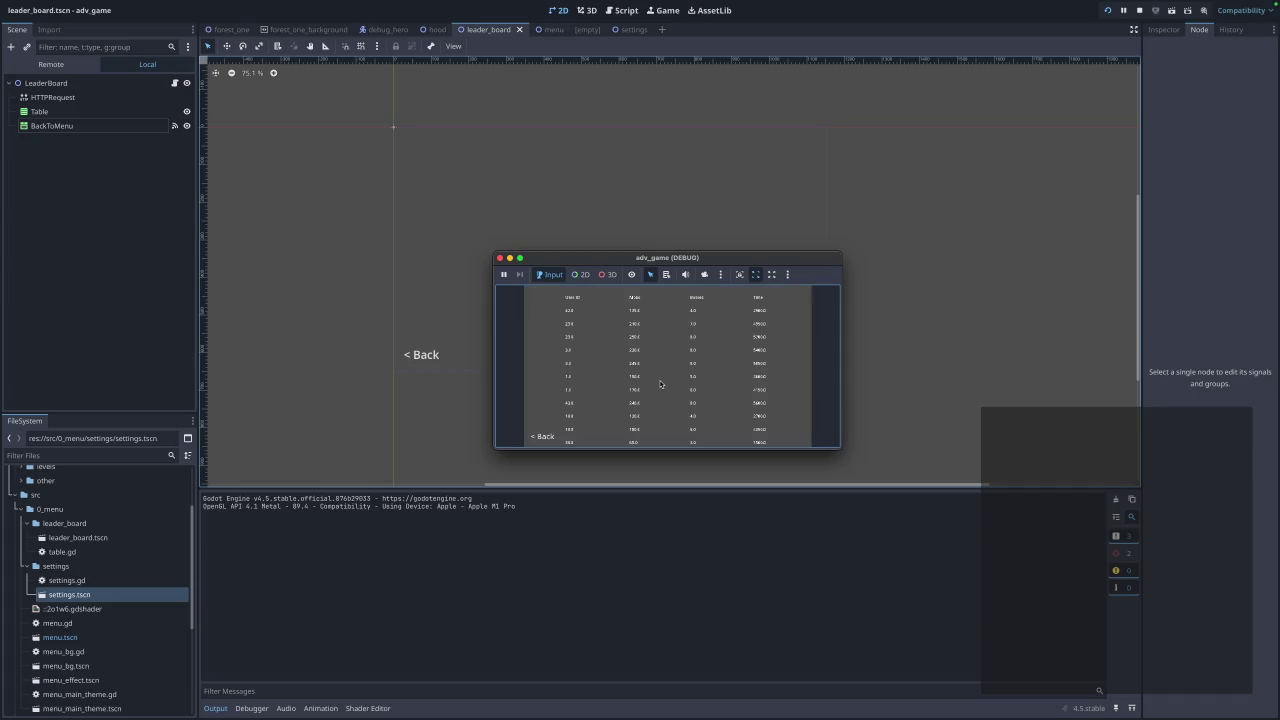
Verify Back returns to the main menu from the leaderboard and settings, then exit the game.
left_click(539, 437)
left_click(661, 376)
left_click(541, 437)
left_click(660, 345)
left_click(548, 437)
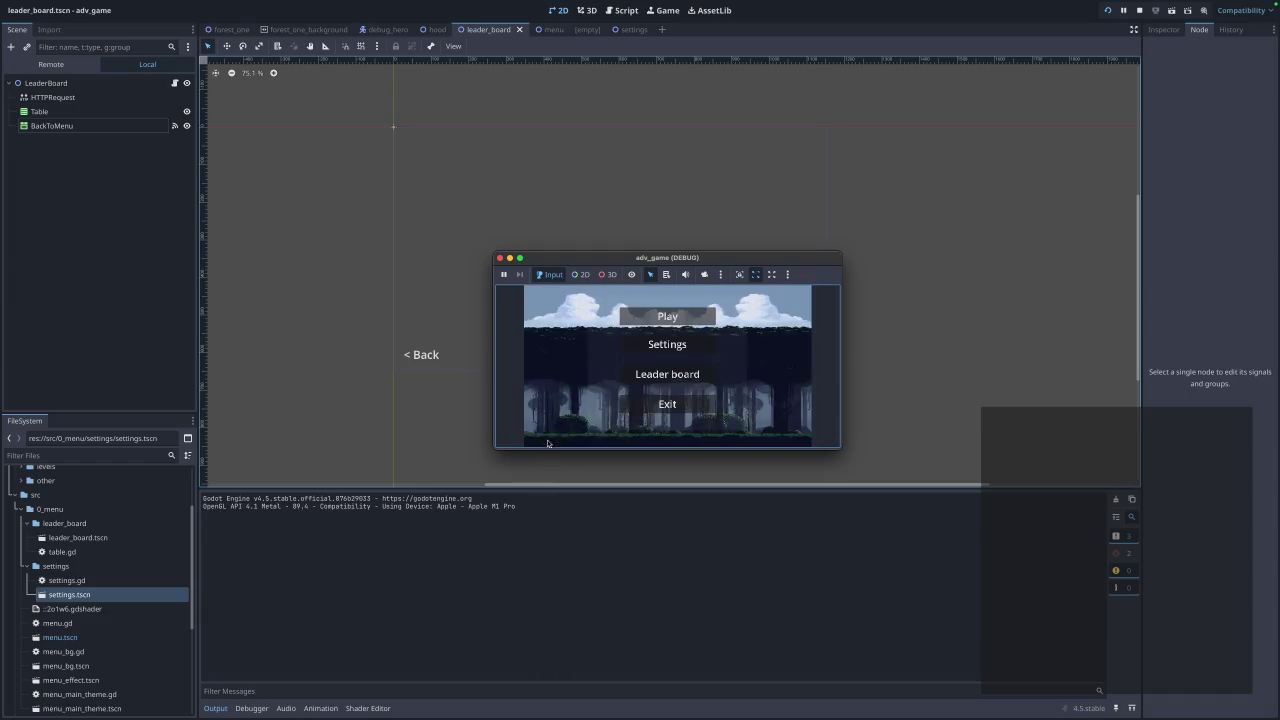
left_click(662, 403)
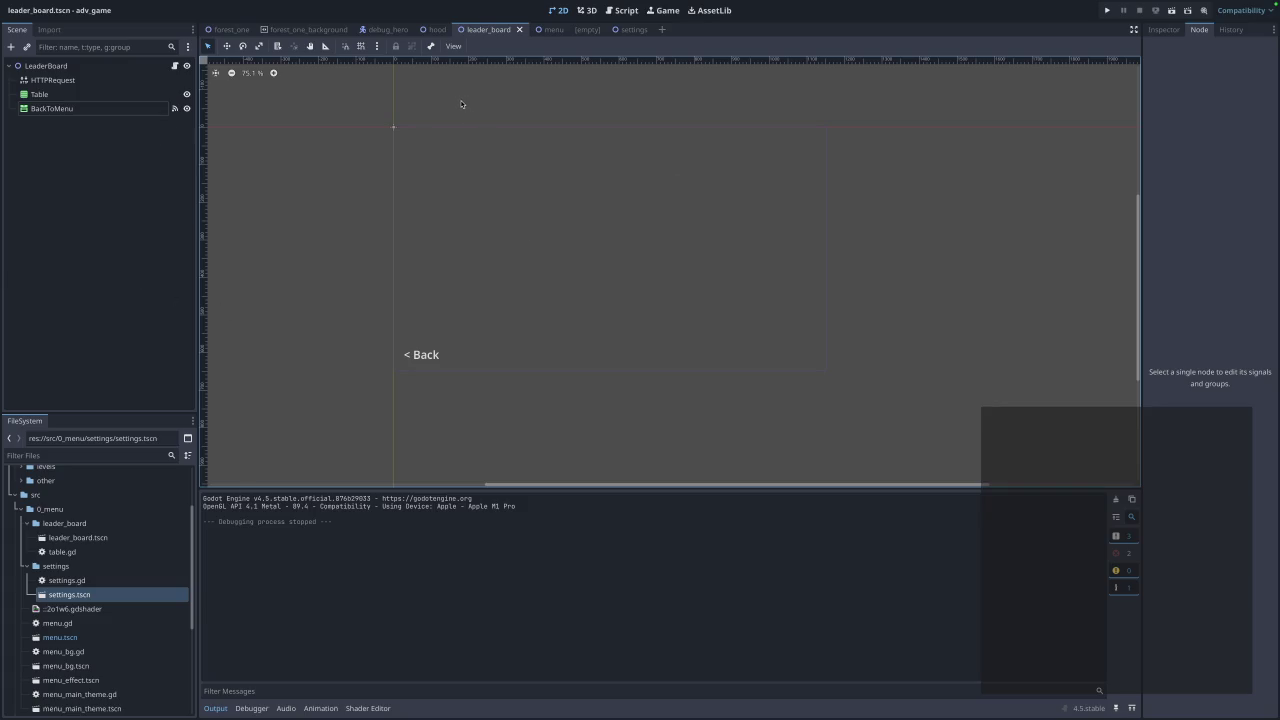
Enlarge the Table node, then nudge it and the Back button slightly into position.
left_click(35, 94)
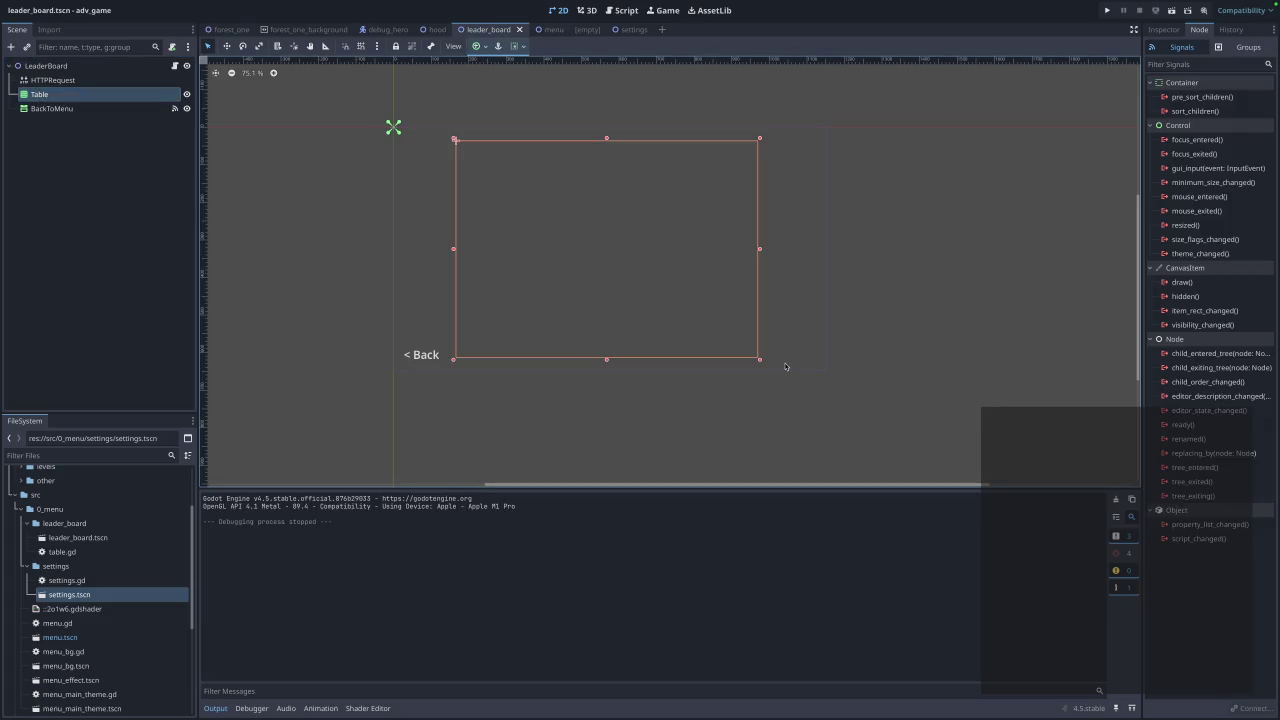
mouse_move(760, 359)
left_mouse_down()
mouse_move(780, 364)
mouse_move(751, 324)
left_mouse_up()
left_click_drag(431, 358, 438, 356)
left_click(590, 324)
left_click_drag(589, 323, 584, 323)
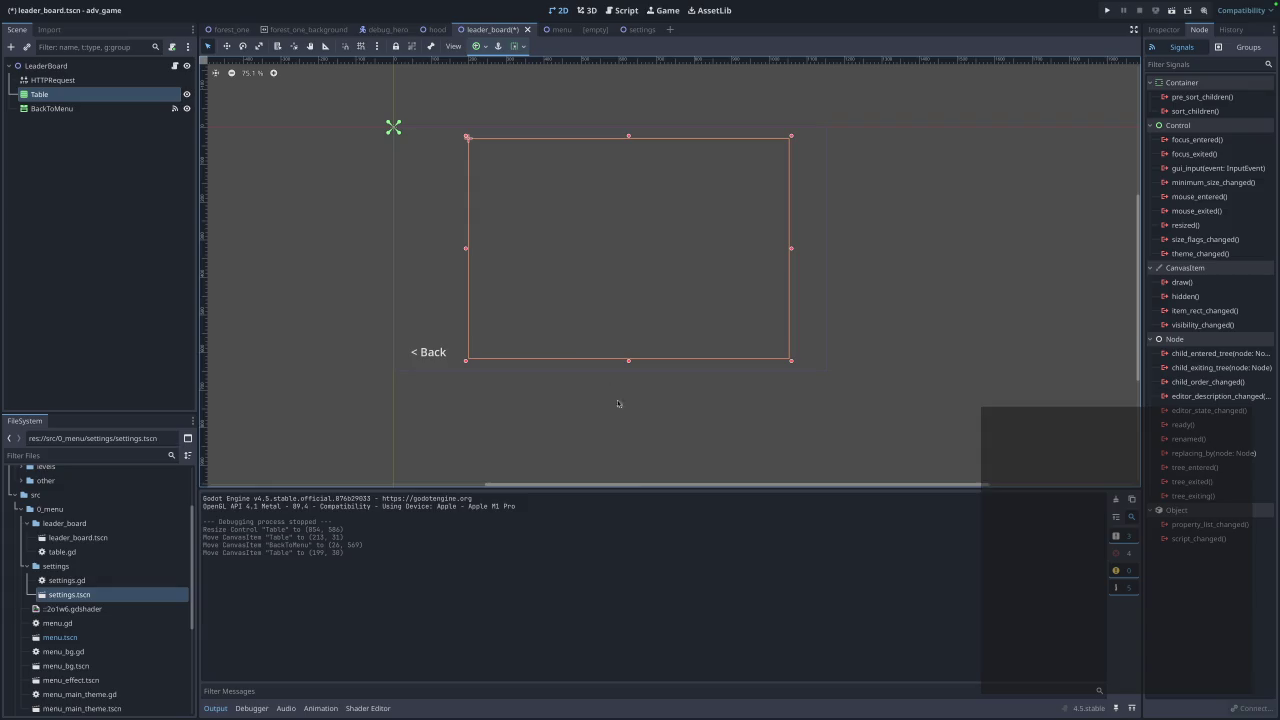
left_click(645, 463)
Save the leaderboard scene and run the game to view the filled leaderboard table.
key("ctrl+s")
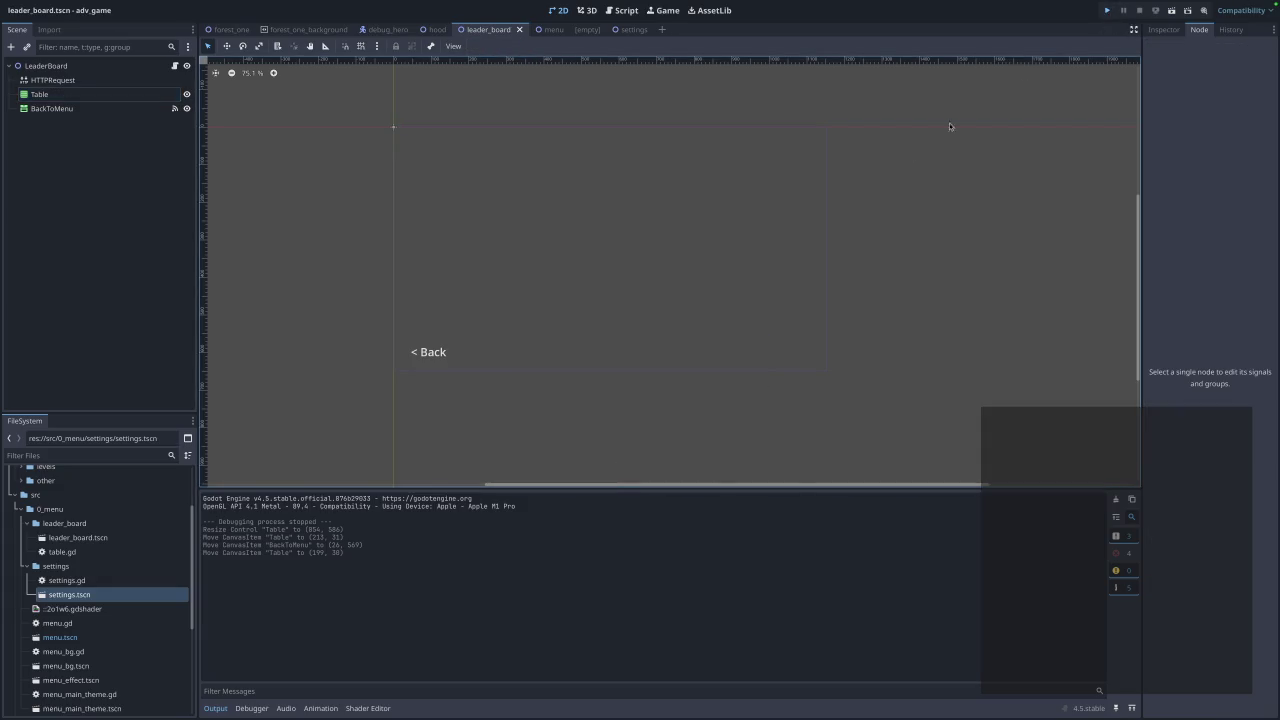
key("super+b")
left_click(665, 375)
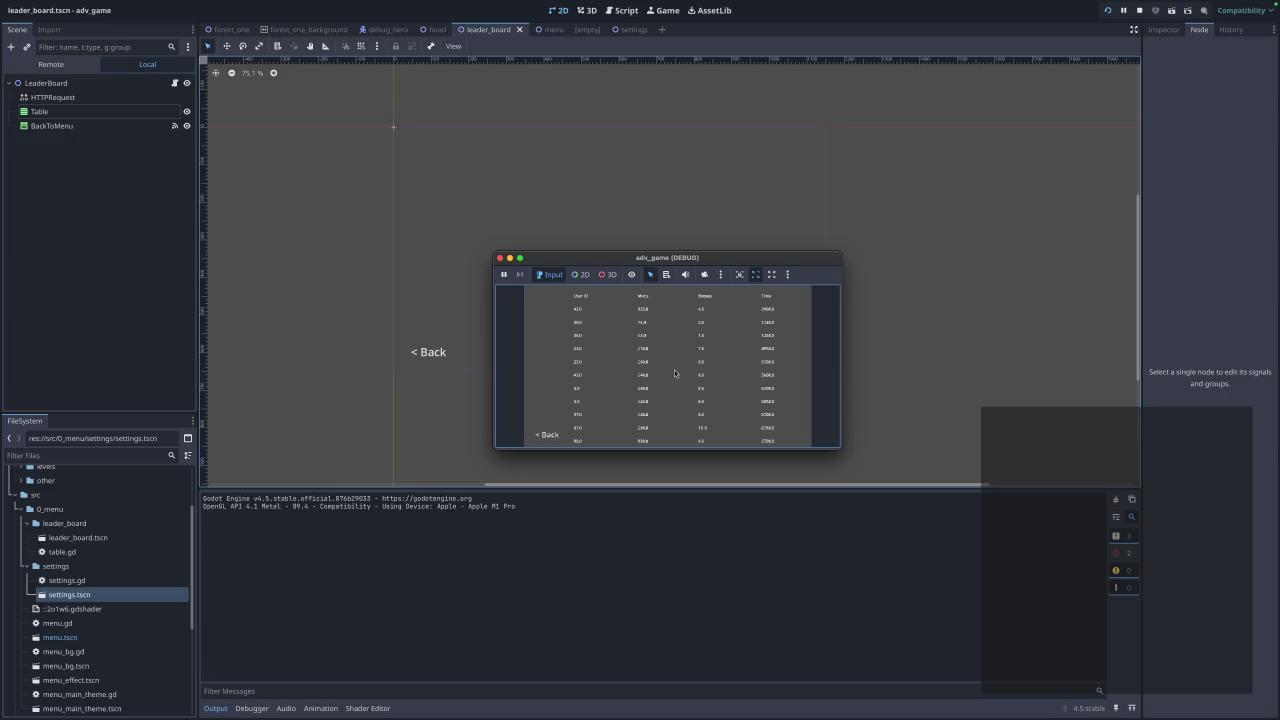
left_click(500, 258)
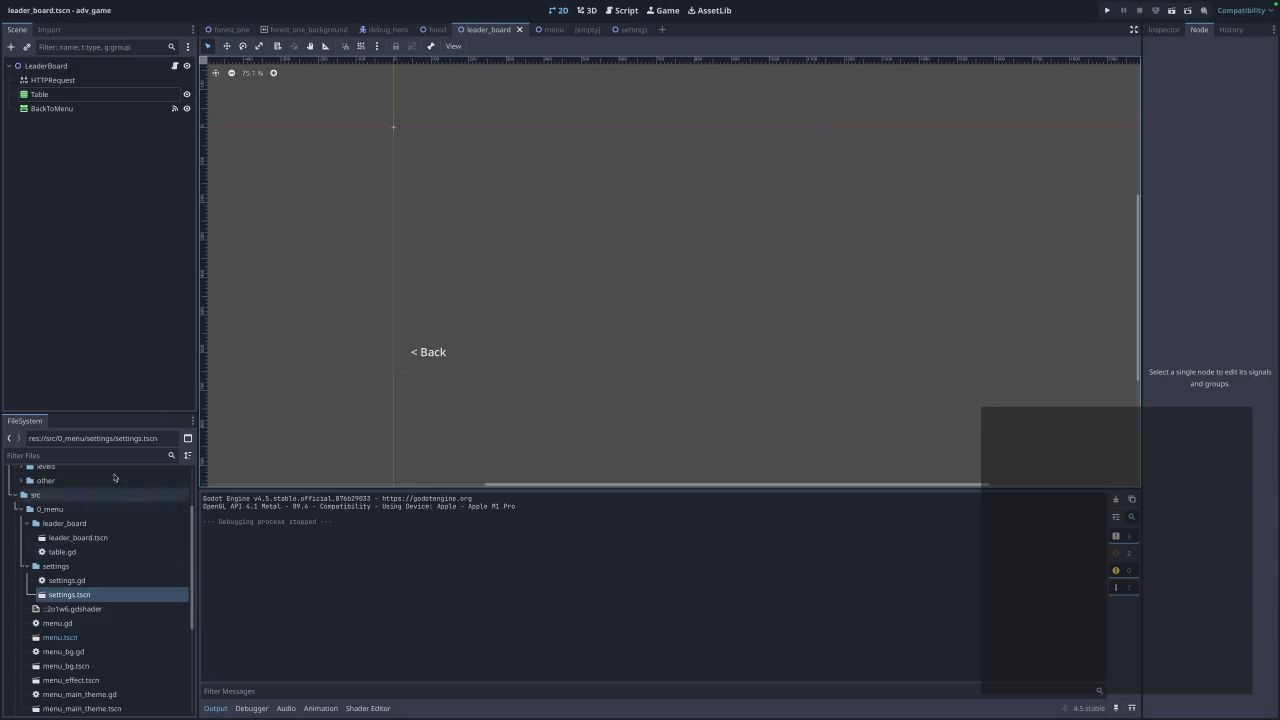
In table.gd, change the comment on line 45's user_id cell line to '# TODO: names'.
left_click(622, 10)
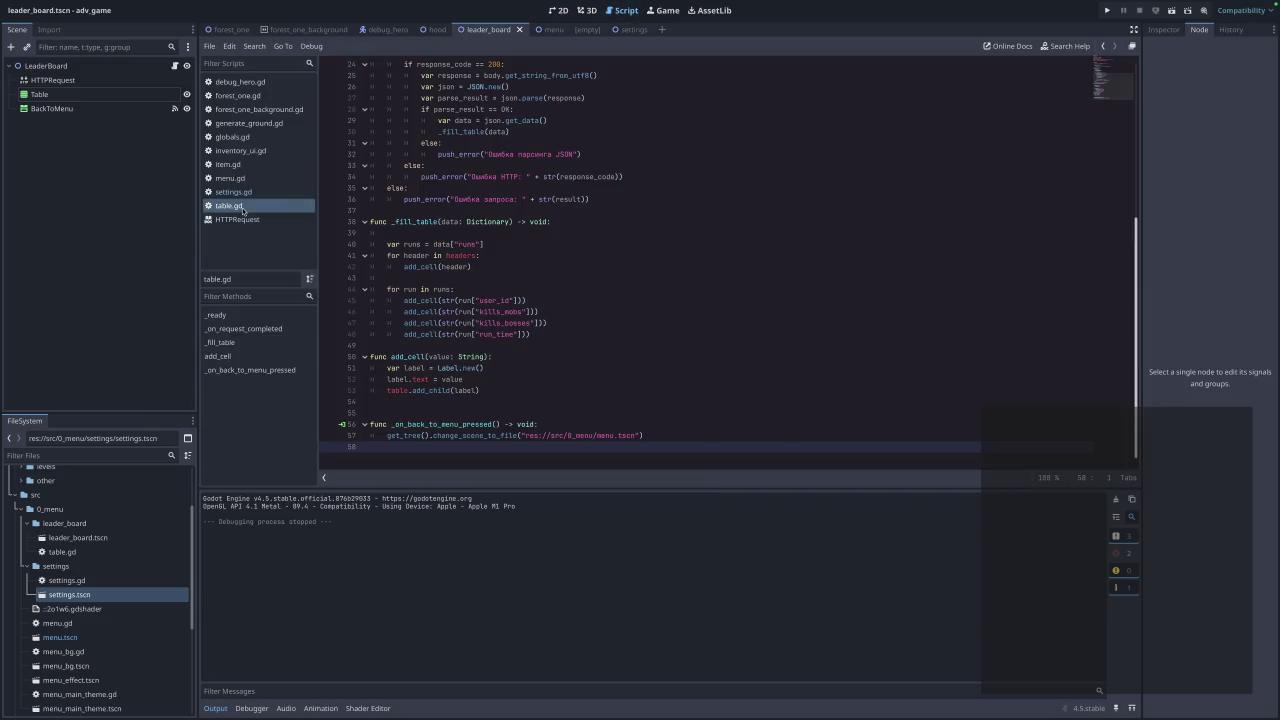
left_click(415, 462)
left_click(572, 295)
left_click(572, 296)
type("# todo")
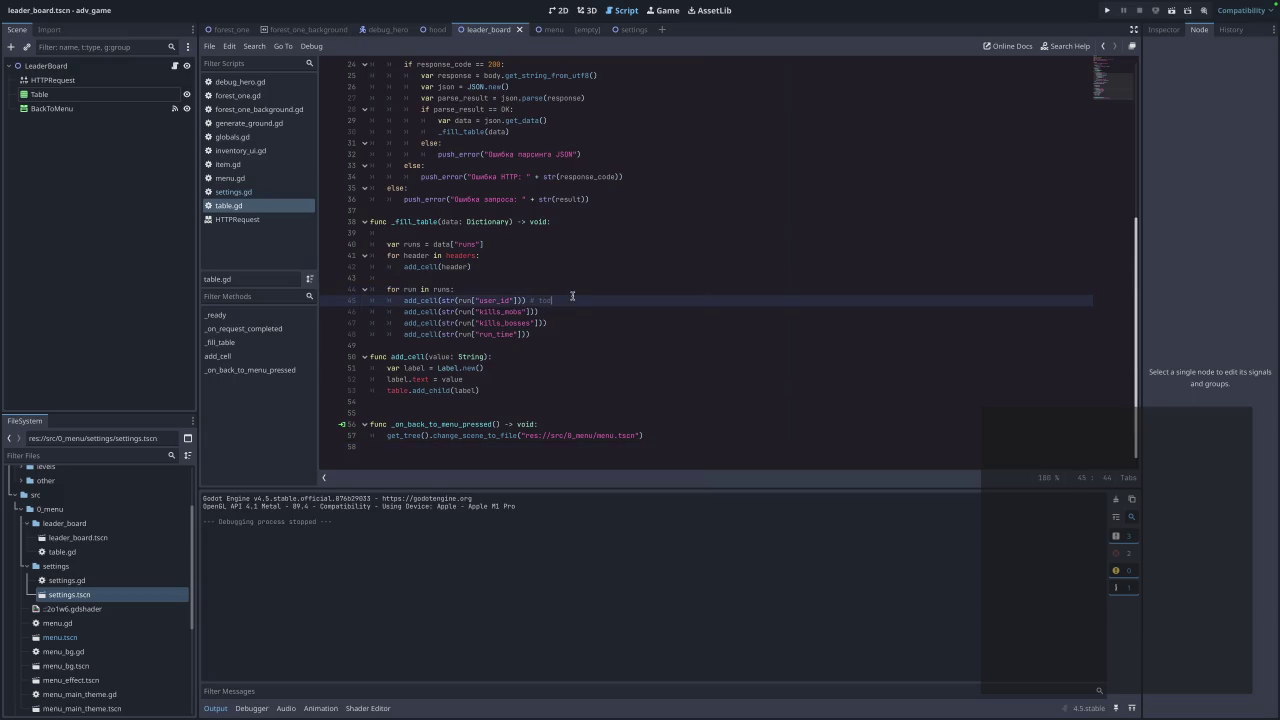
key("BackSpace")
key("BackSpace")
key("BackSpace")
type("TODO ")
type(" names")
left_click(635, 353)
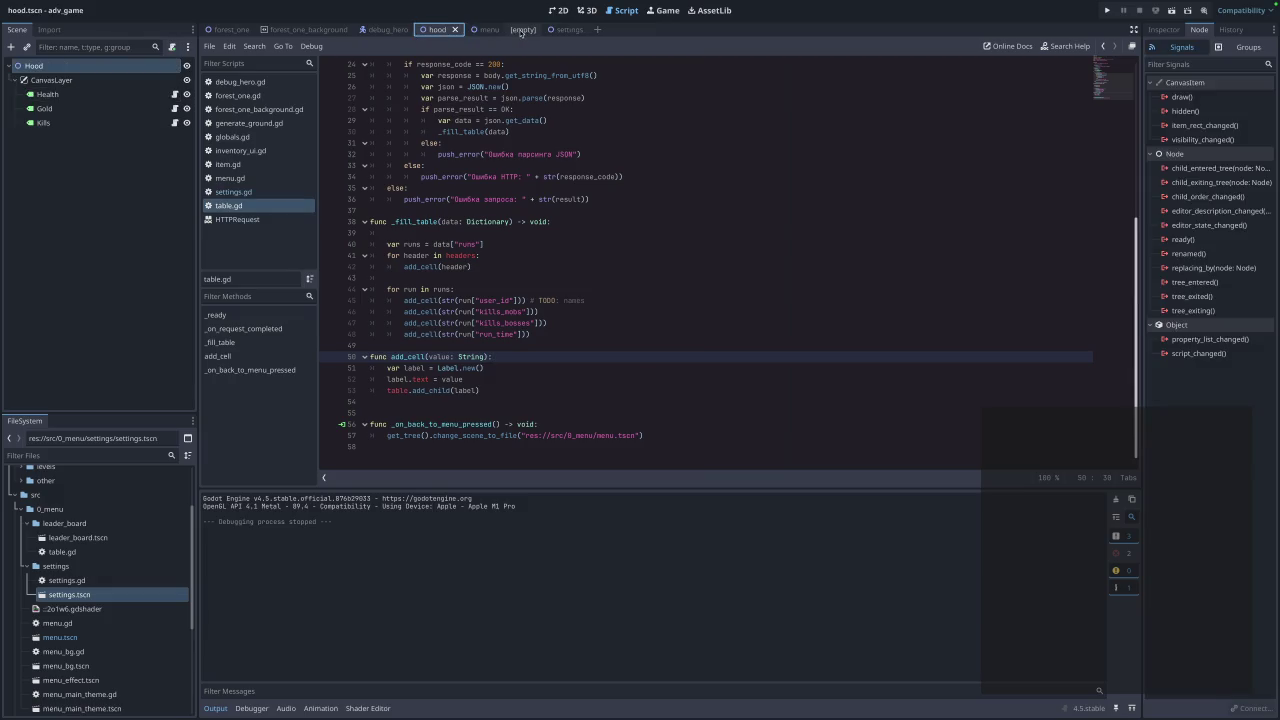
Close the leaderboard, settings and empty scene tabs, and tidy up the FileSystem folders.
left_click(520, 30)
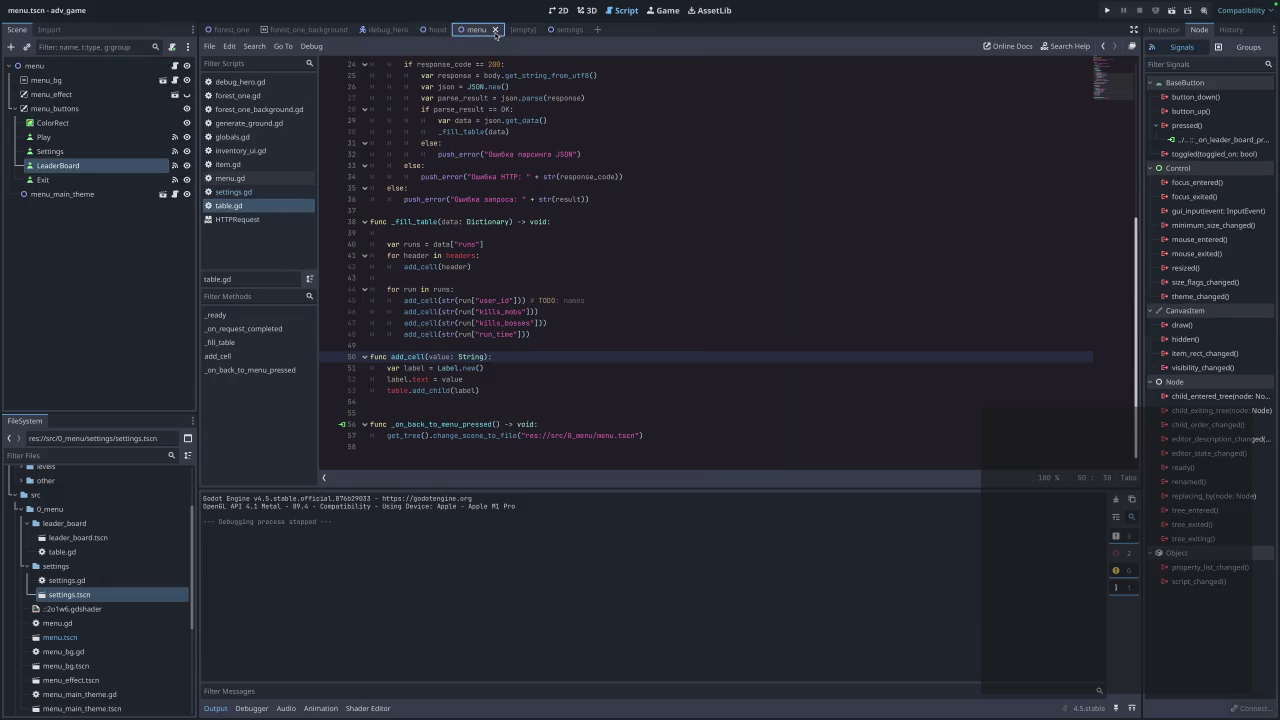
left_click(568, 30)
left_click(588, 30)
left_click(532, 30)
scroll(425, 412, "up", 8)
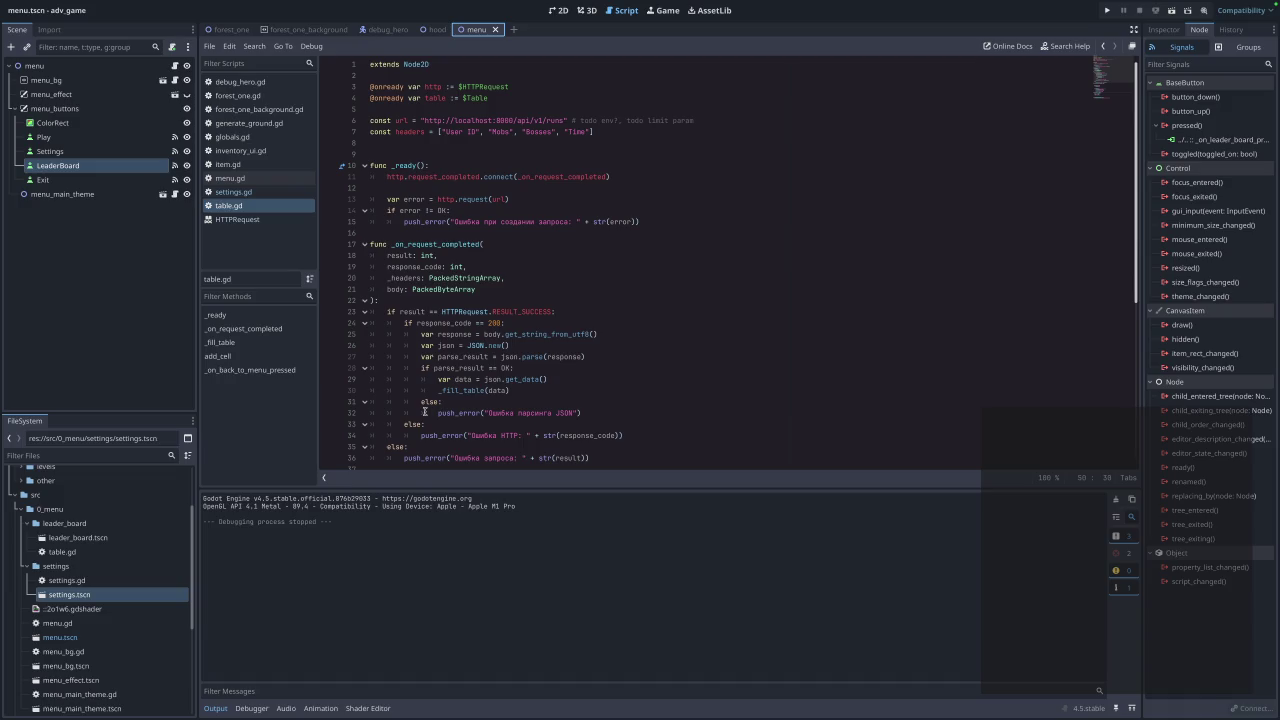
left_click(21, 510)
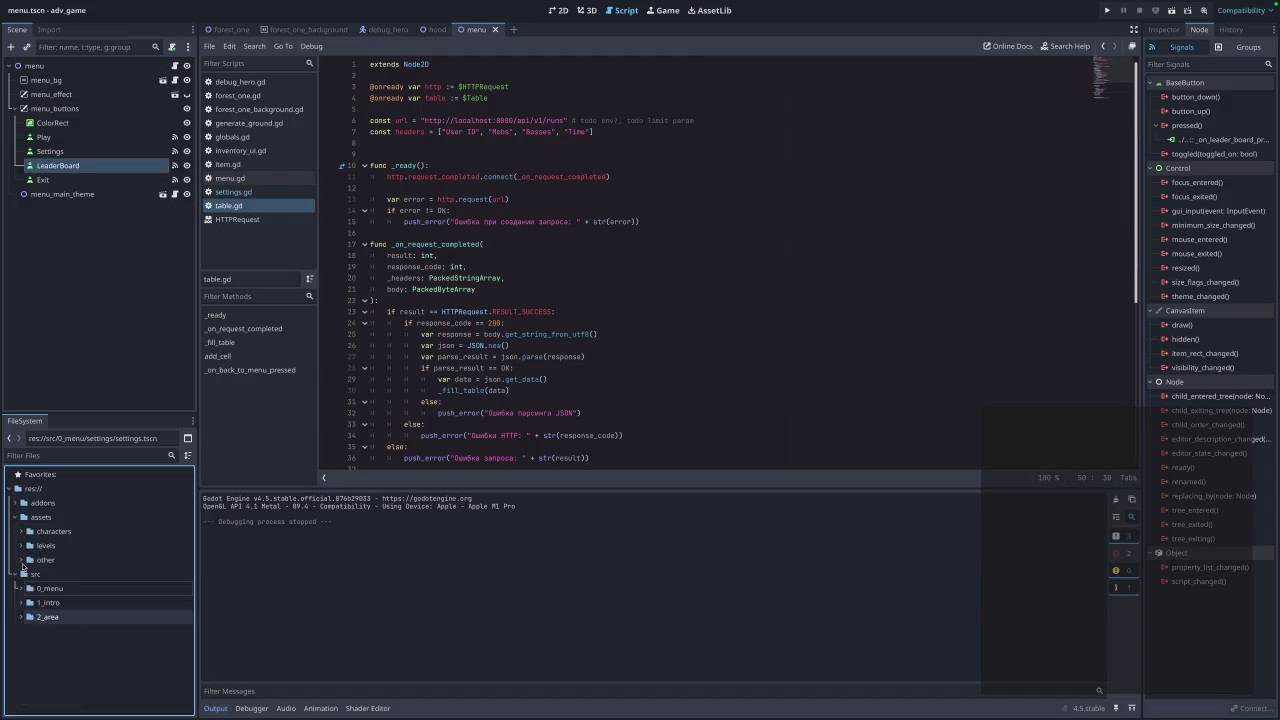
left_click(21, 617)
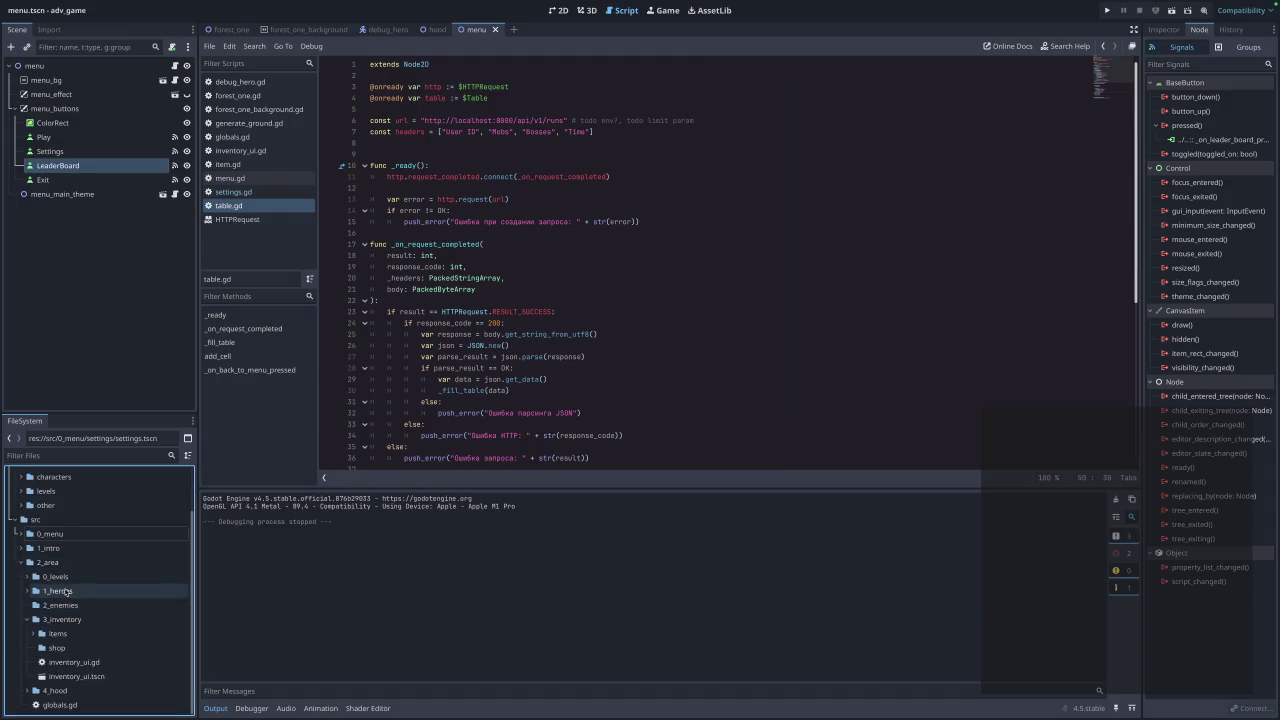
Switch to the debug_hero scene and open debug_hero.gd from 0_levels/1_forest_one/1_heroes/debug.
left_click(378, 30)
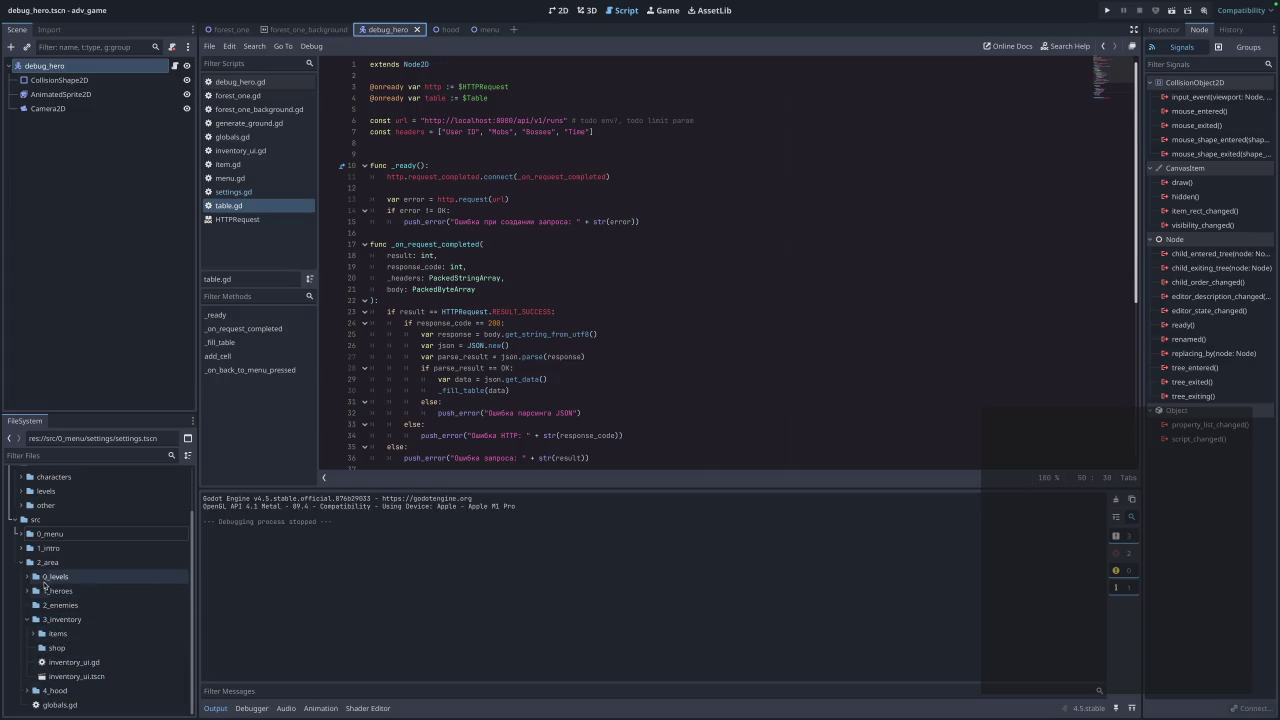
left_click(28, 577)
left_click(33, 591)
scroll(107, 600, "down", 2)
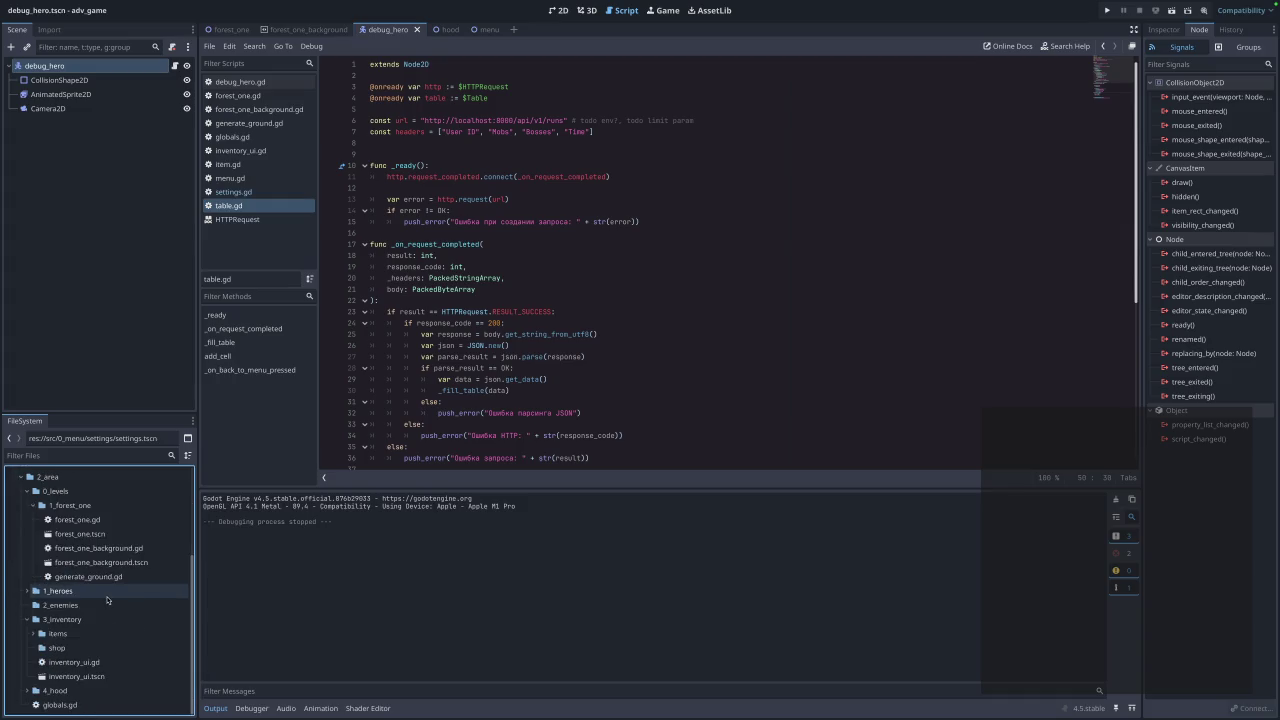
left_click(25, 591)
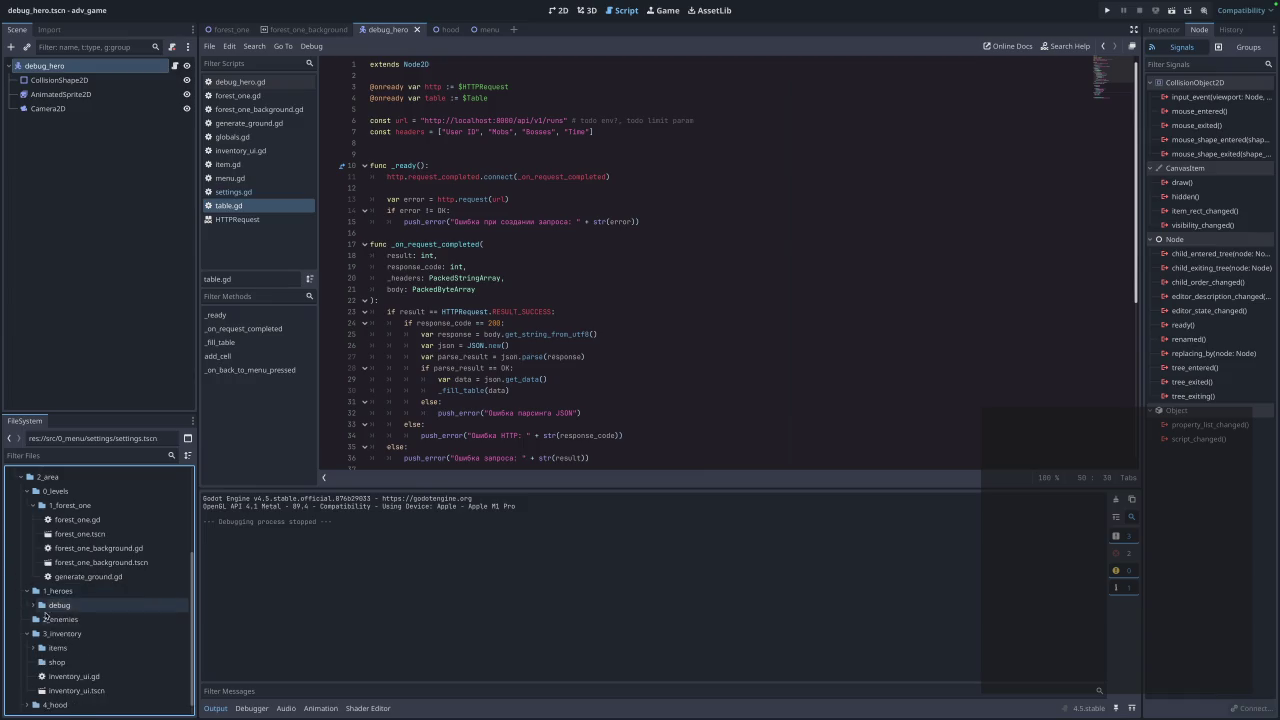
left_click(30, 606)
double_click(115, 616)
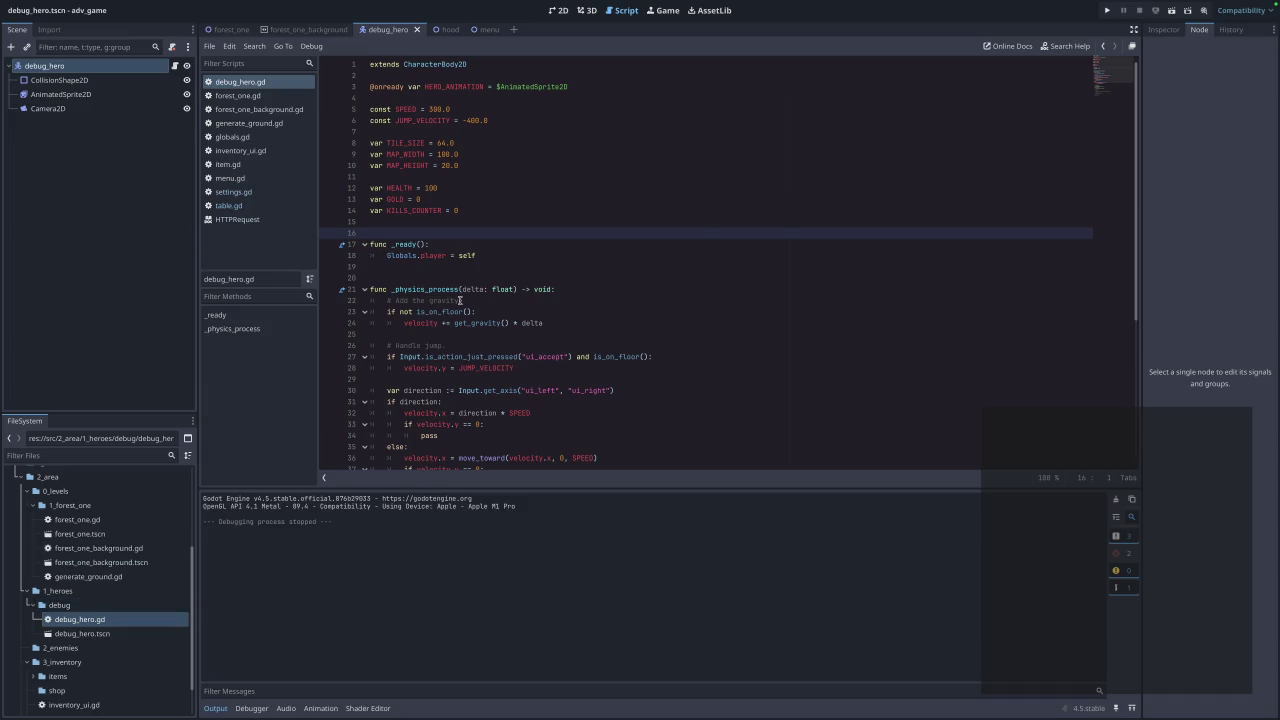
Rename KILLS_COUNTER to KILL_MOBS_COUNTER, add KILL_BOSSES_COUNTER = 0 below it, and save.
left_click(494, 212)
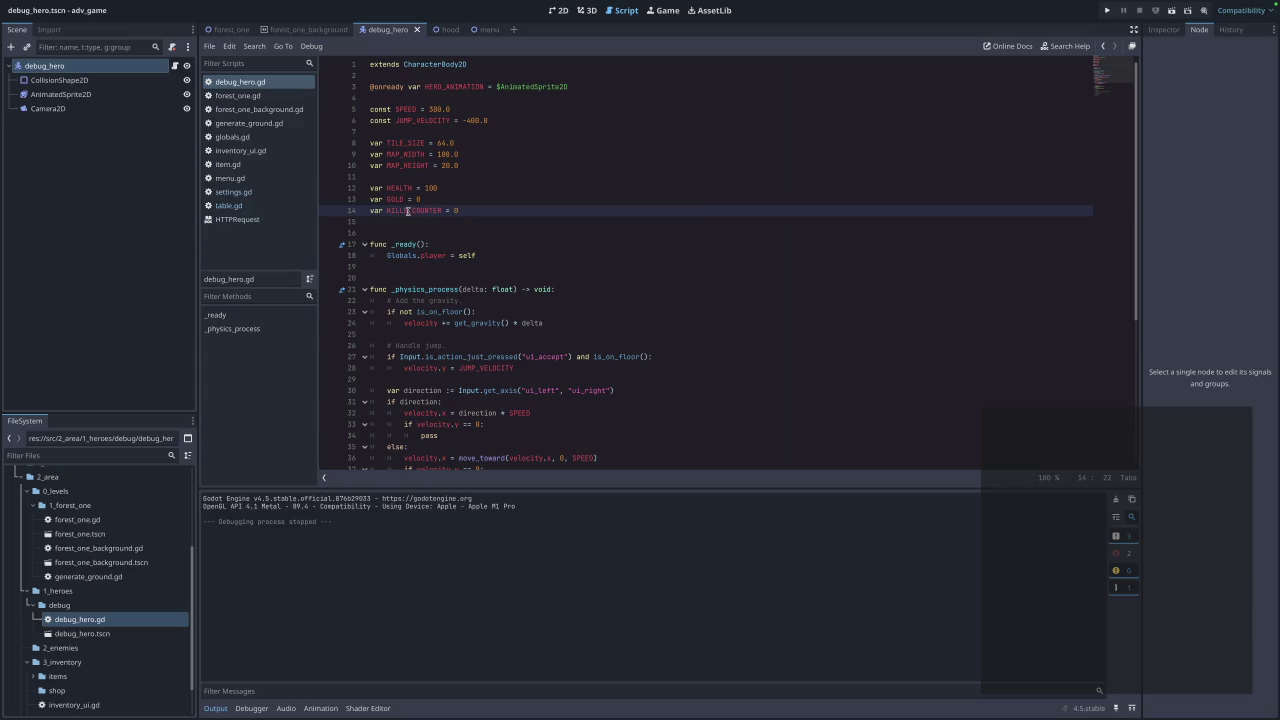
left_click(407, 212)
key("BackSpace")
type("MO")
type("BS")
key("Escape")
key("Return")
type("r ")
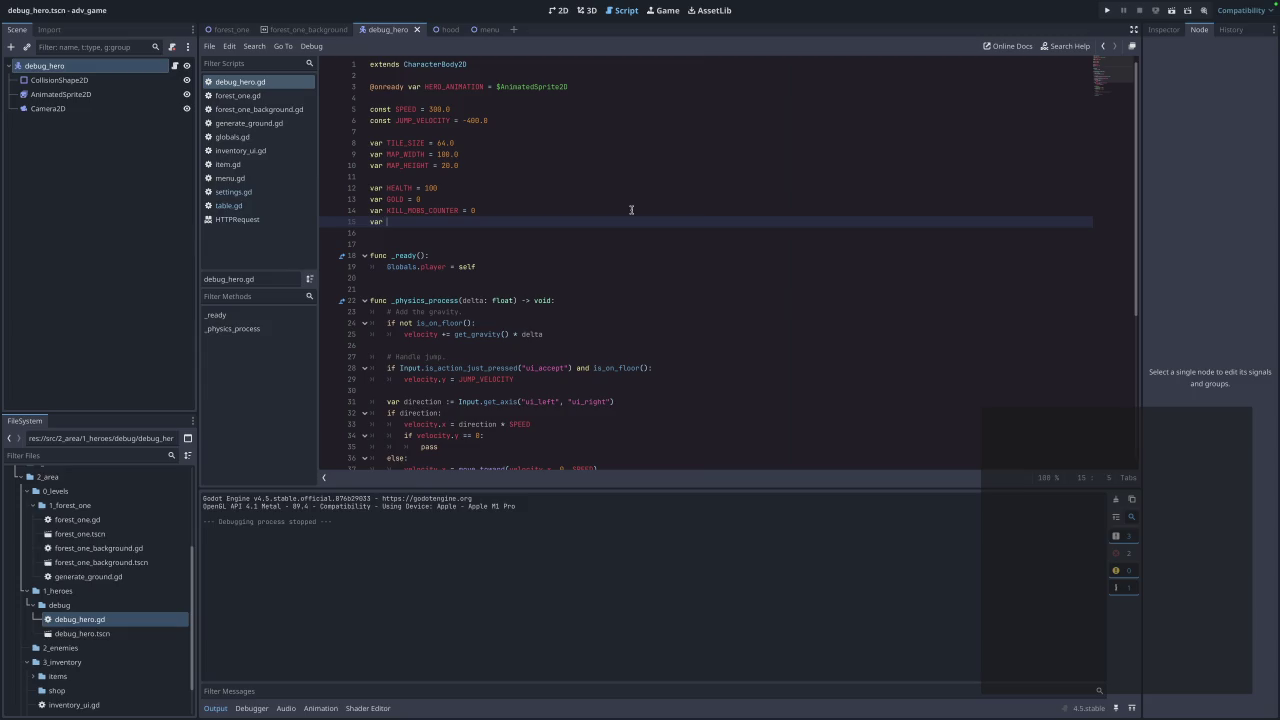
type("ki")
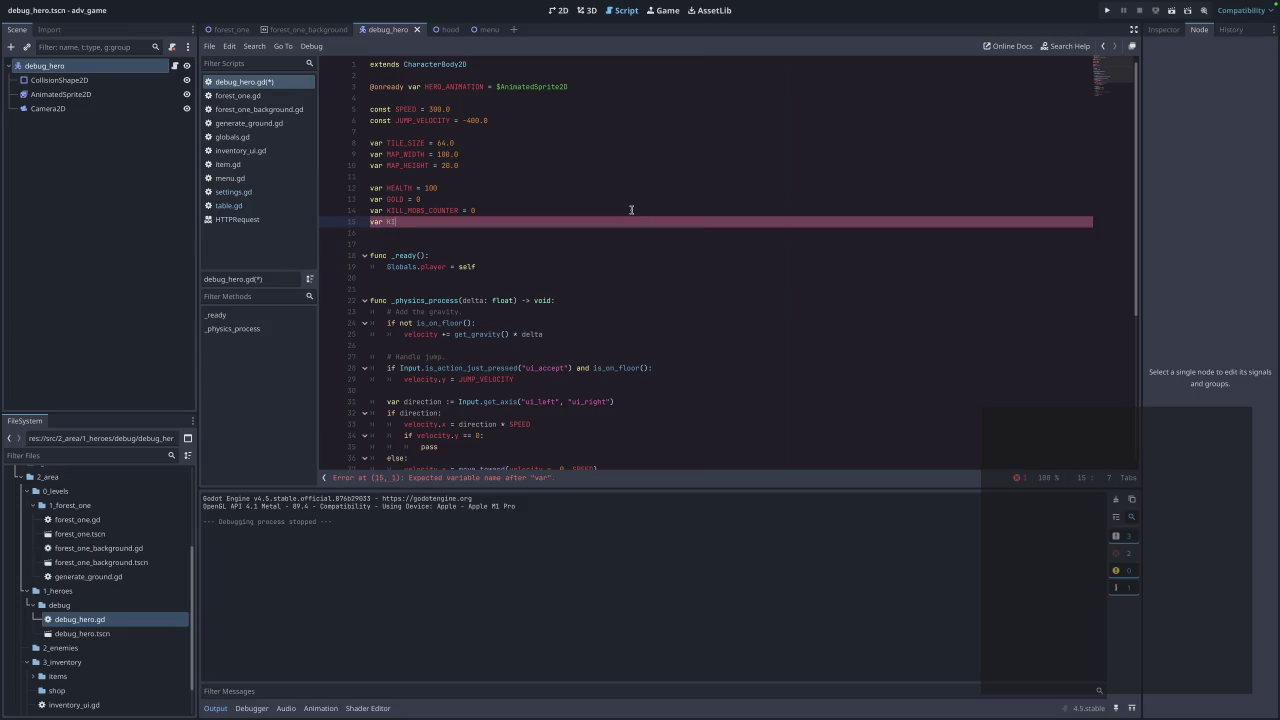
type("ll_BOSSES")
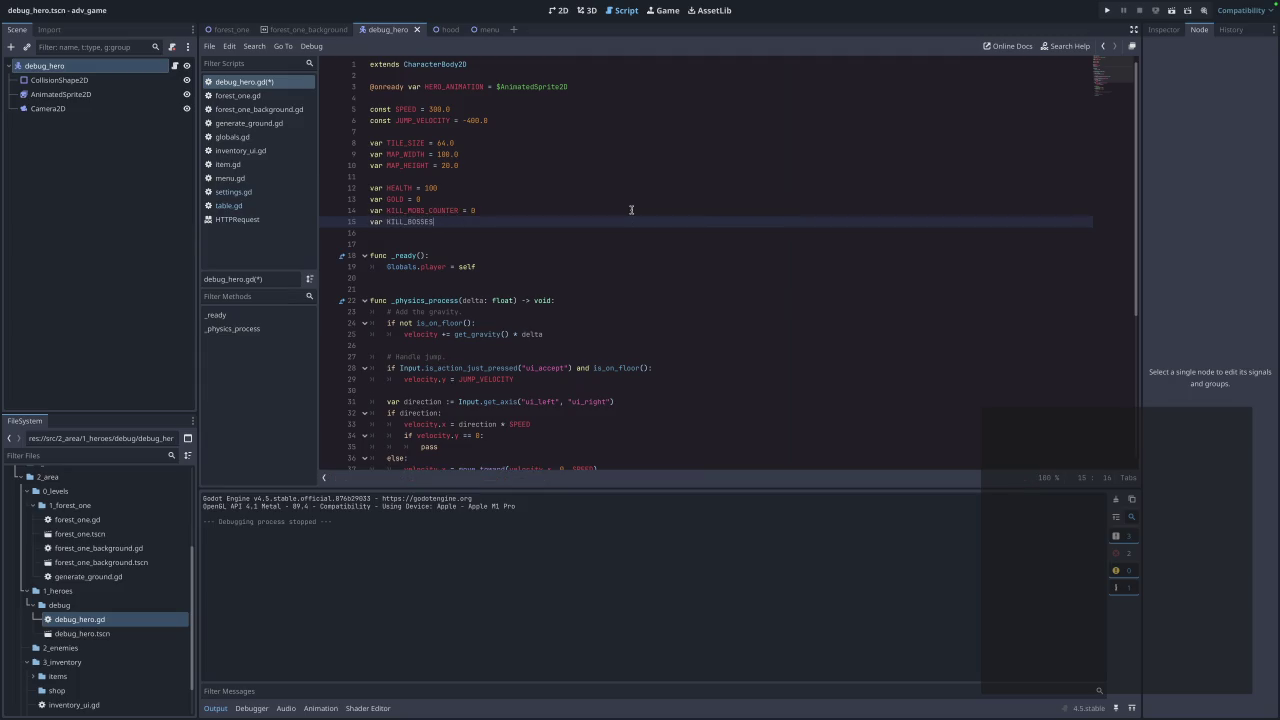
type("COUNT")
type(" 0")
key("ctrl+s")
Add a var RUN_TIME = 0 line under the bosses counter and save the script.
left_click(449, 242)
left_click(534, 224)
key("Return")
type("VA")
key("BackSpace")
key("BackSpace")
type("var ")
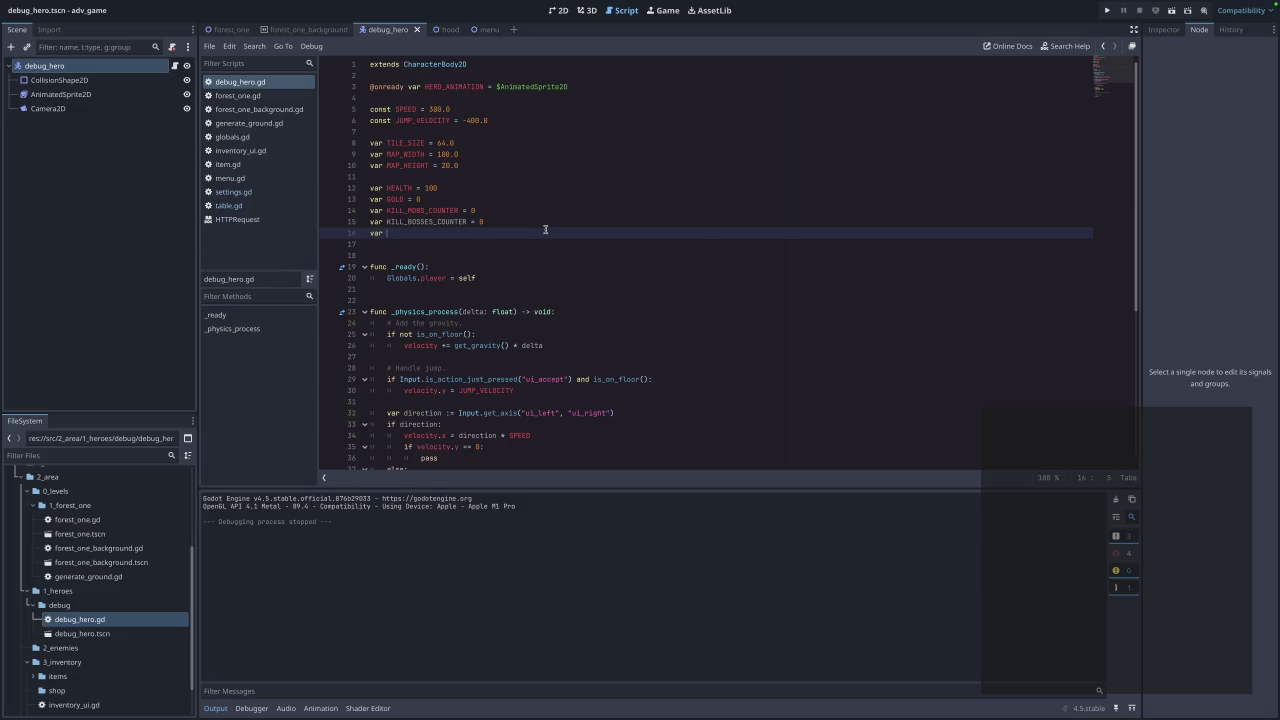
type("TIM")
key("BackSpace")
key("BackSpace")
key("BackSpace")
type("HTIME")
key("ctrl+s")
scroll(540, 230, "down", 7)
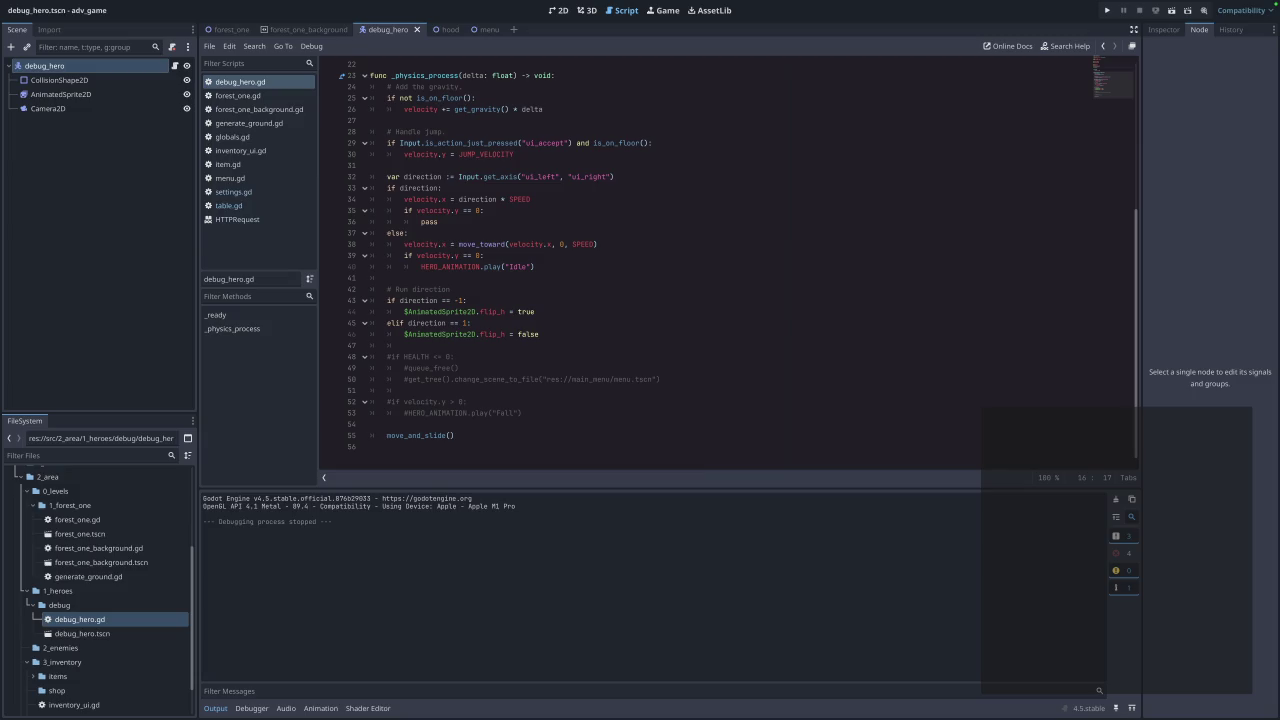
scroll(520, 275, "up", 7)
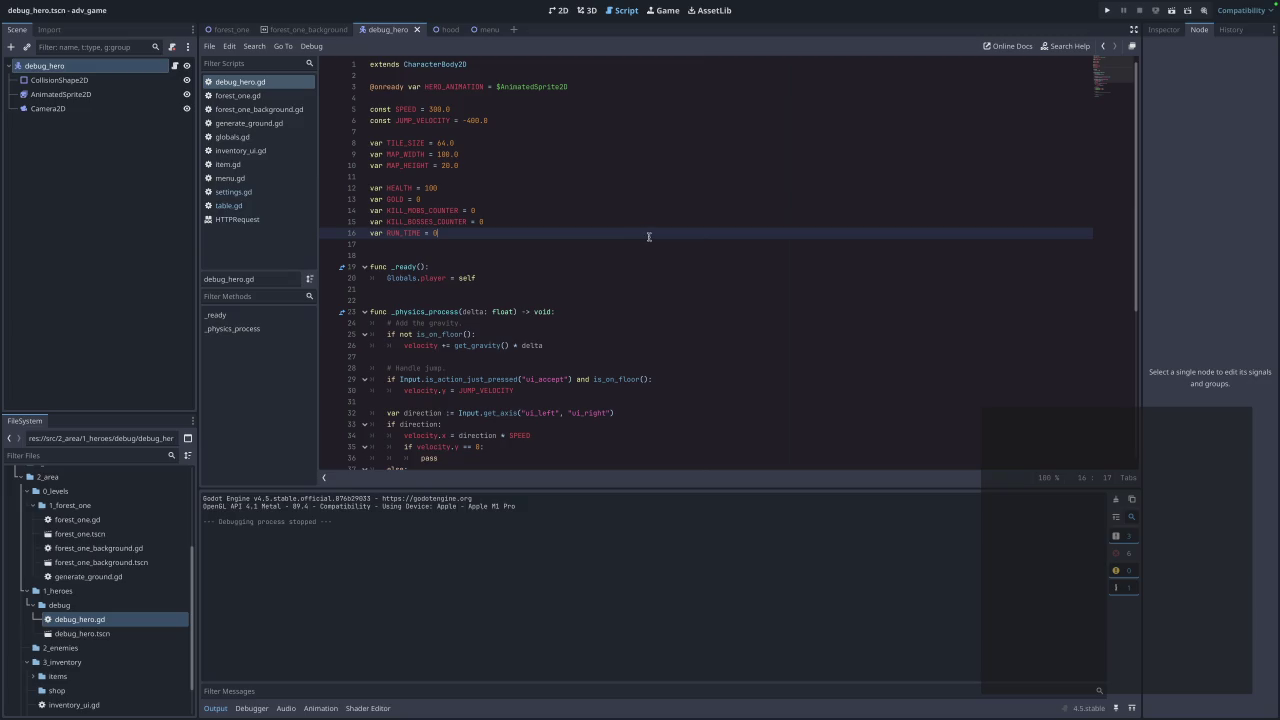
In _ready, add start_time = Time.get_ticks_msec() after the Globals.player = self line.
left_click(544, 275)
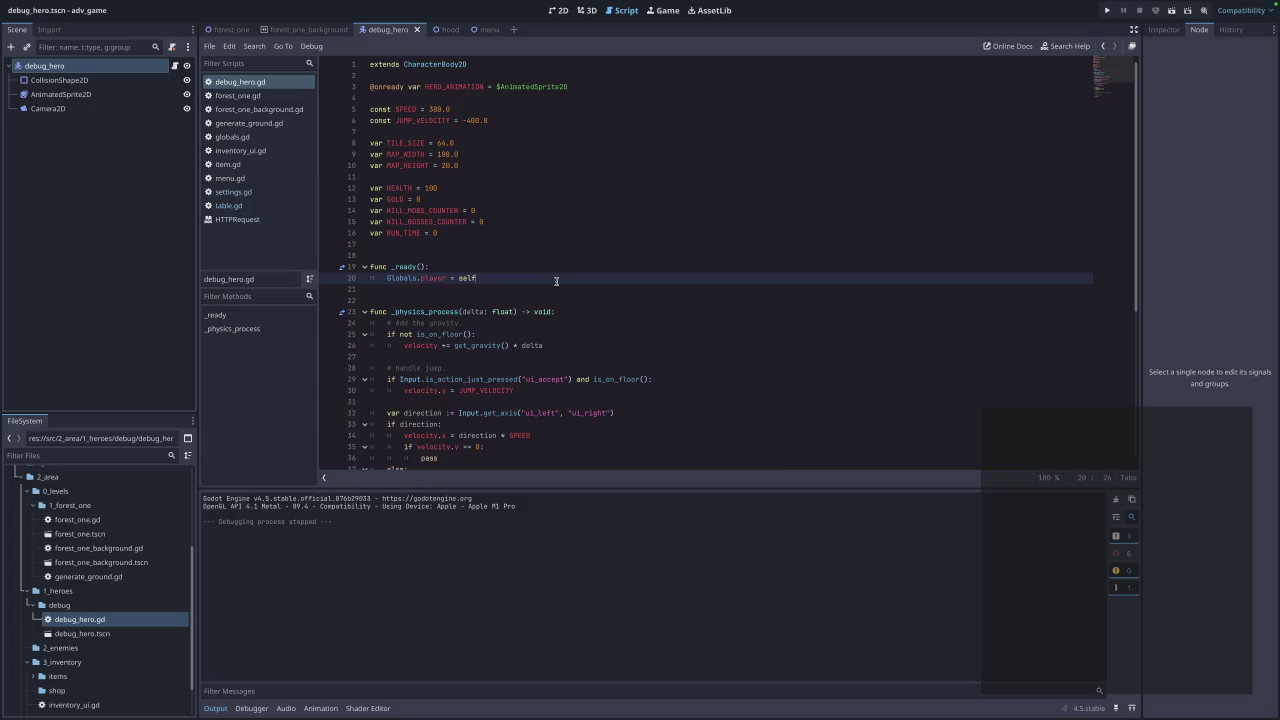
key("Return")
key("Return")
type("start_")
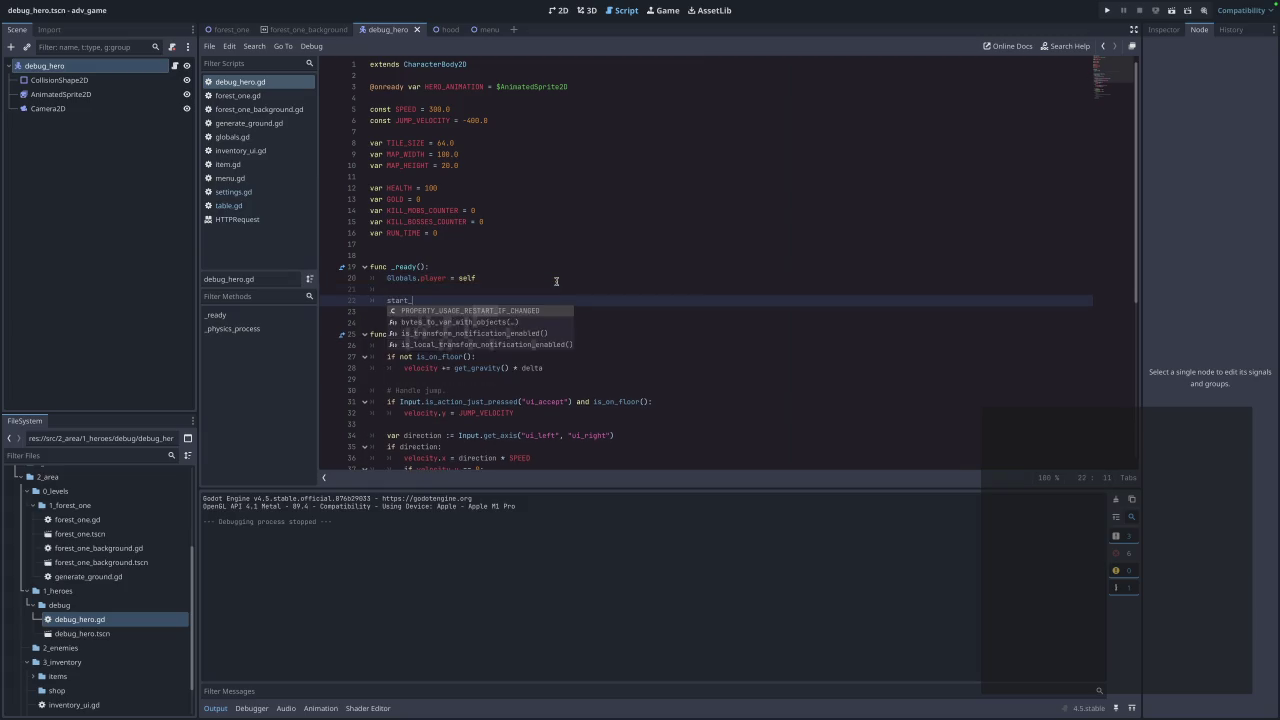
type("time")
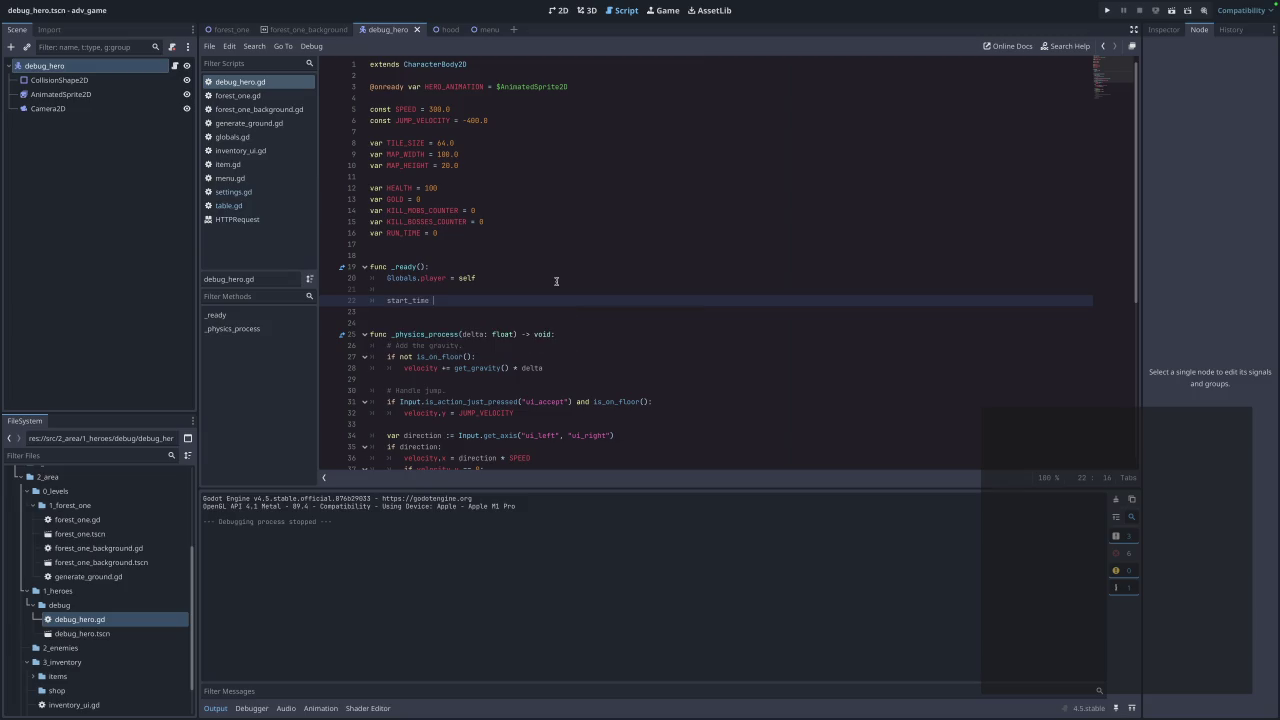
type(" = ")
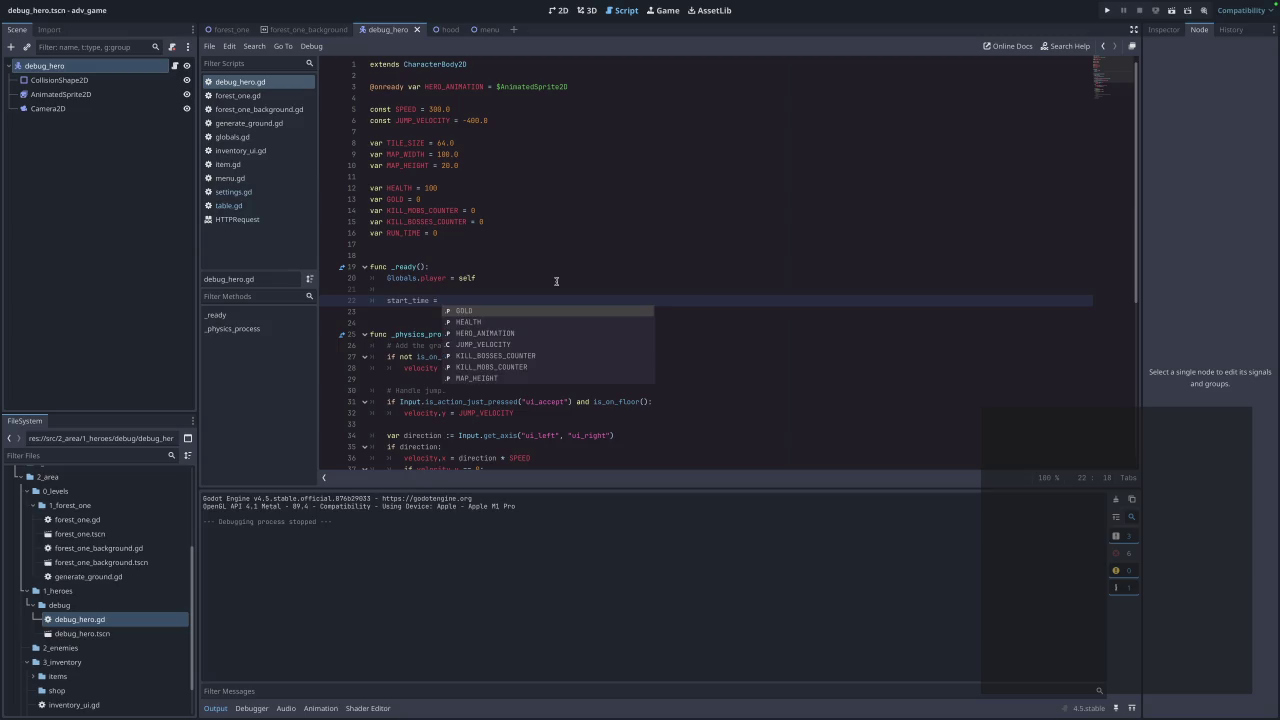
type("Time.get_m")
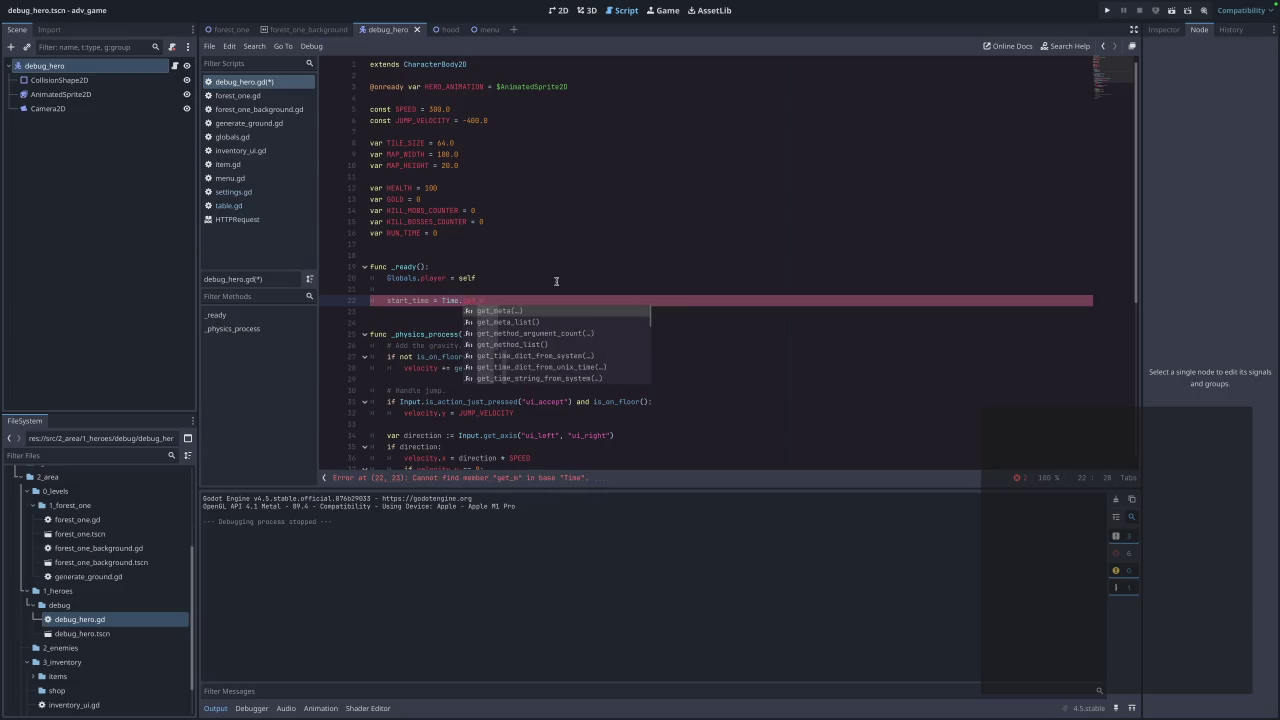
key("BackSpace")
type("st")
key("BackSpace")
key("BackSpace")
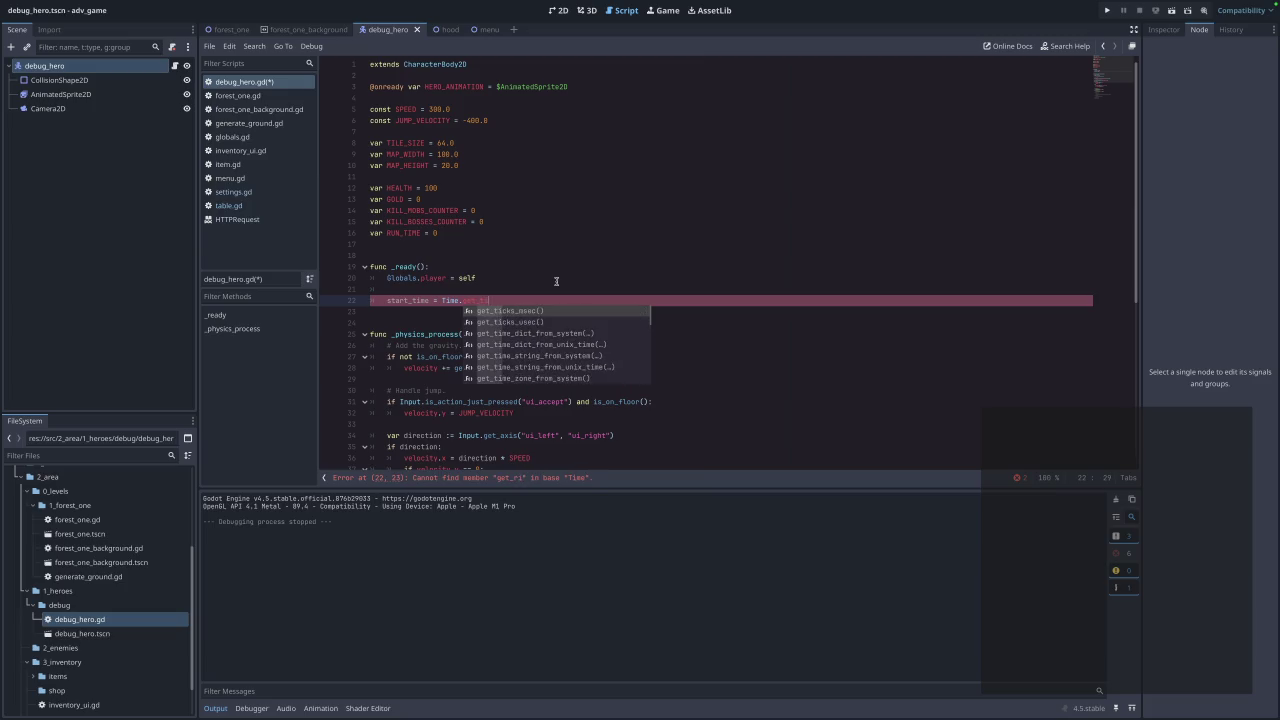
type("tick")
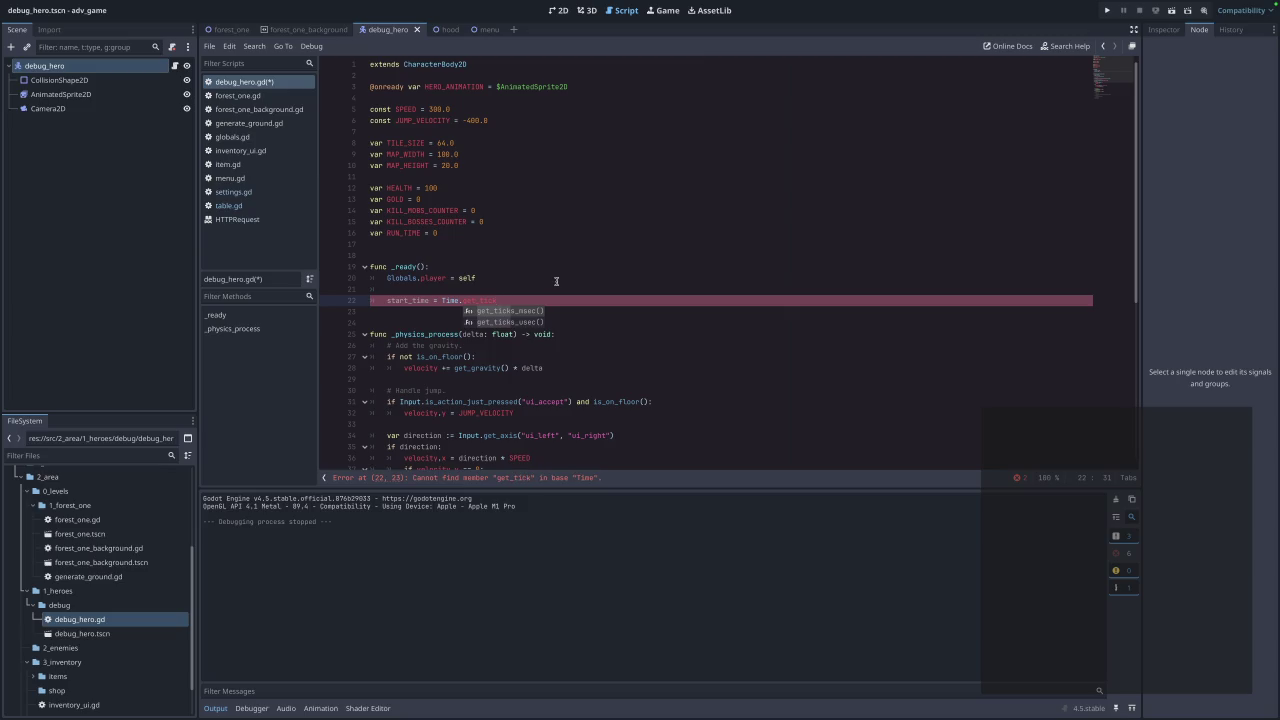
key("Return")
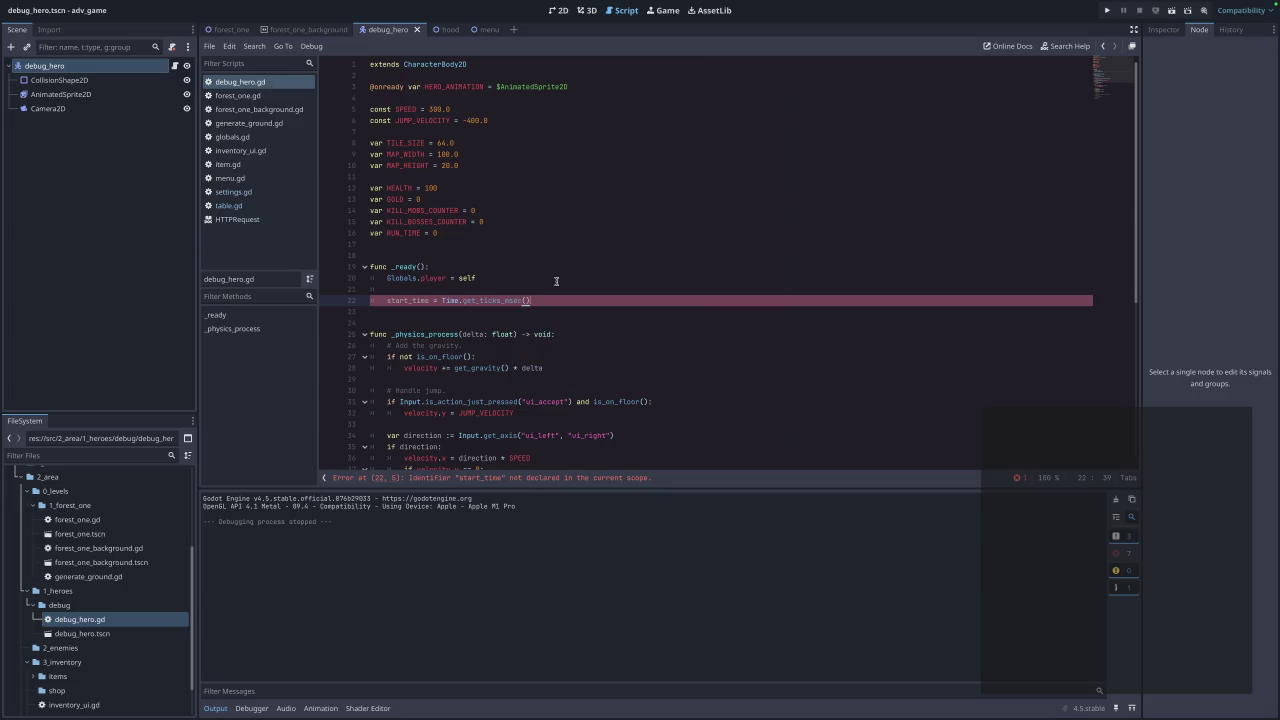
scroll(529, 286, "down", 3)
left_click(458, 204)
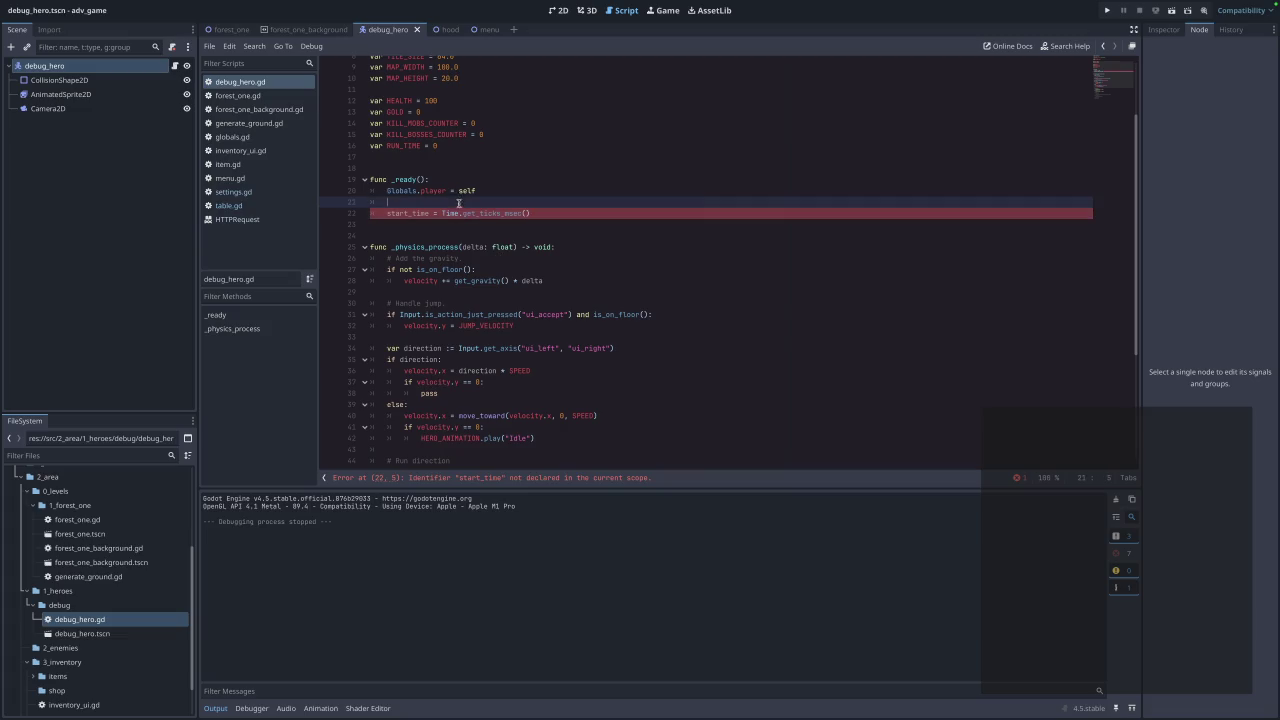
scroll(473, 312, "down", 5)
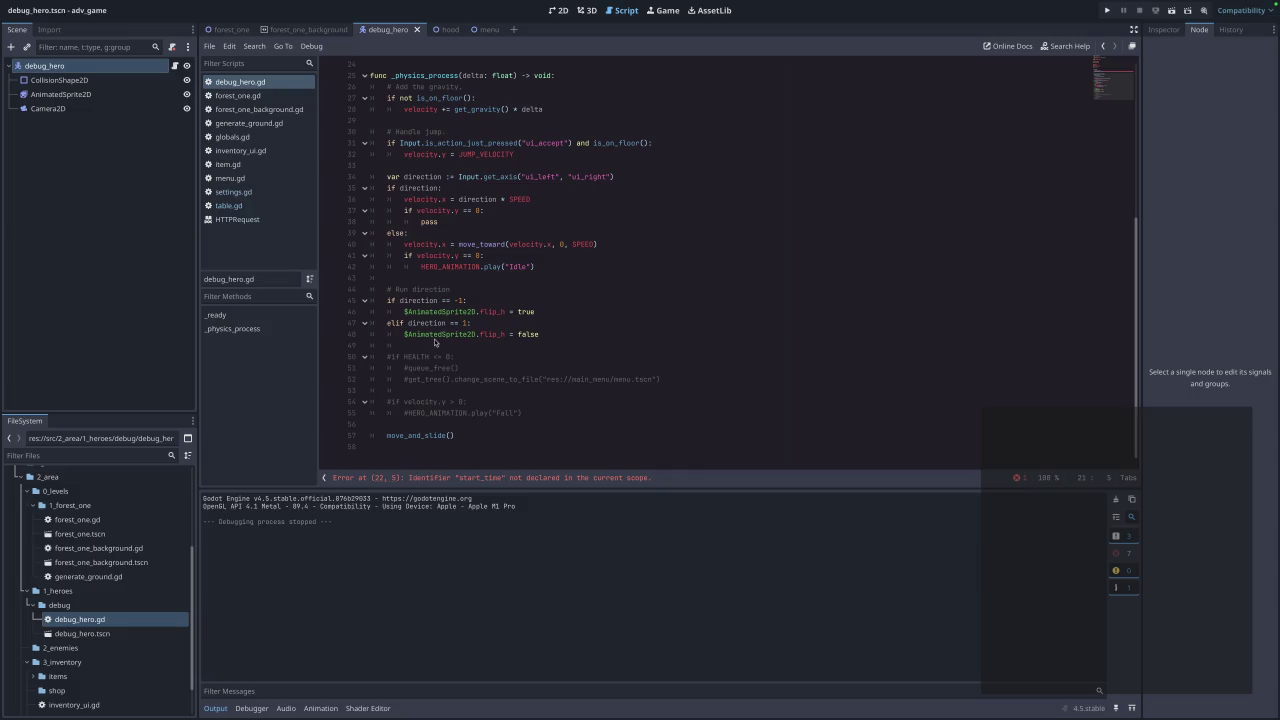
left_click(480, 418)
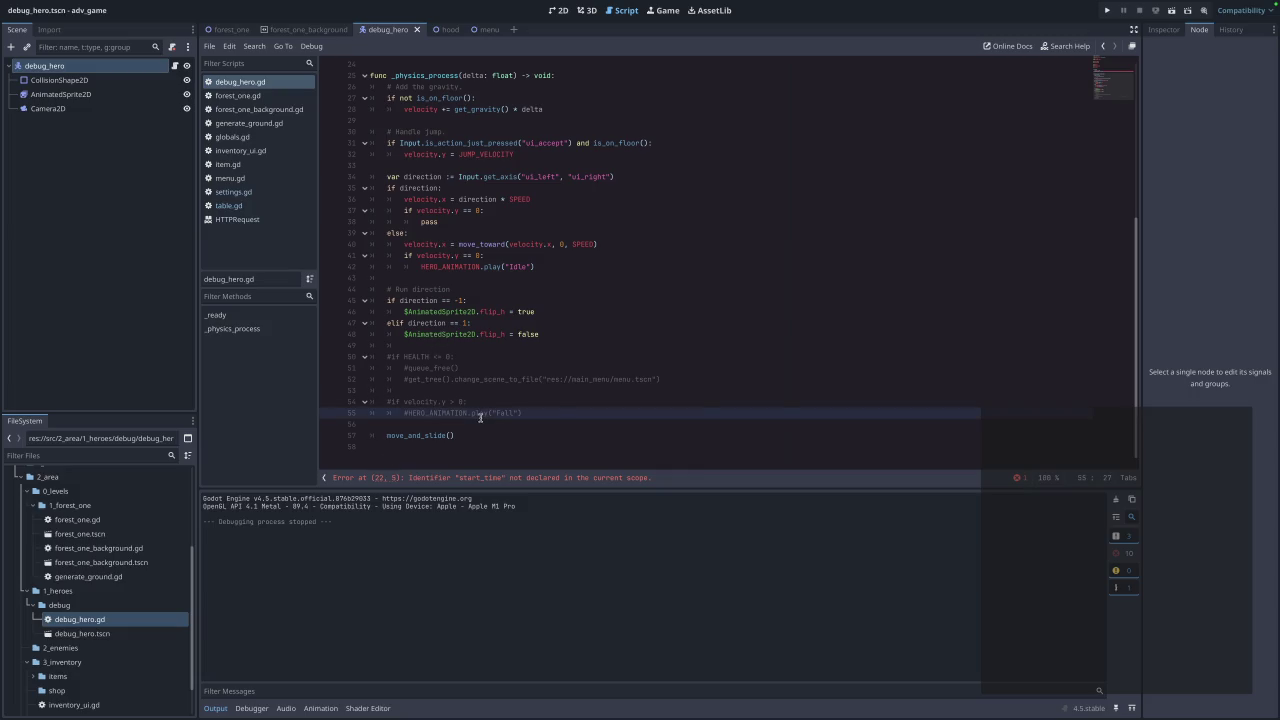
Paste a get_elapsed_time() function returning (now - start_time) / 1000.0 after move_and_slide(), and save.
left_click(535, 452)
key("Return")
key("Return")
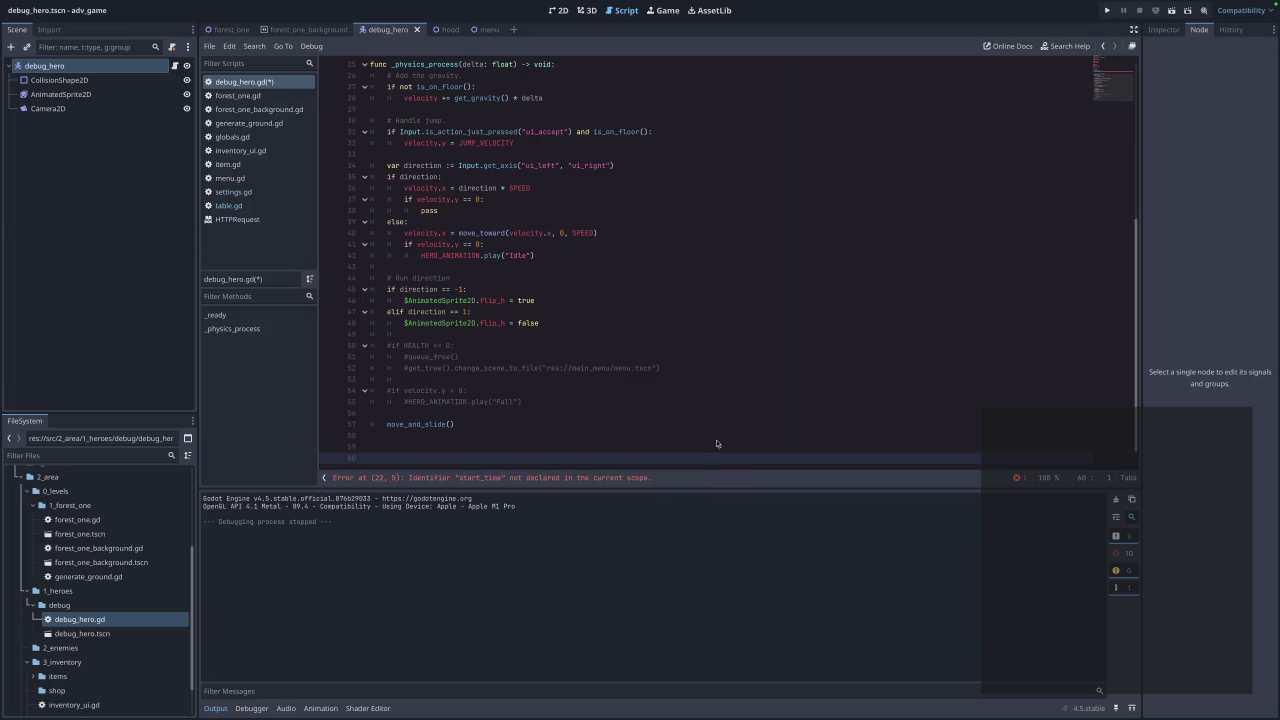
type("func get_elapsed_time(): \tvar now = Time.get_ticks_msec() \treturn (now - start_time) / 1000.0")
key("ctrl+s")
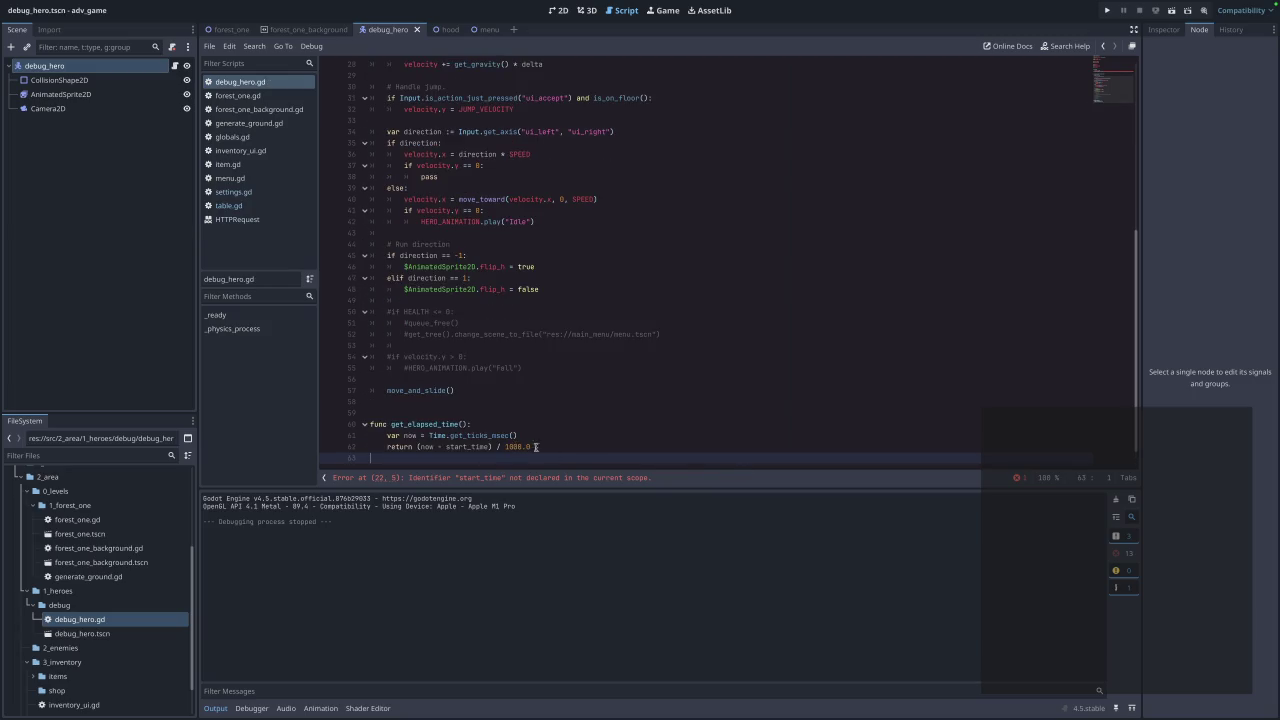
Remove the extra blank line after _ready and check spacing around the new function.
left_click(558, 400)
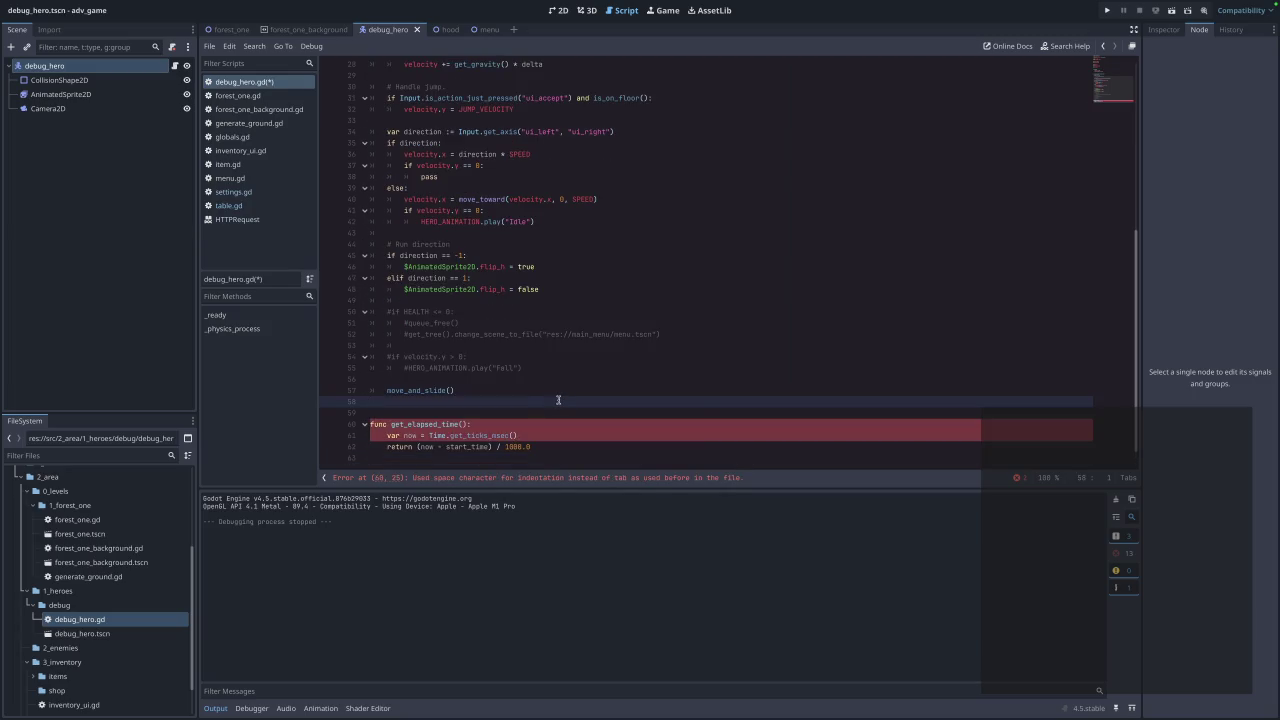
scroll(558, 400, "up", 5)
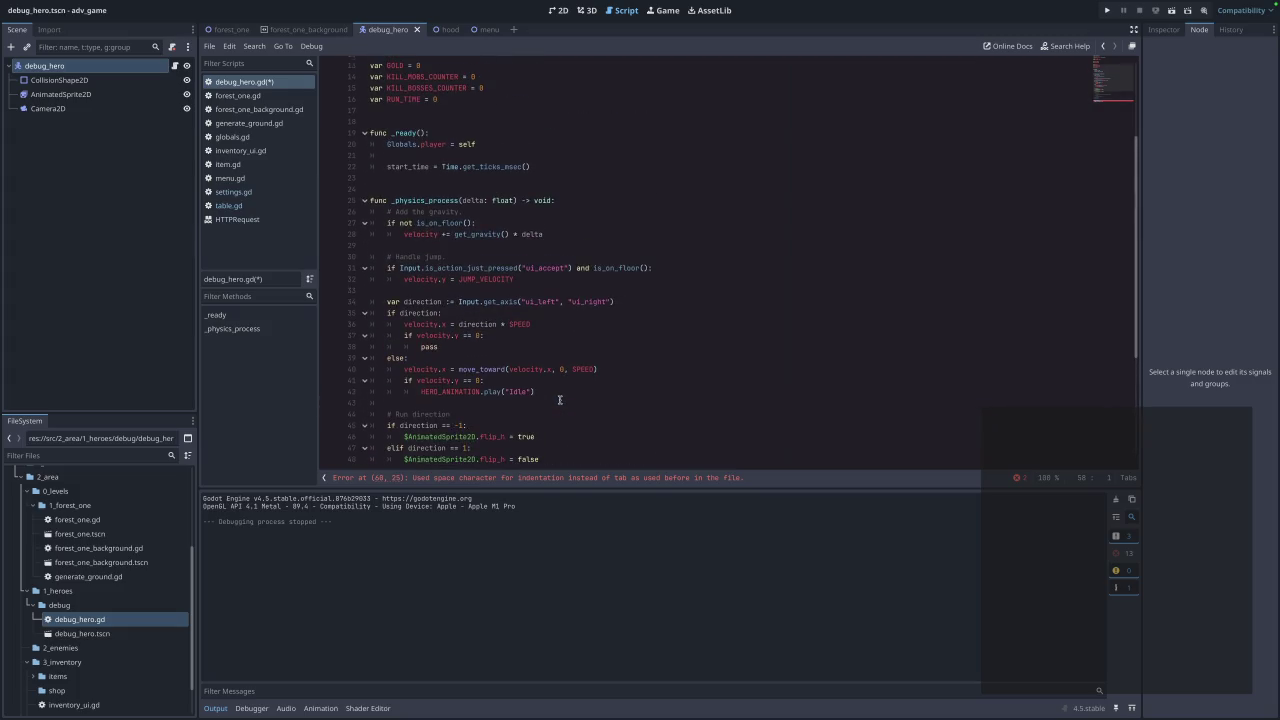
left_click(427, 190)
key("BackSpace")
scroll(437, 190, "up", 2)
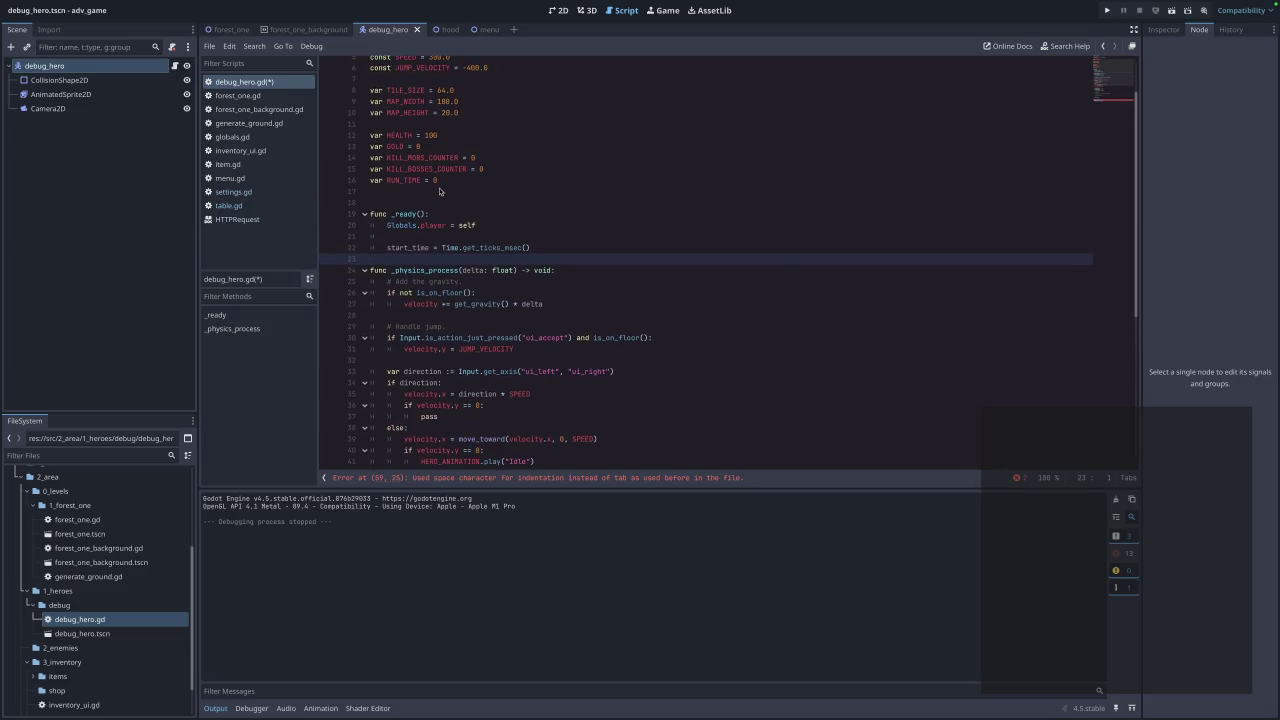
scroll(440, 190, "down", 6)
left_click(619, 404)
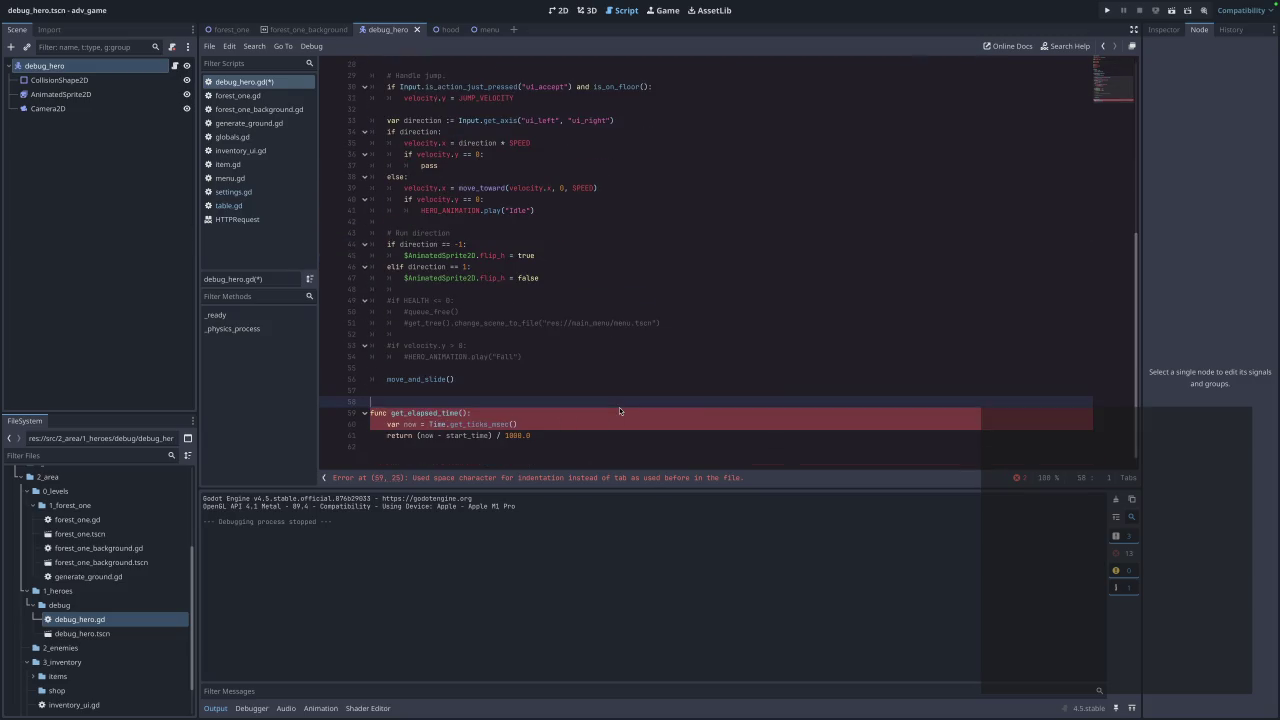
left_click(551, 460)
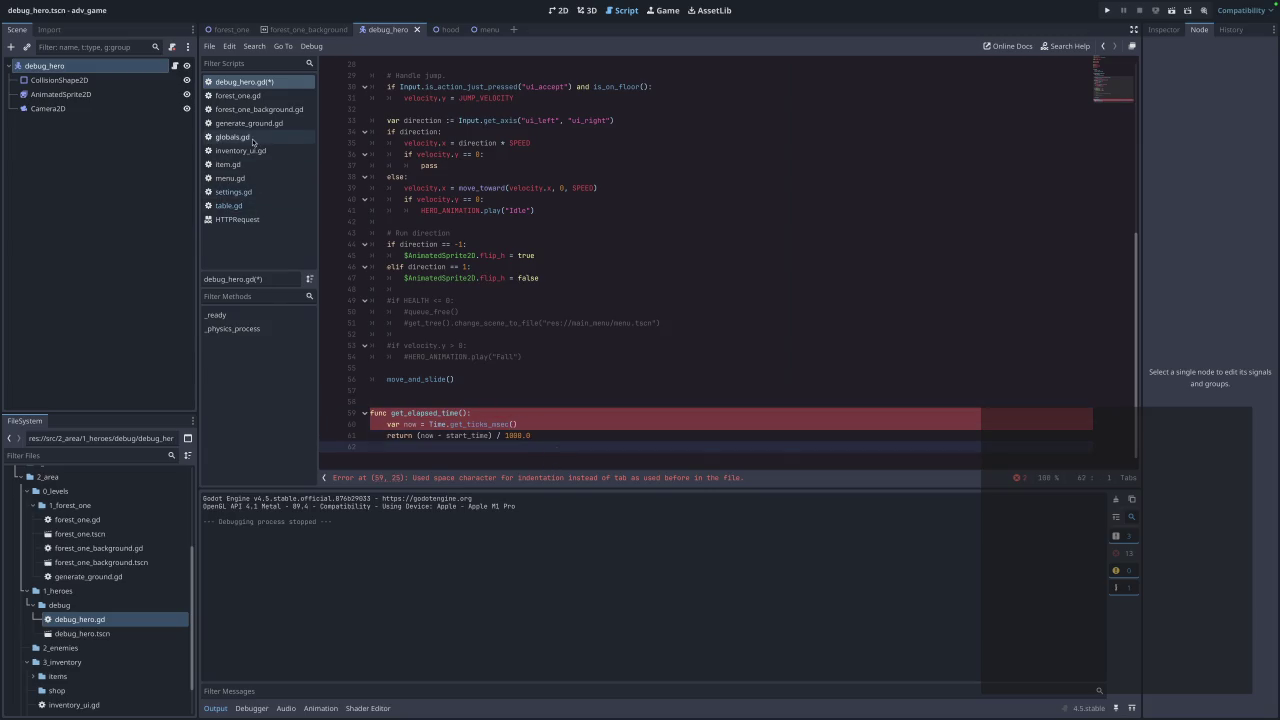
Look through forest_one.gd, forest_one_background.gd and generate_ground.gd, then return to debug_hero.gd.
left_click(248, 97)
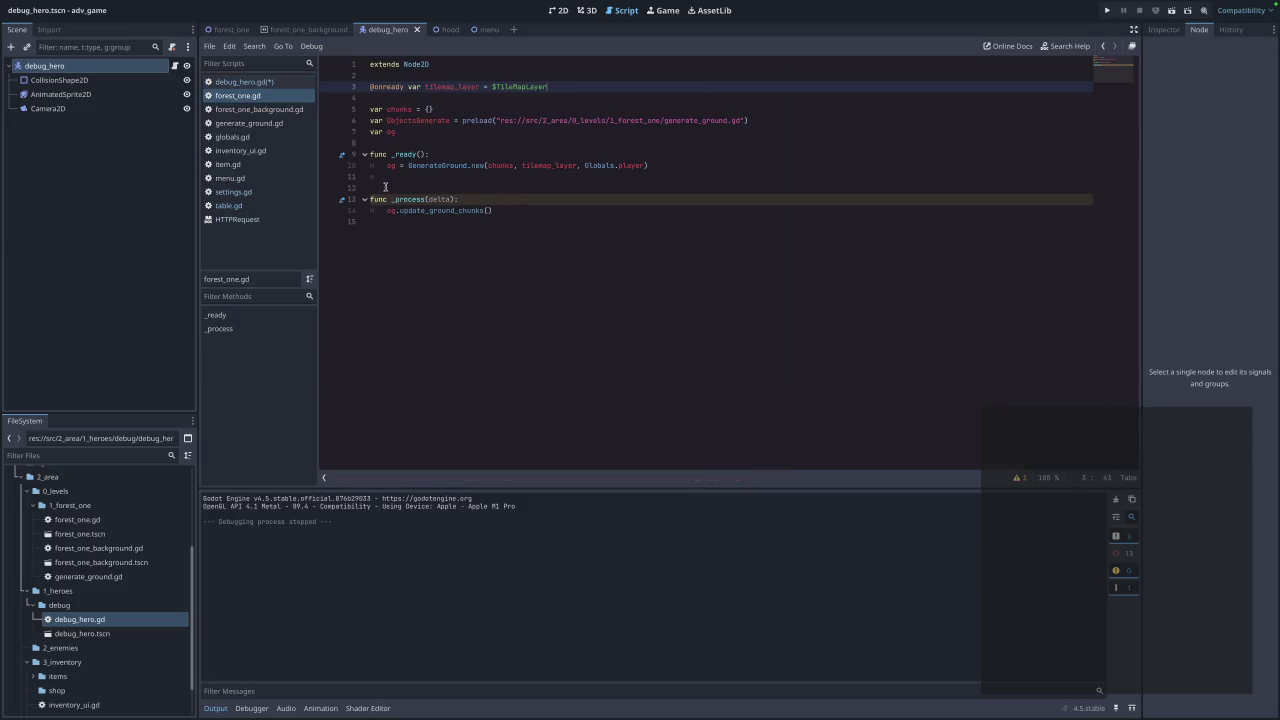
left_click(250, 109)
left_click(240, 124)
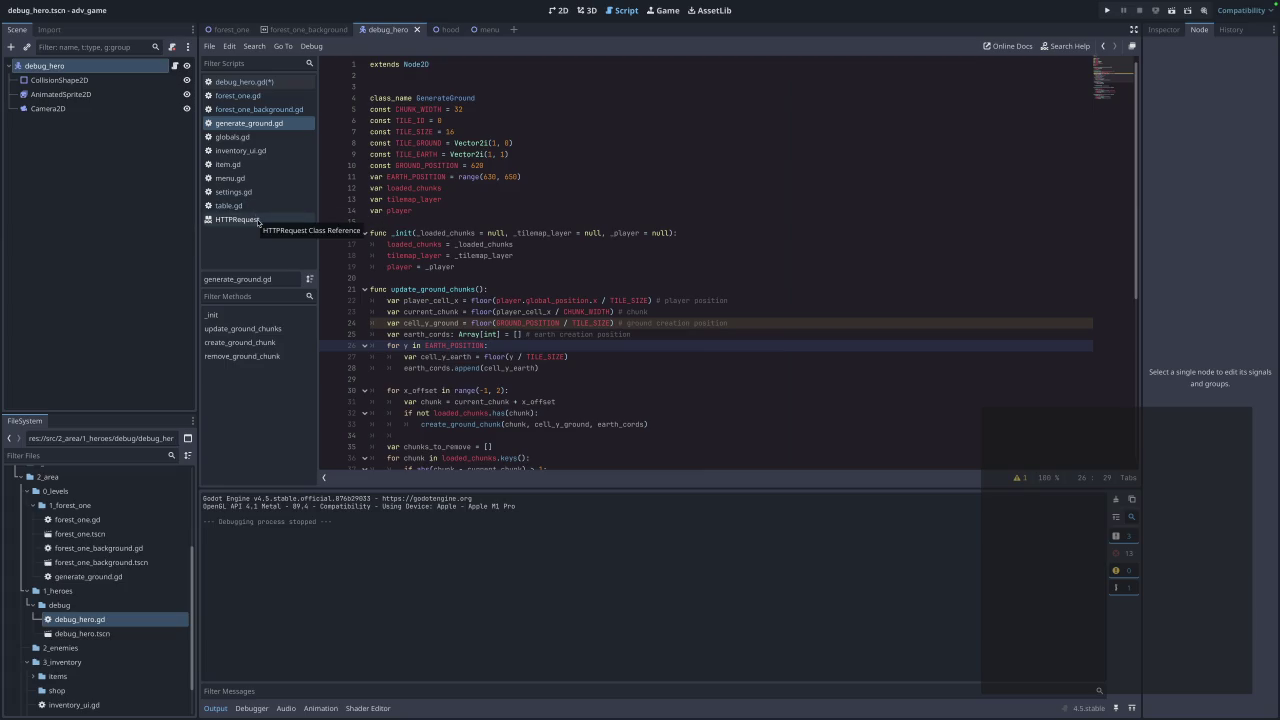
left_click(262, 83)
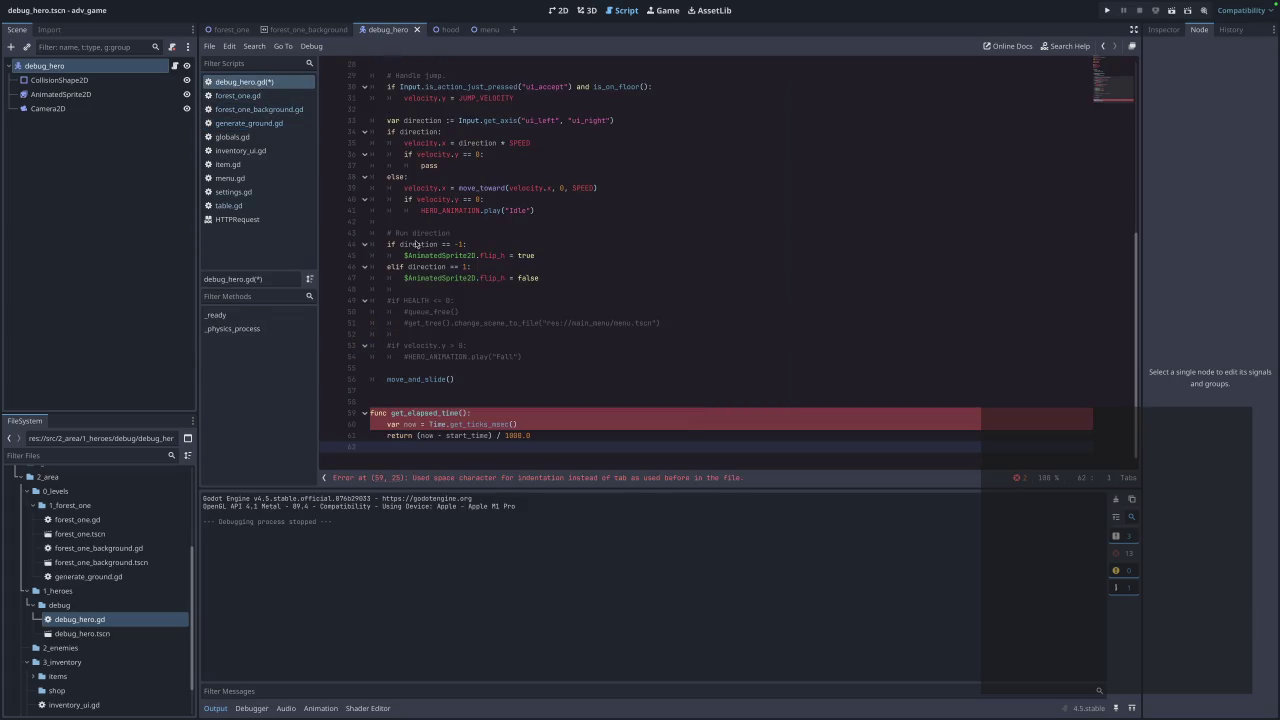
Replace the space indentation on lines 60 and 61 with tabs.
left_click(590, 421)
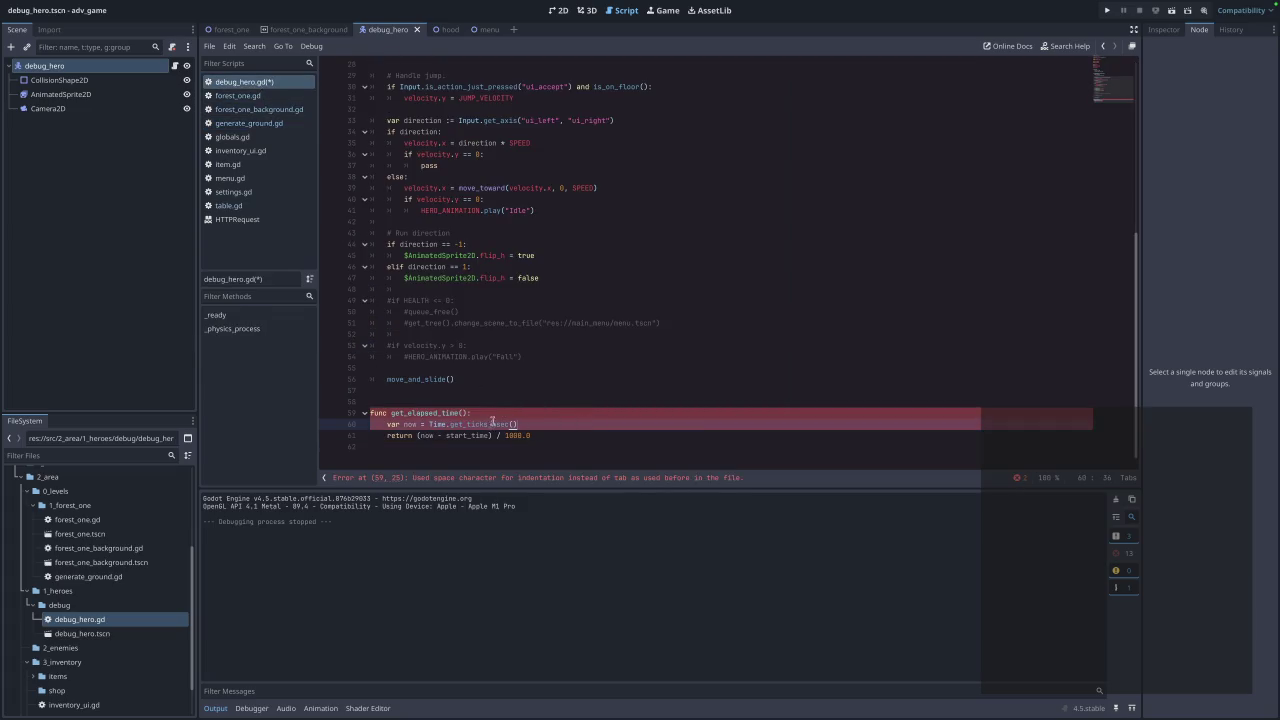
left_click(387, 424)
key("BackSpace")
key("BackSpace")
key("Tab")
key("Down")
key("BackSpace")
key("BackSpace")
key("BackSpace")
key("Tab")
Rename get_elapsed_time to _calculate_run_time with a start_time parameter.
left_click(443, 410)
left_click(390, 412)
type("_")
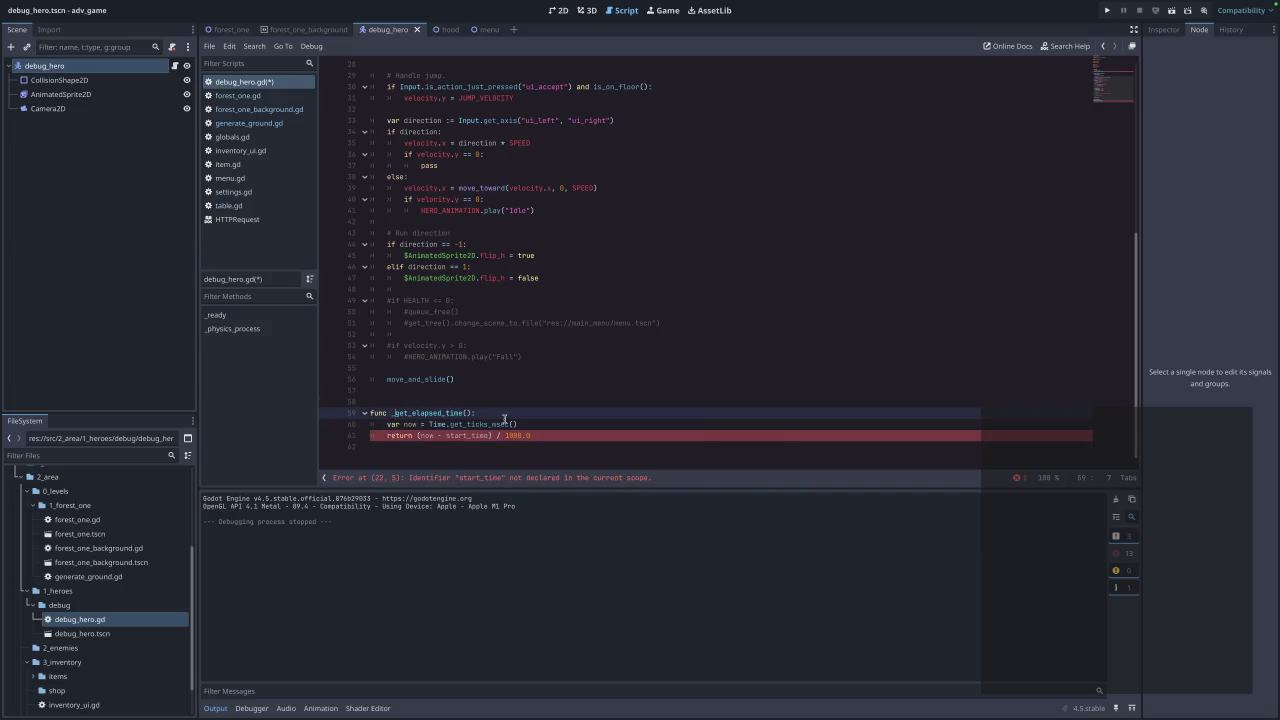
key("Escape")
double_click(460, 412)
left_click(469, 413)
key("Up")
double_click(461, 413)
type("ca")
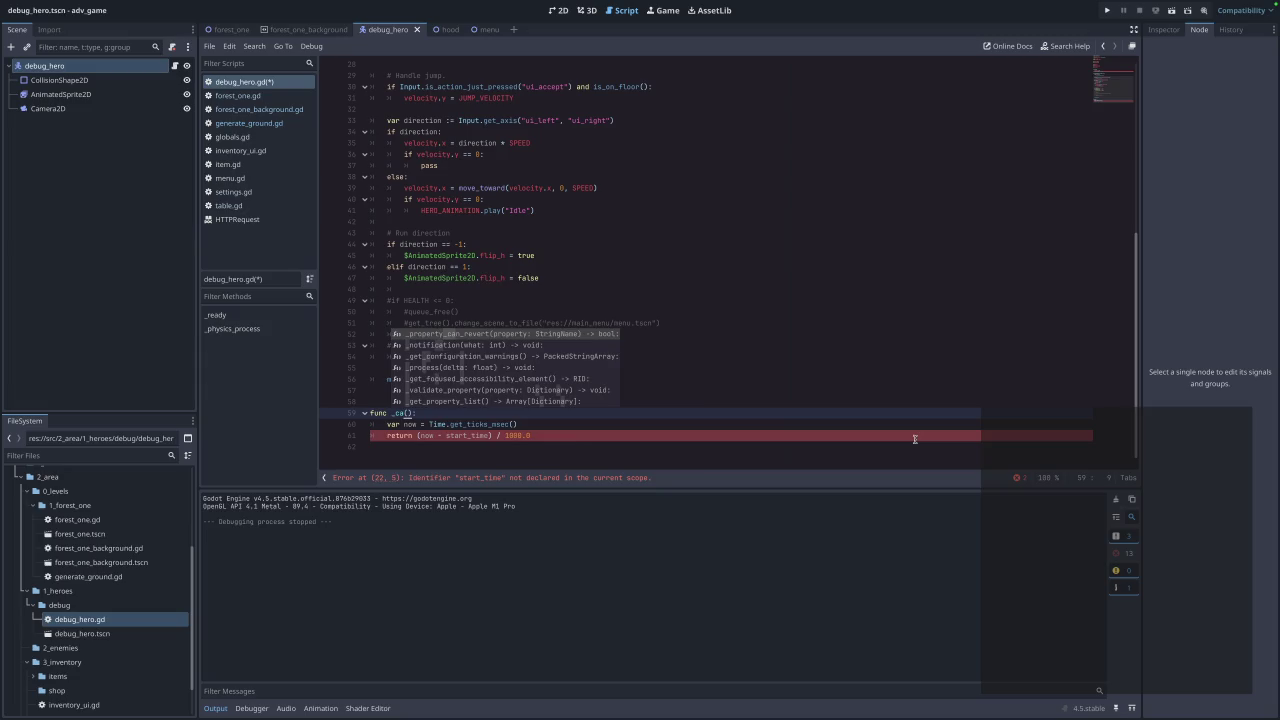
type("lcu")
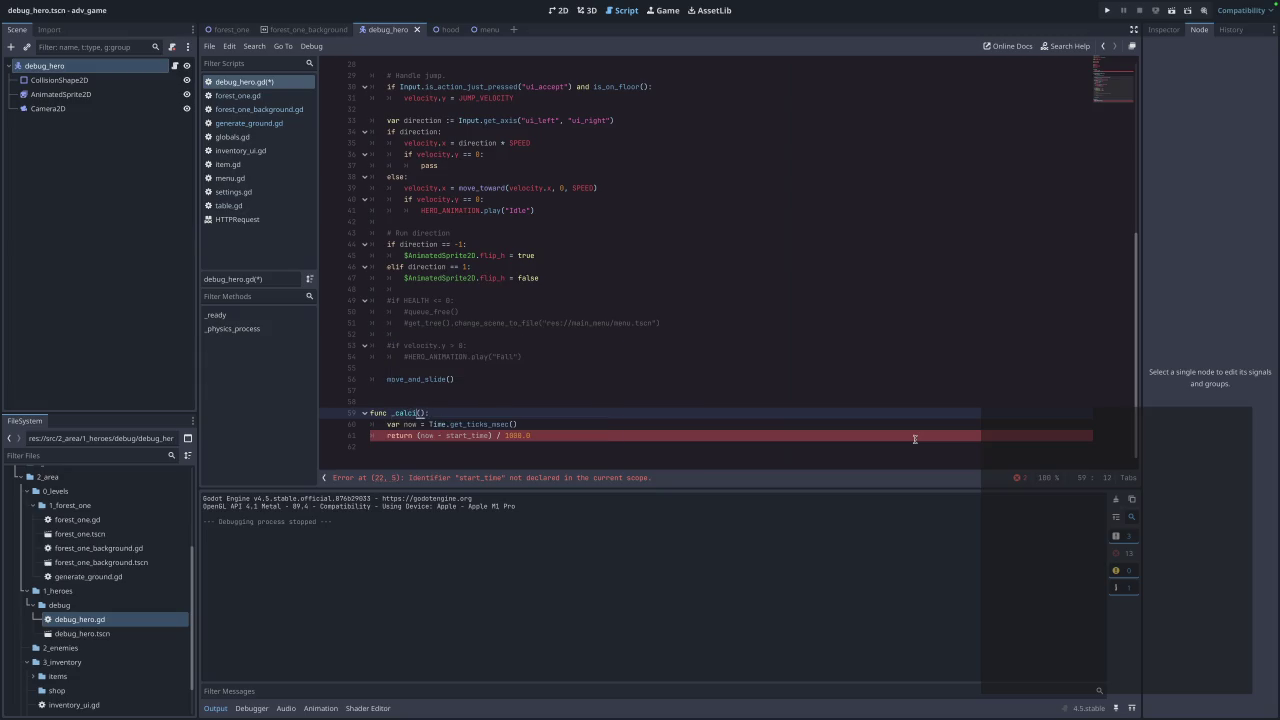
type("late_")
type("run_time(")
type("start")
type("_time")
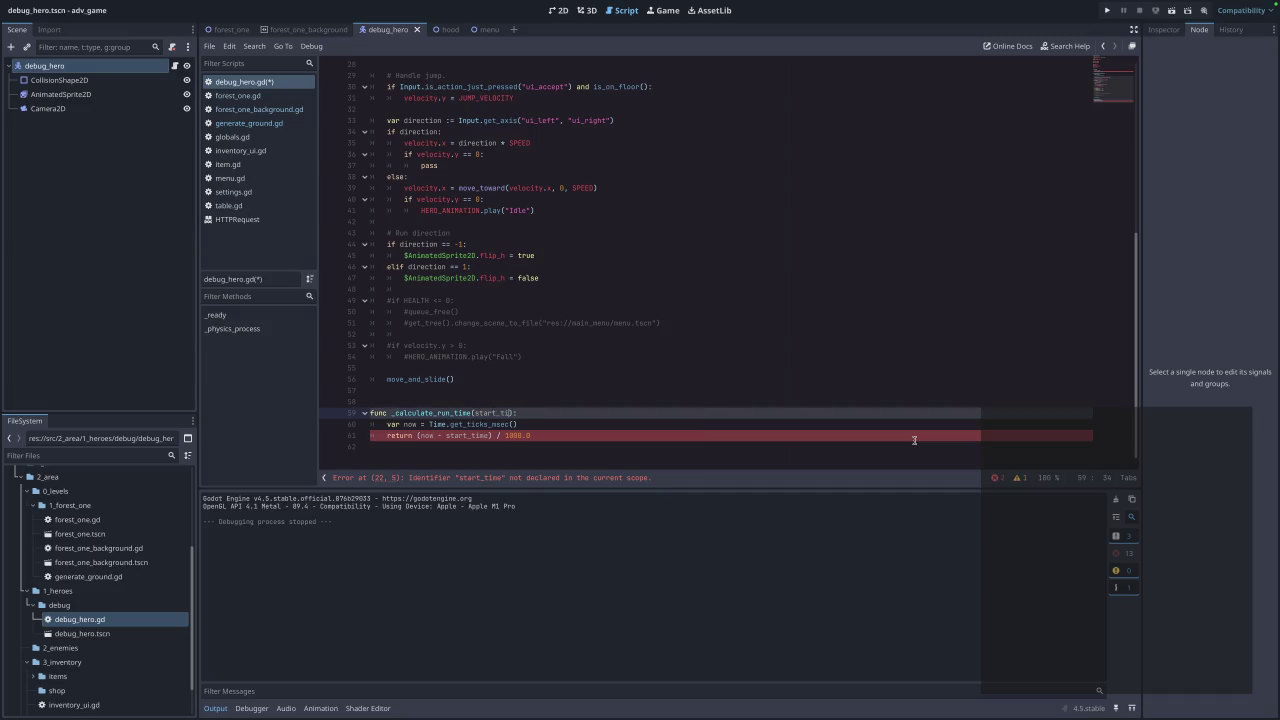
scroll(683, 292, "up", 8)
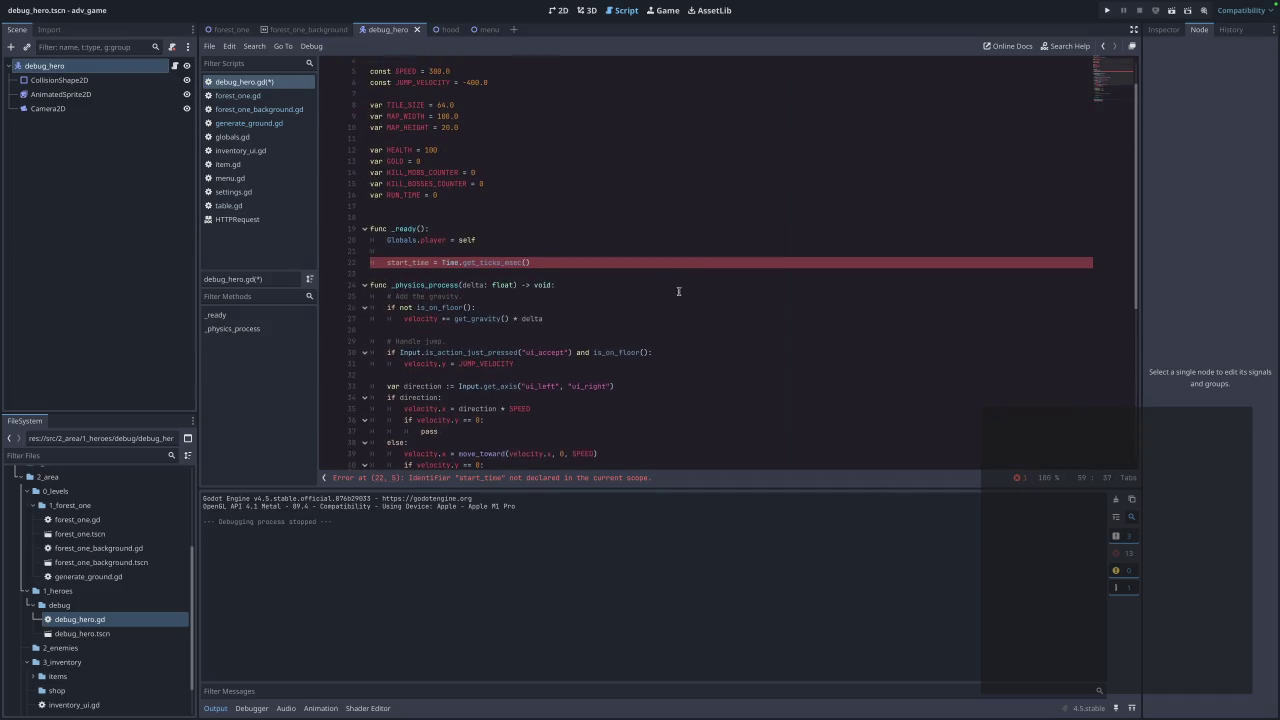
Declare start_time as a local var on line 22 inside _ready.
left_click(475, 262)
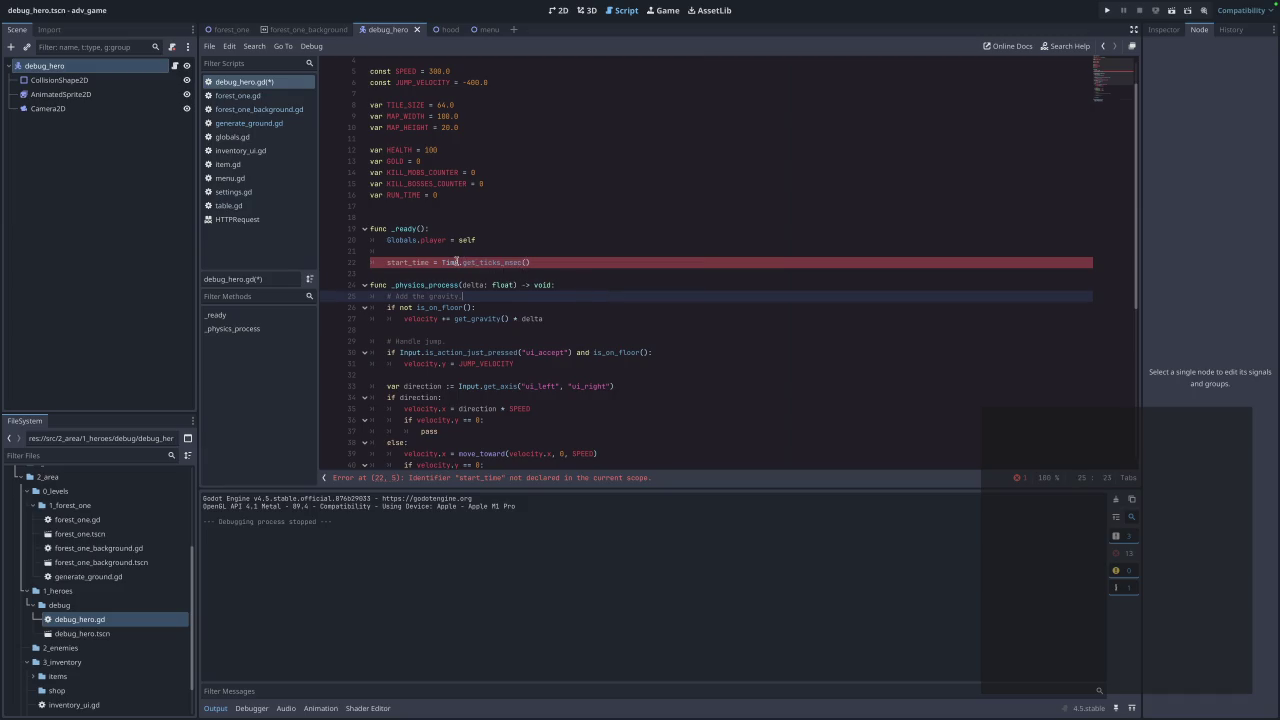
mouse_move(457, 262)
left_click(384, 263)
type("var")
left_click(641, 256)
left_click(625, 273)
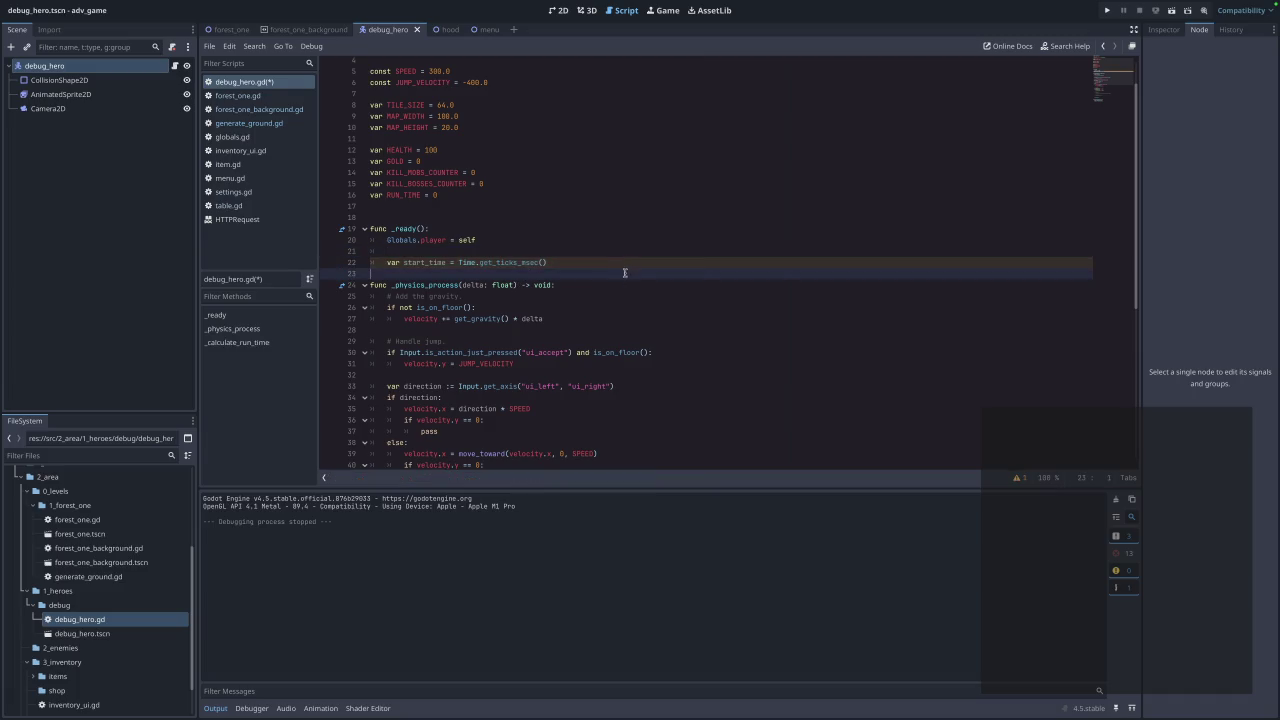
scroll(600, 285, "down", 5)
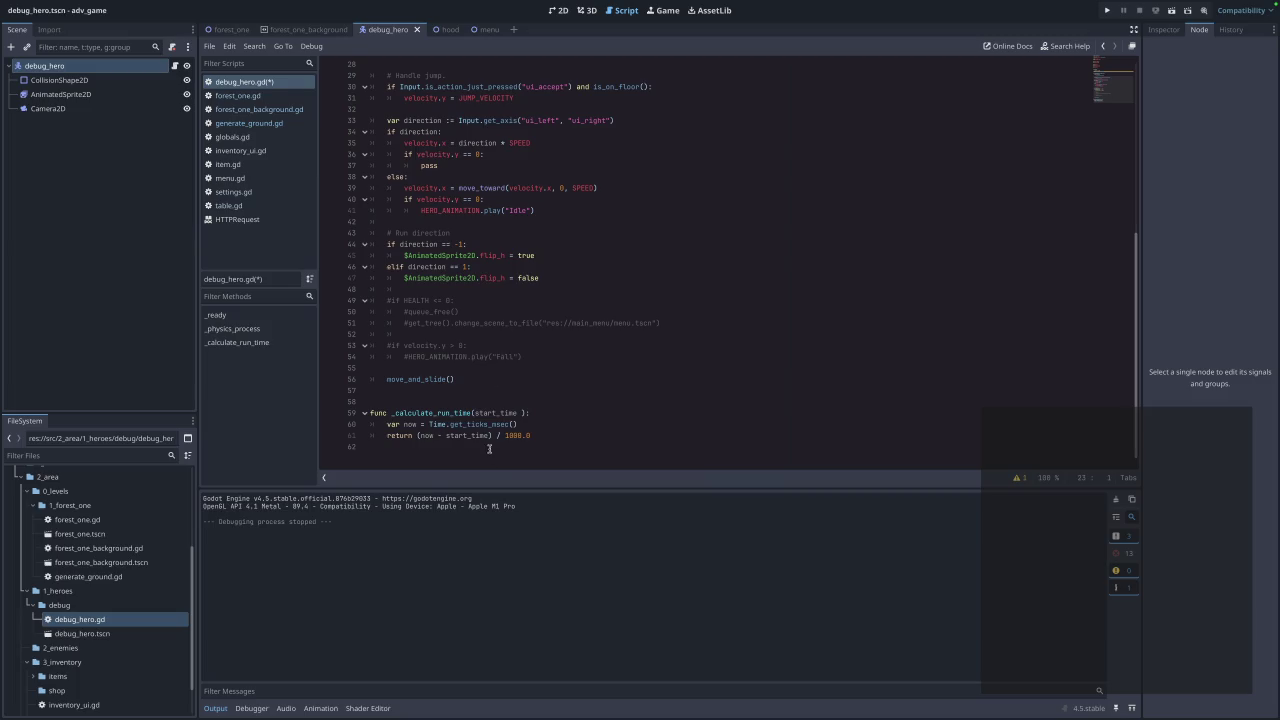
scroll(530, 228, "up", 5)
left_click(530, 139)
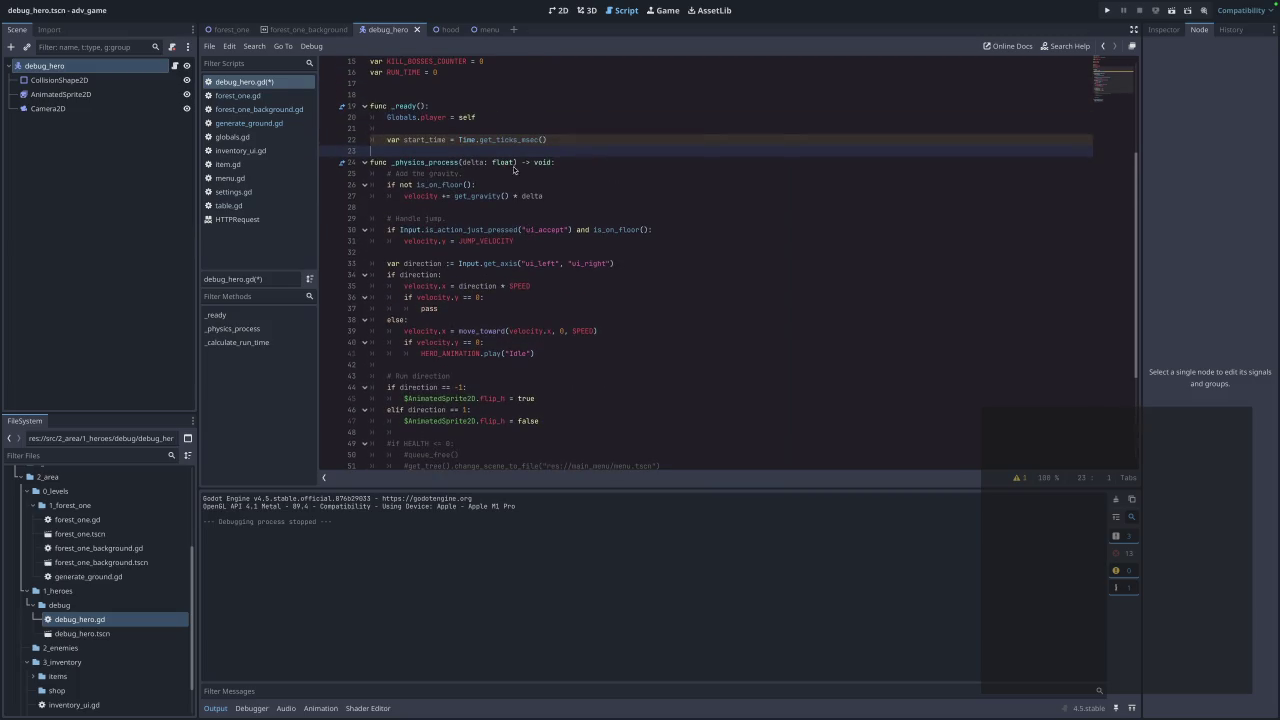
mouse_move(527, 142)
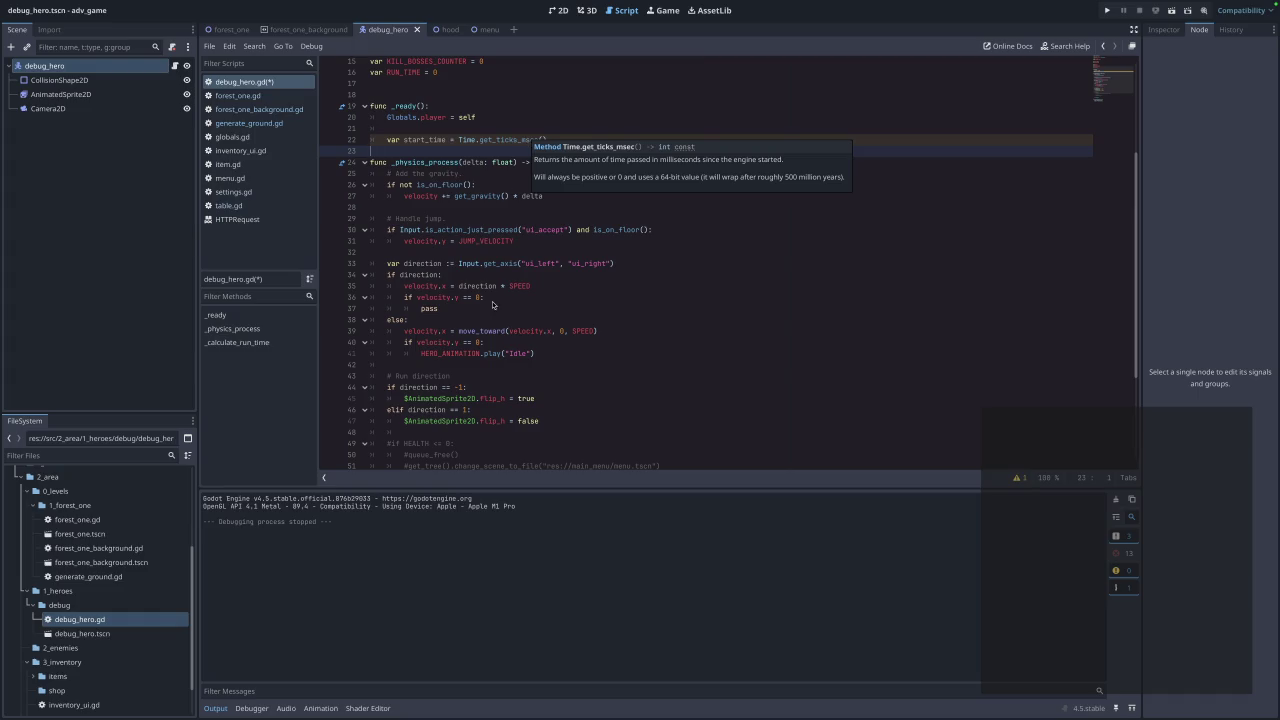
scroll(492, 304, "down", 4)
Give _calculate_run_time a start_time: int parameter and a -> float return type.
left_click(522, 412)
type(": int")
key("BackSpace")
key("BackSpace")
key("Right")
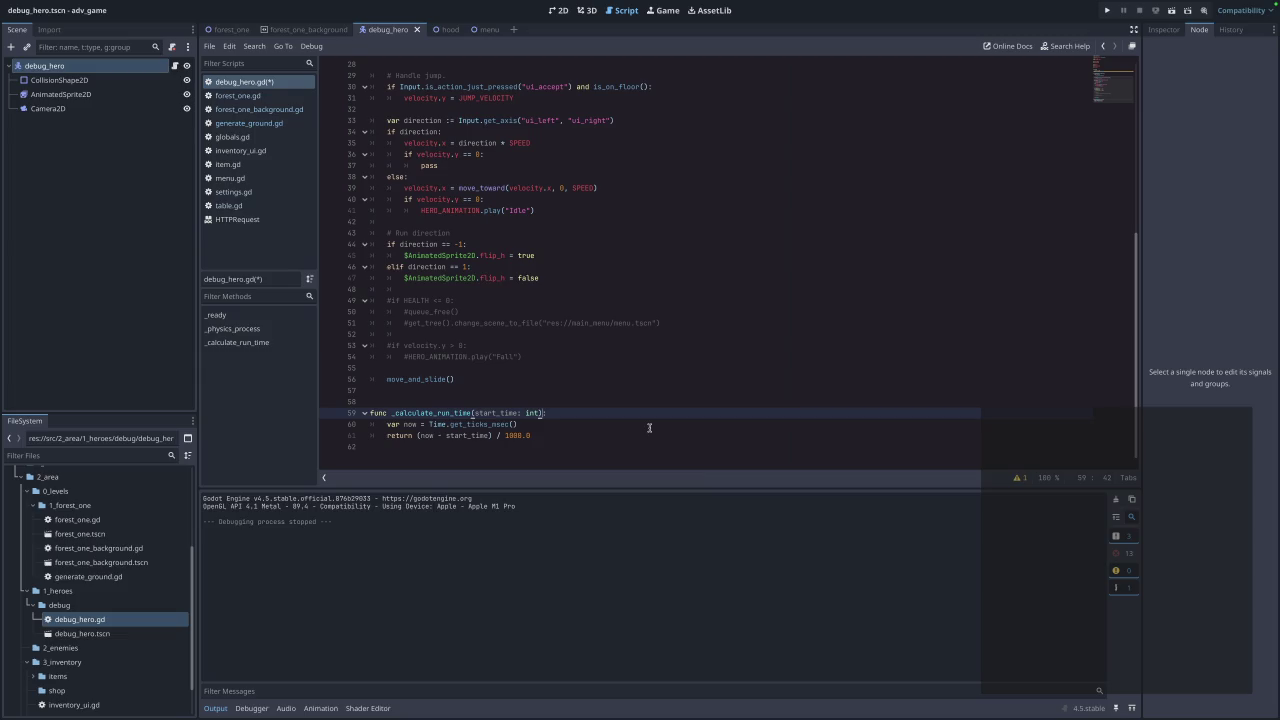
type("-> float")
type(":")
left_click(486, 435)
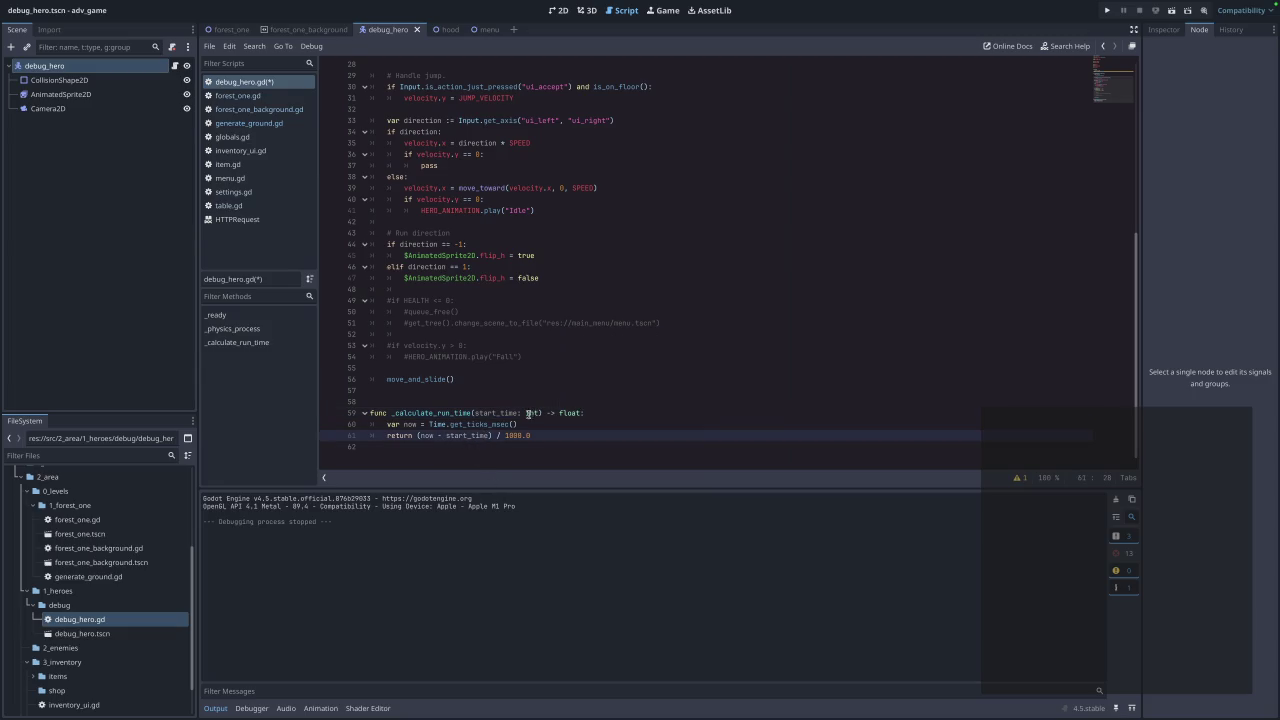
left_click(421, 455)
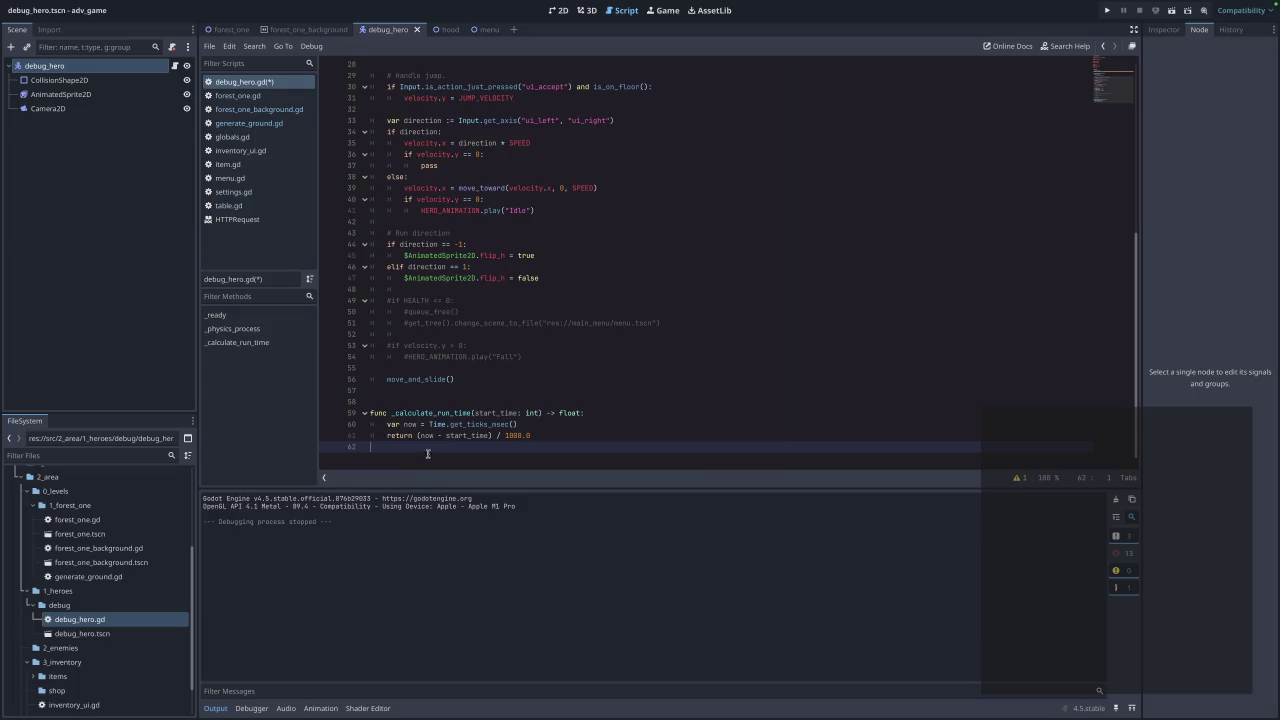
scroll(434, 307, "up", 8)
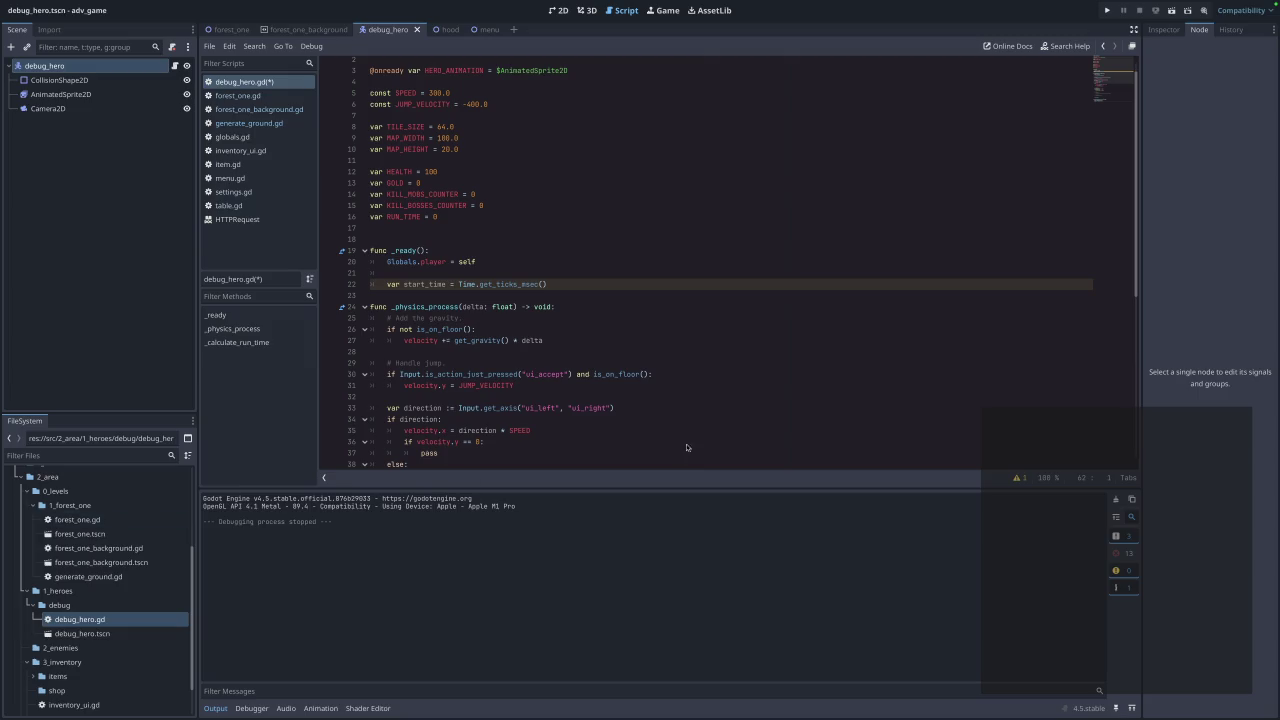
left_click(708, 392)
key("super+s")
Comment out the start_time declaration on line 22 and add a todo note to it.
left_click(603, 270)
left_click(570, 288)
key("super+k")
key("BackSpace")
key("BackSpace")
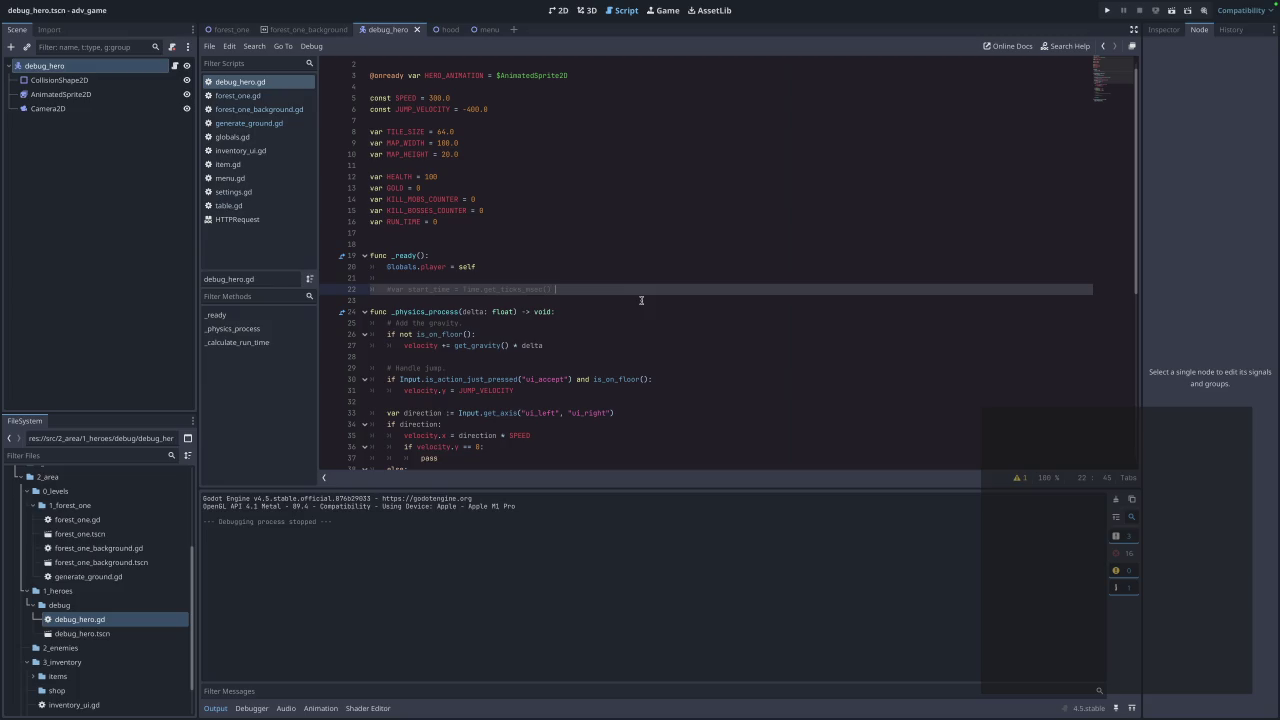
type("todo ")
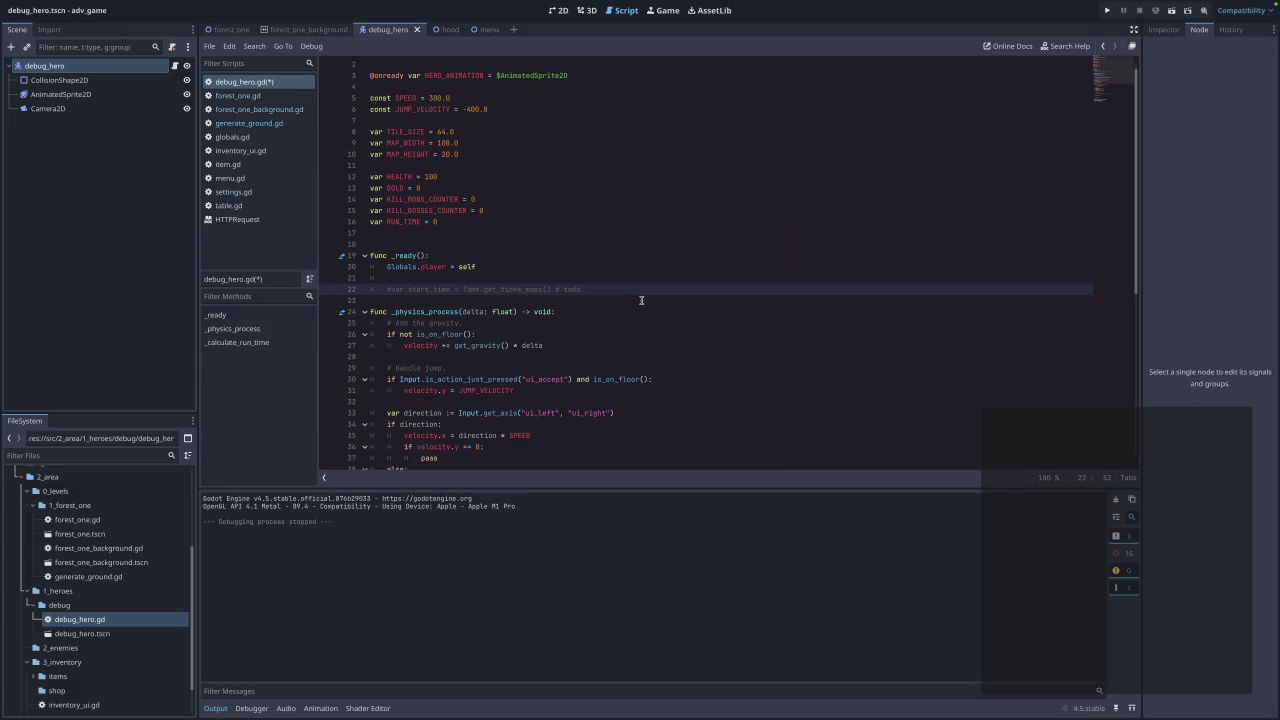
type("if health is 0")
scroll(641, 300, "down", 8)
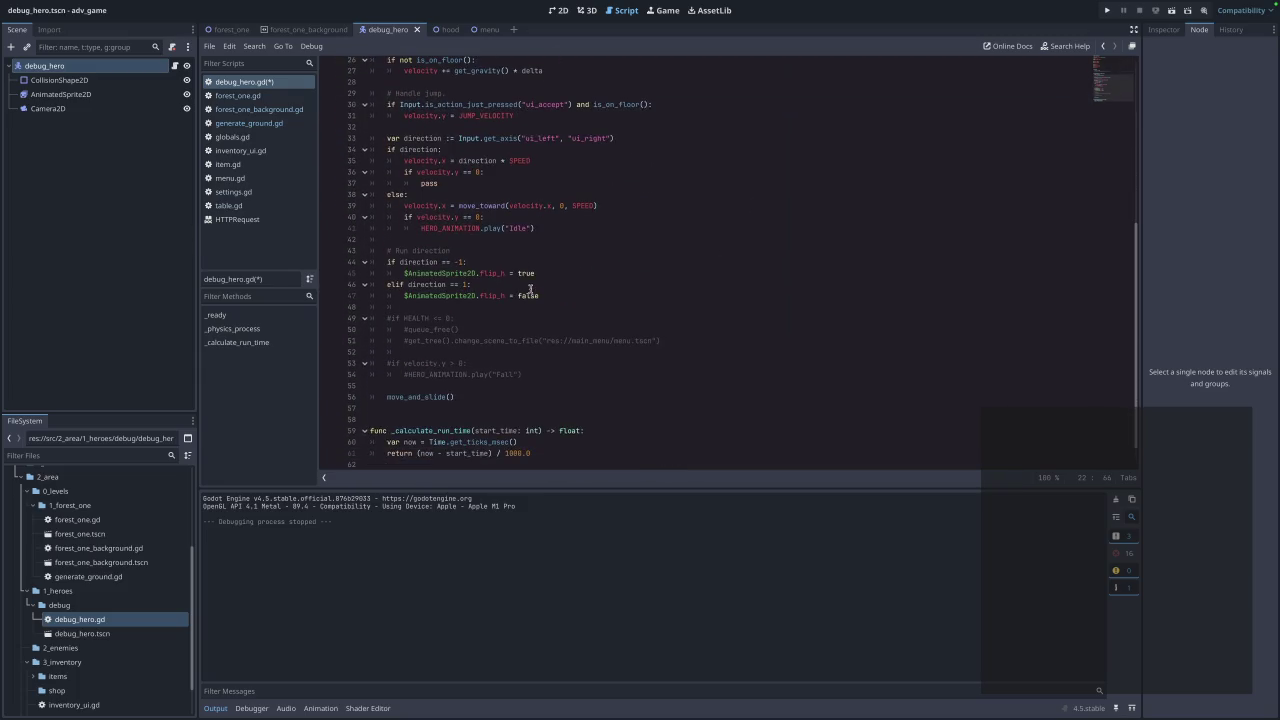
scroll(484, 342, "down", 1)
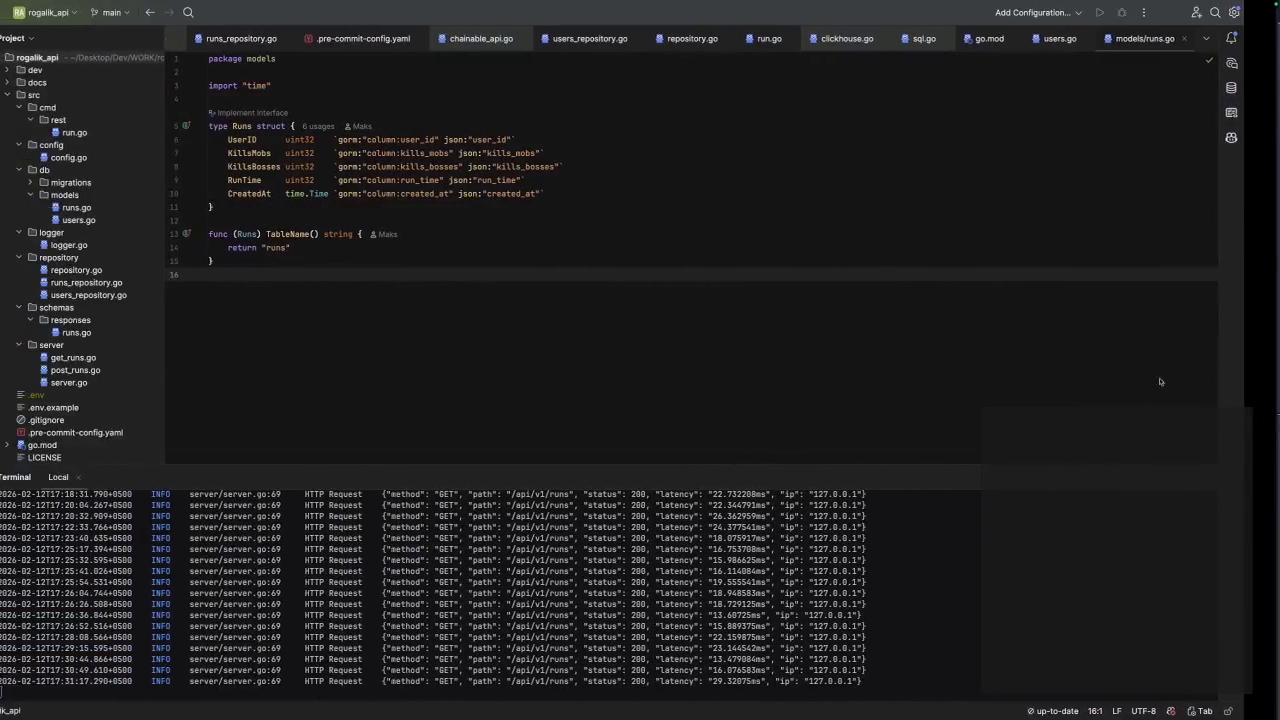
Stop the running API server in GoLand's terminal and clear its output.
left_click(835, 672)
key("ctrl+c")
key("ctrl+c")
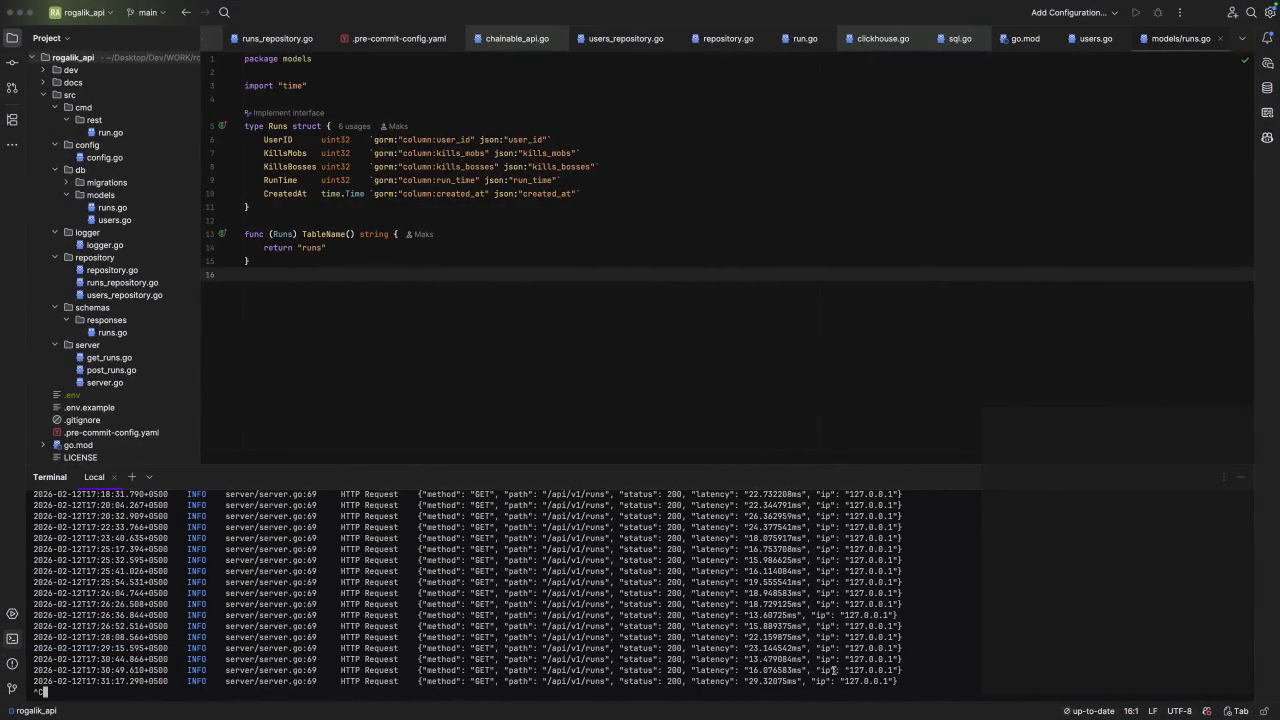
type("clear")
key("Return")
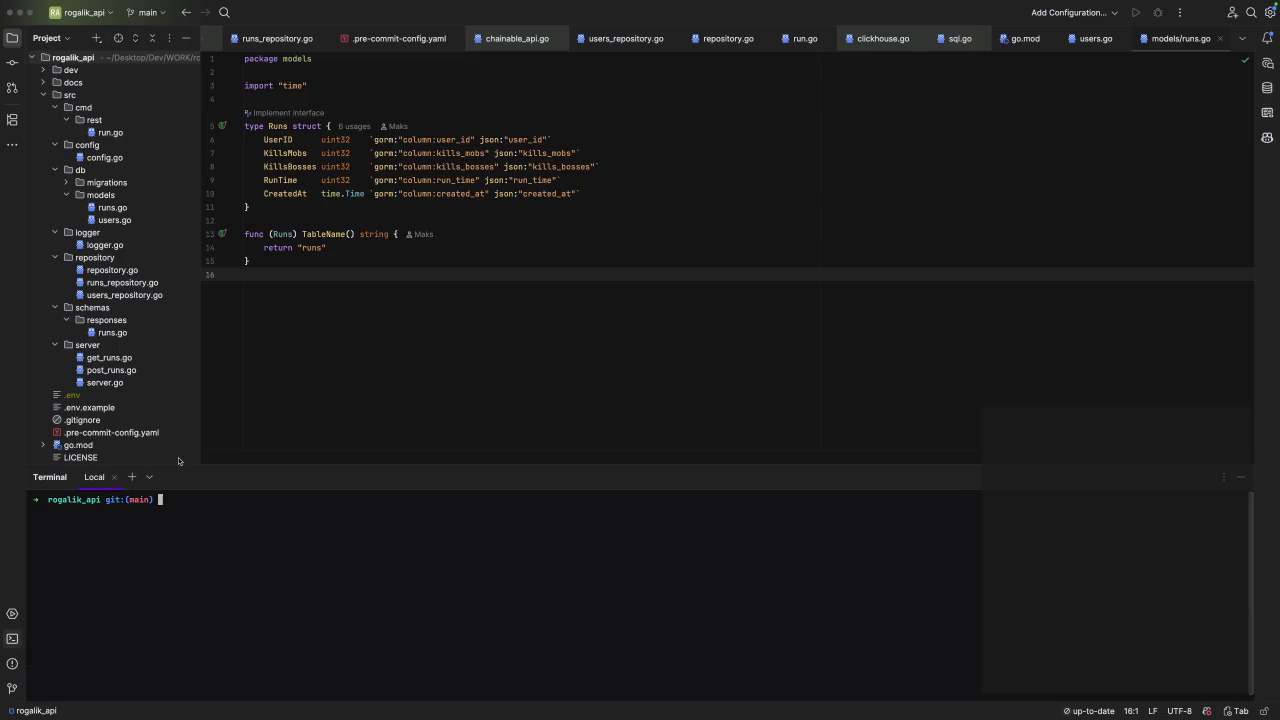
key("ctrl+Left")
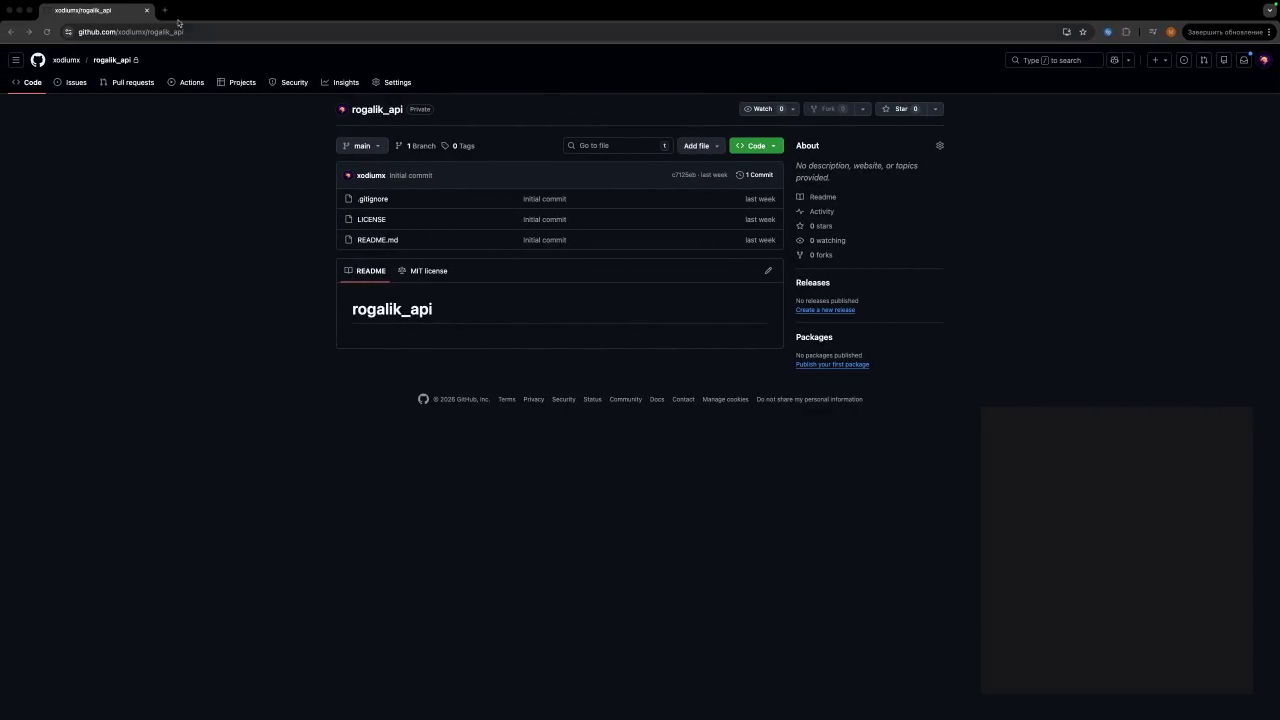
In a new Chrome tab, open Aseprite in the background and itch.io from the game bookmarks.
key("super+t")
left_click(638, 51)
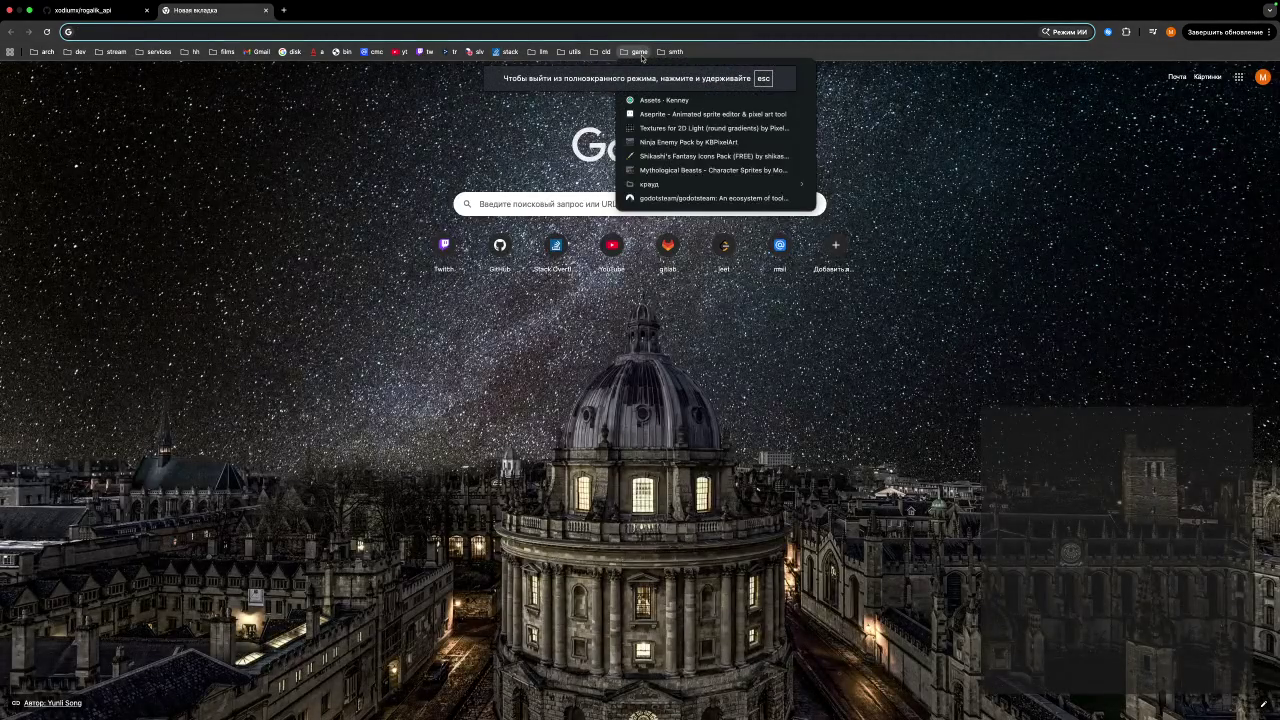
middle_click(660, 114)
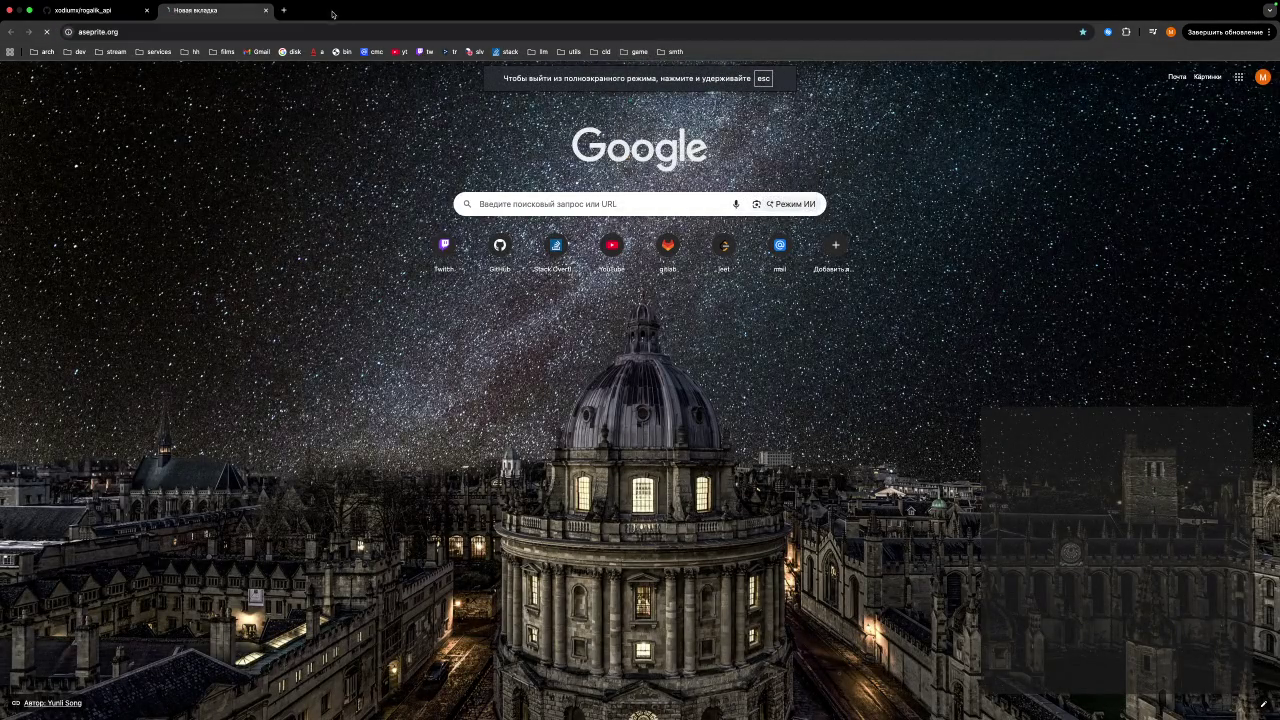
left_click(636, 51)
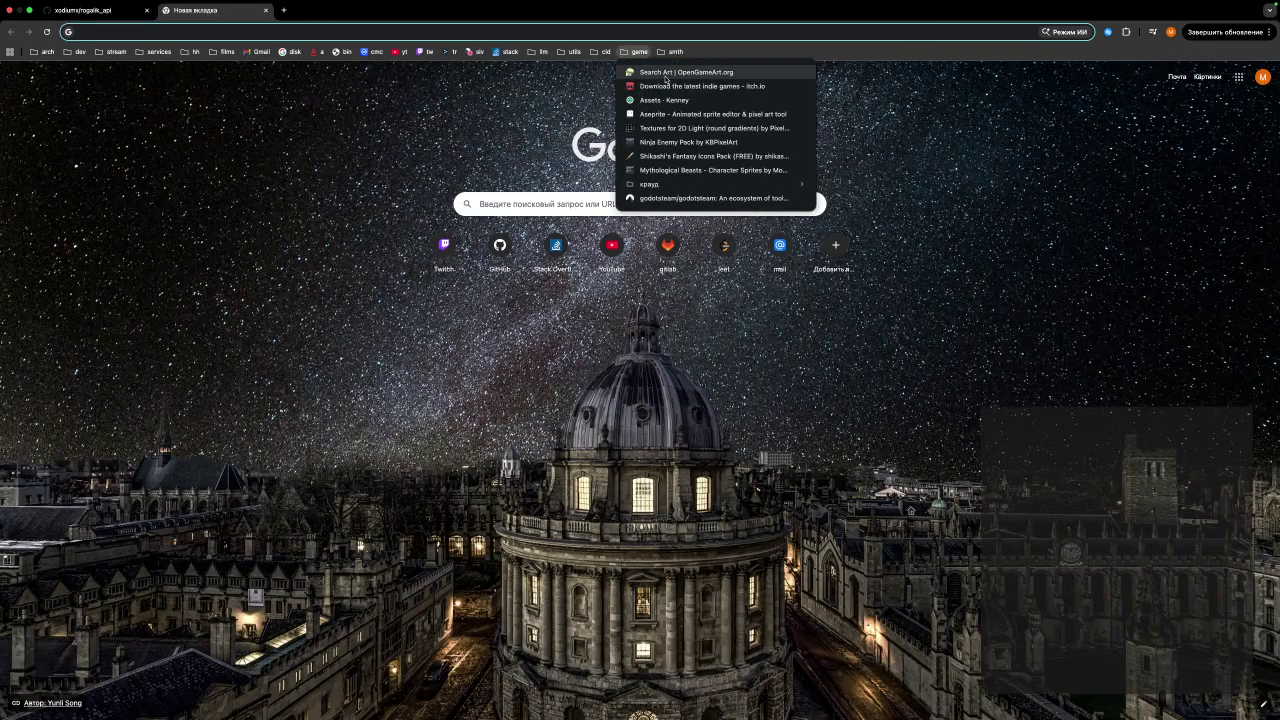
left_click(666, 86)
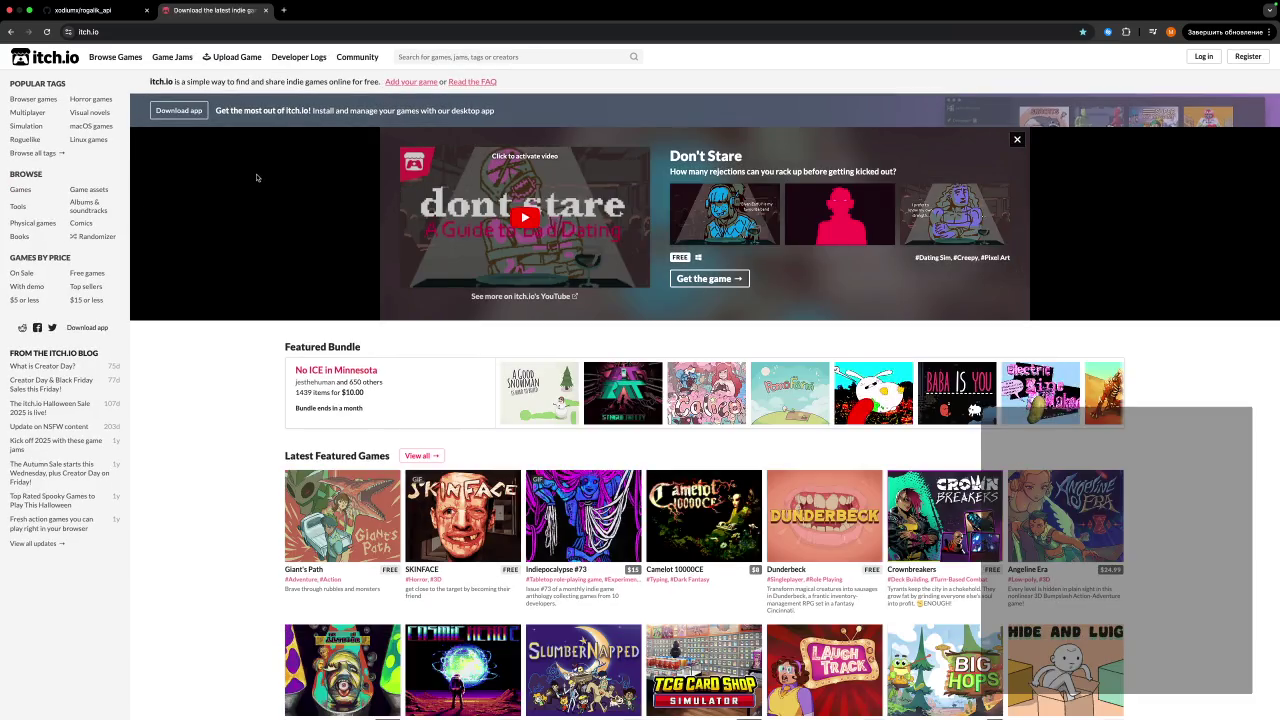
key("ctrl+Left")
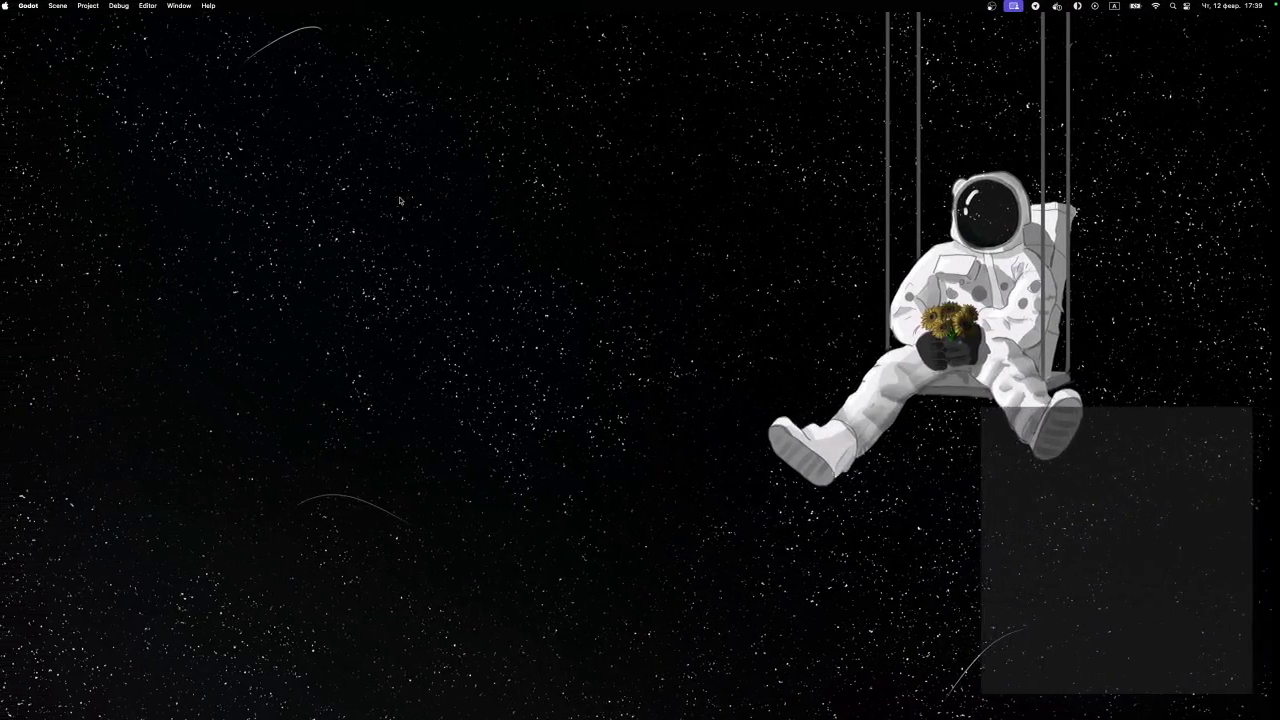
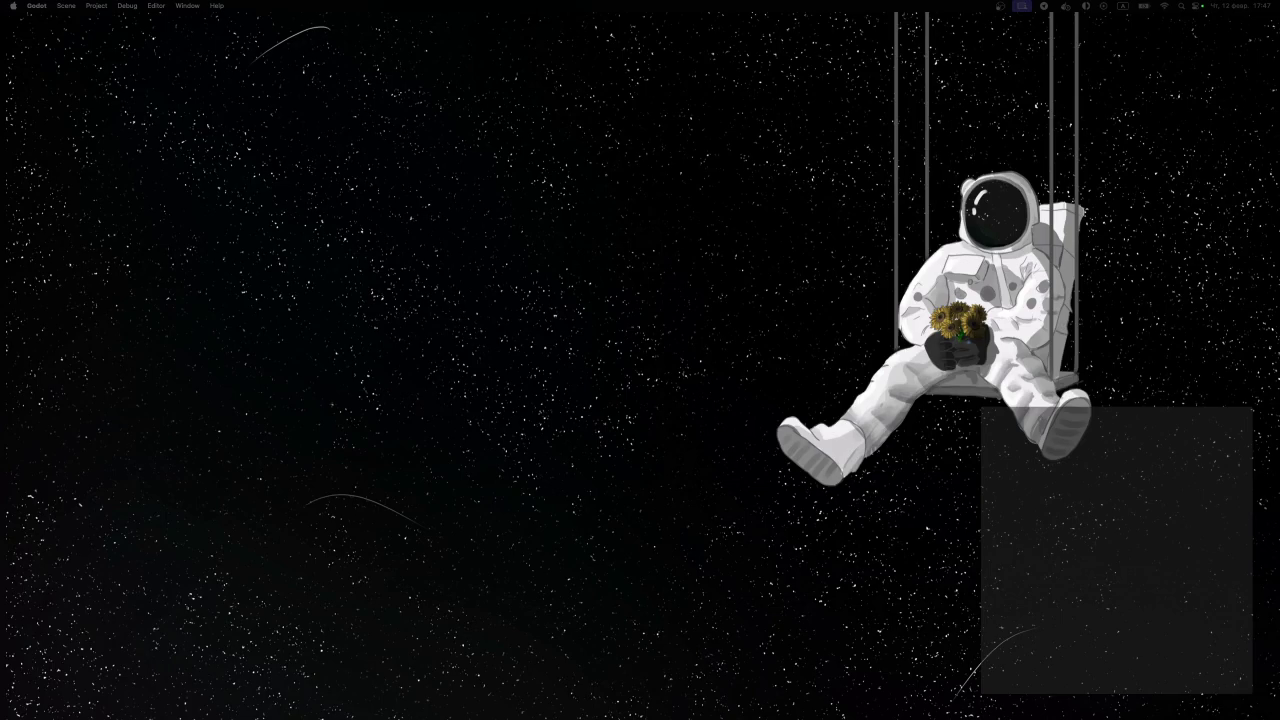
Switch to itch.io and browse Game assets filtered to the 2D tag.
key("ctrl+Right")
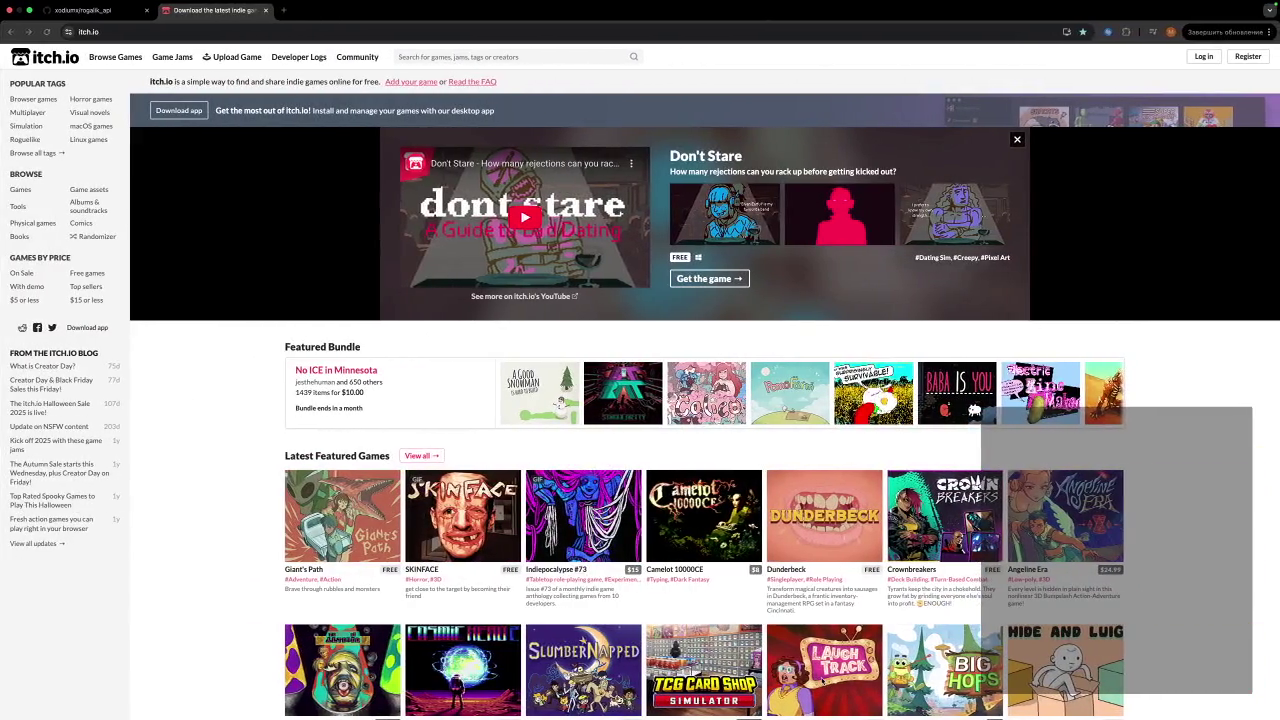
mouse_move(928, 712)
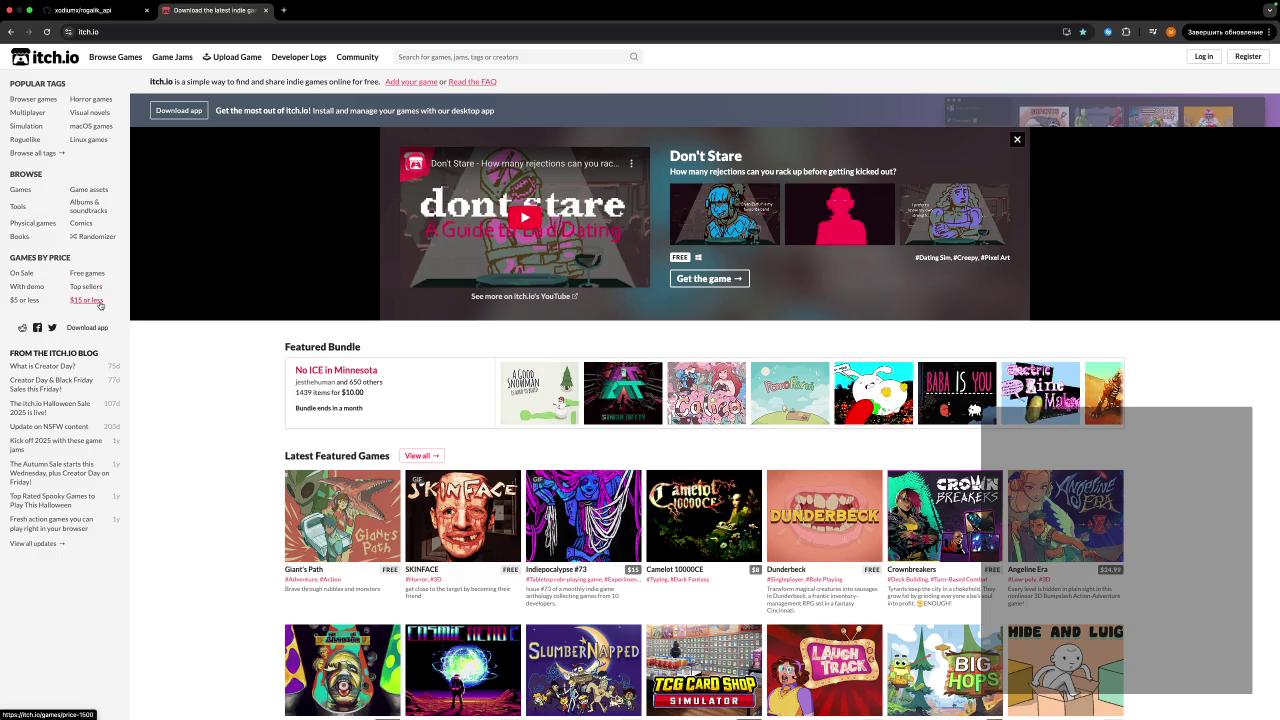
left_click(90, 203)
left_click(108, 195)
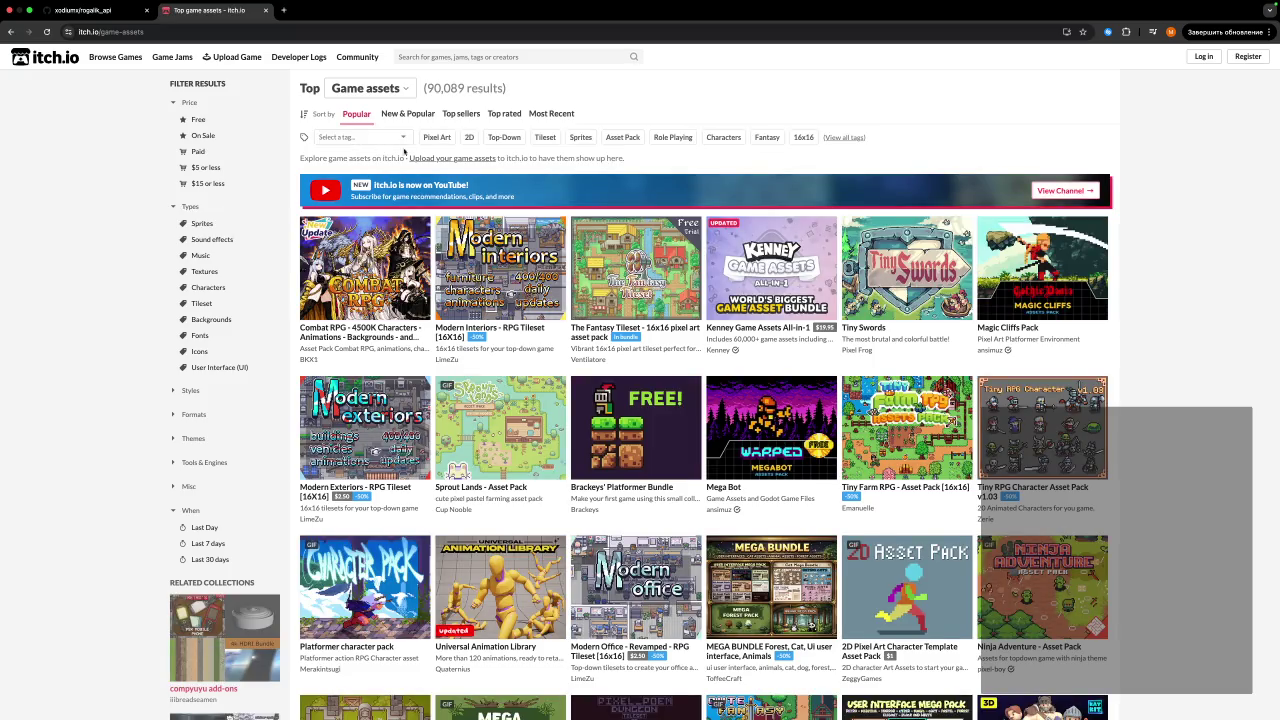
left_click(469, 137)
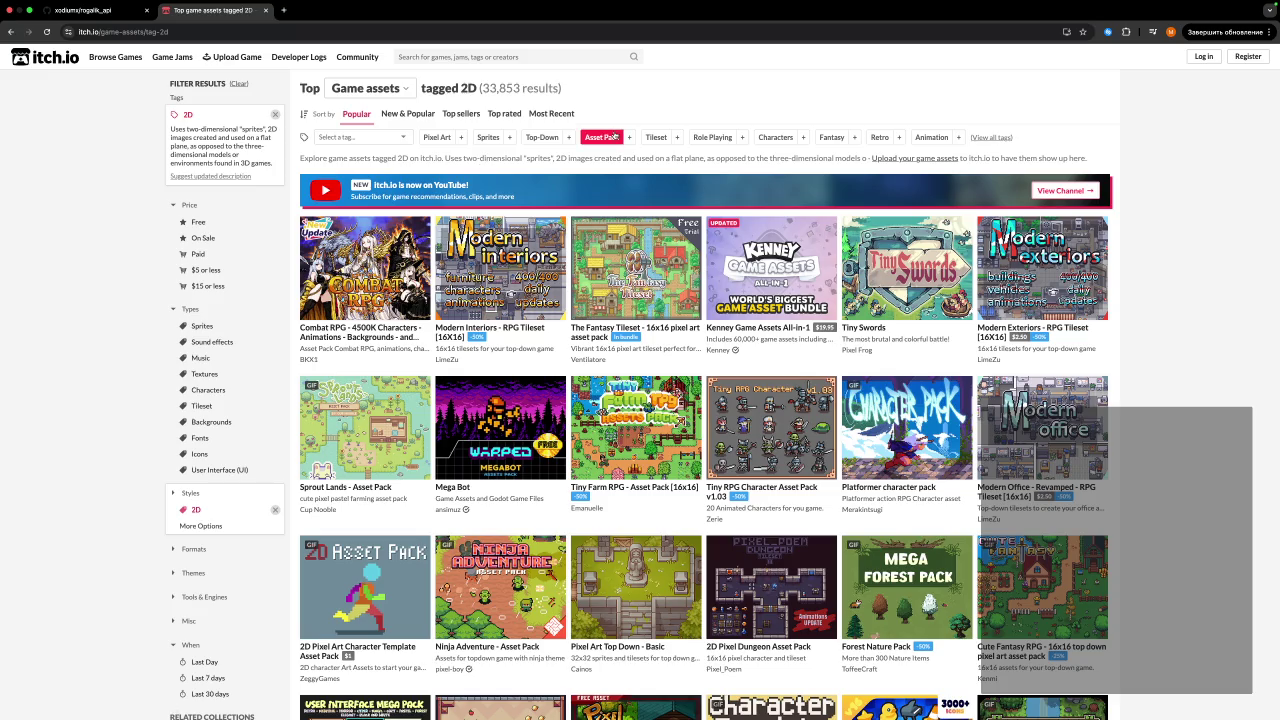
Filter to the Characters tag and scroll through packs like FREE - Knight 2D Pixel Art.
left_click(772, 138)
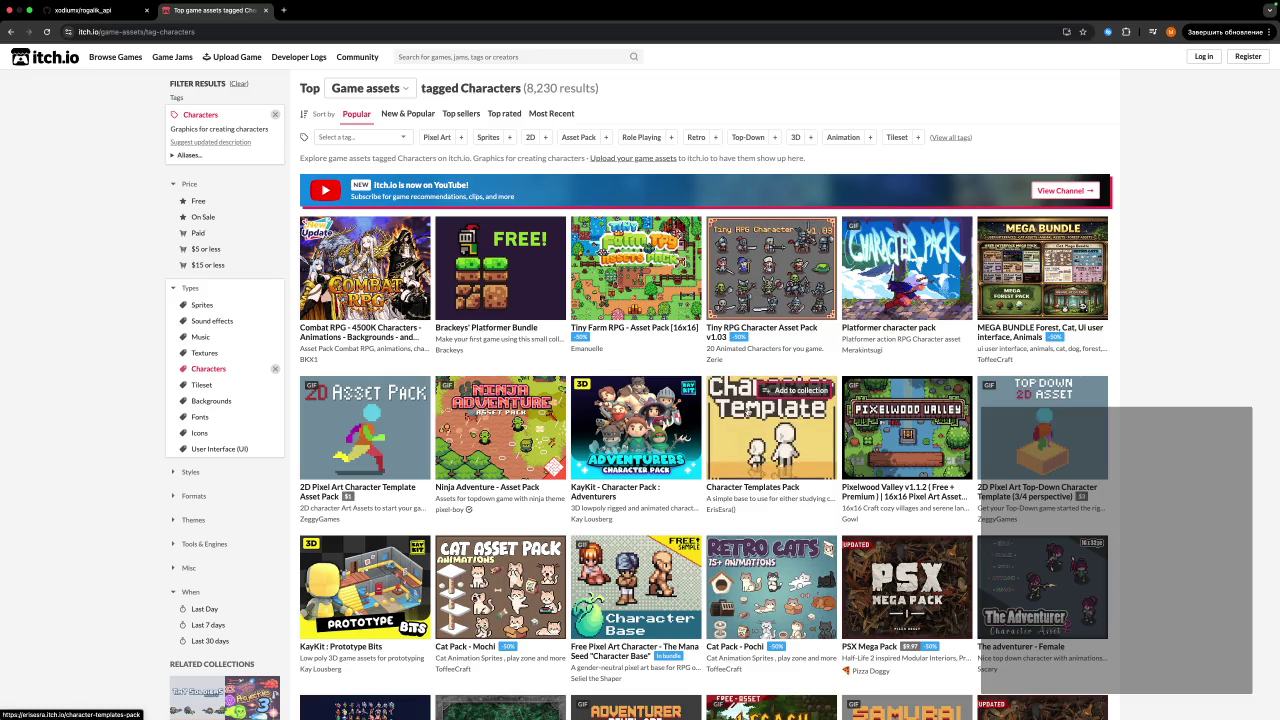
mouse_move(748, 412)
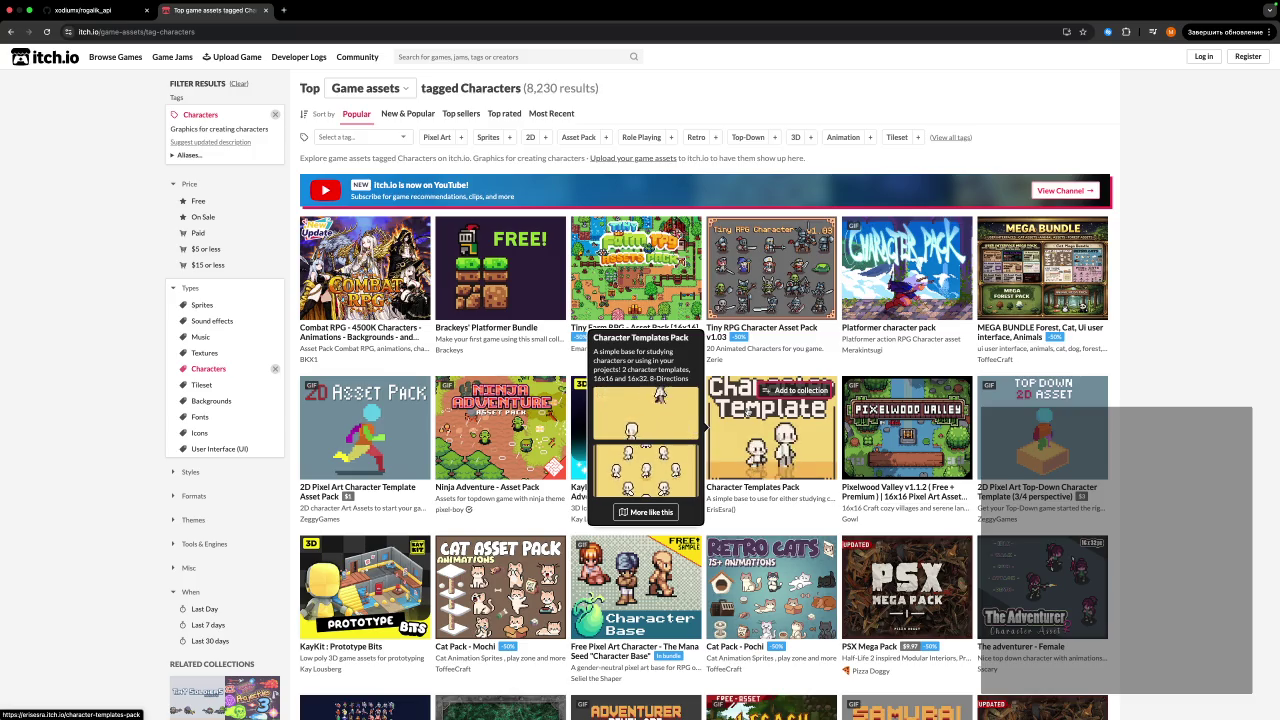
mouse_move(655, 575)
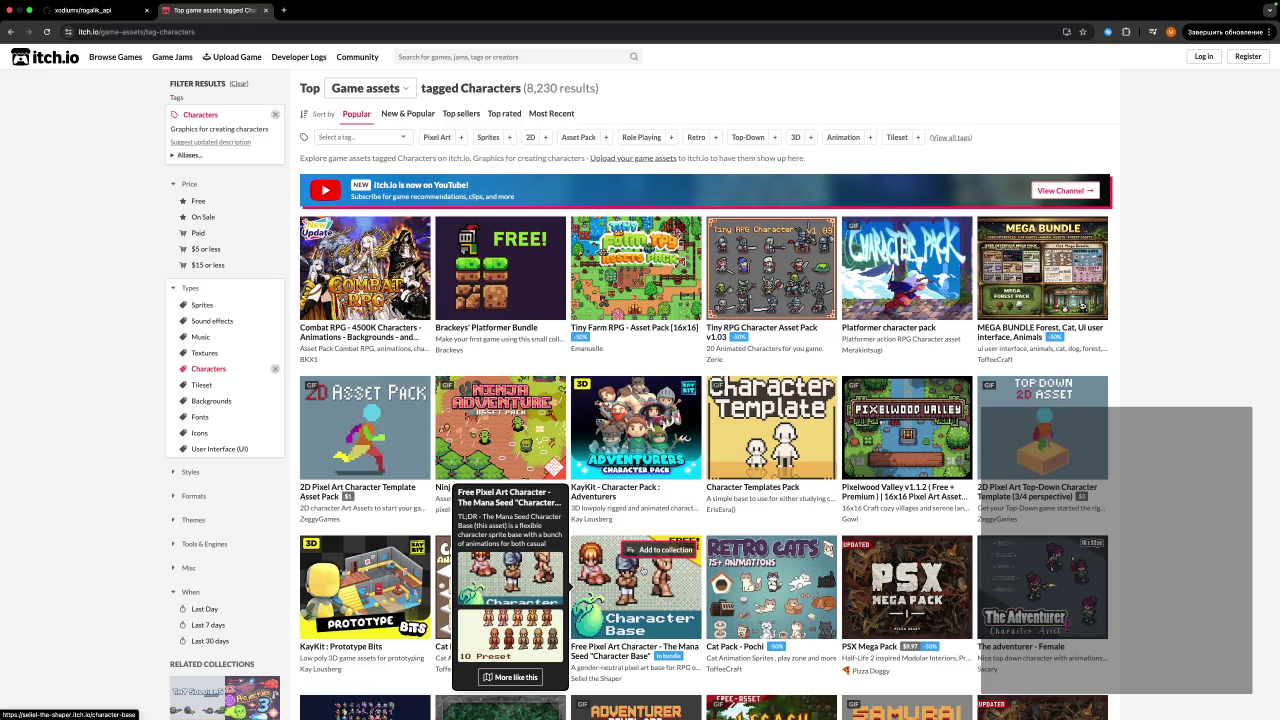
scroll(655, 575, "down", 4)
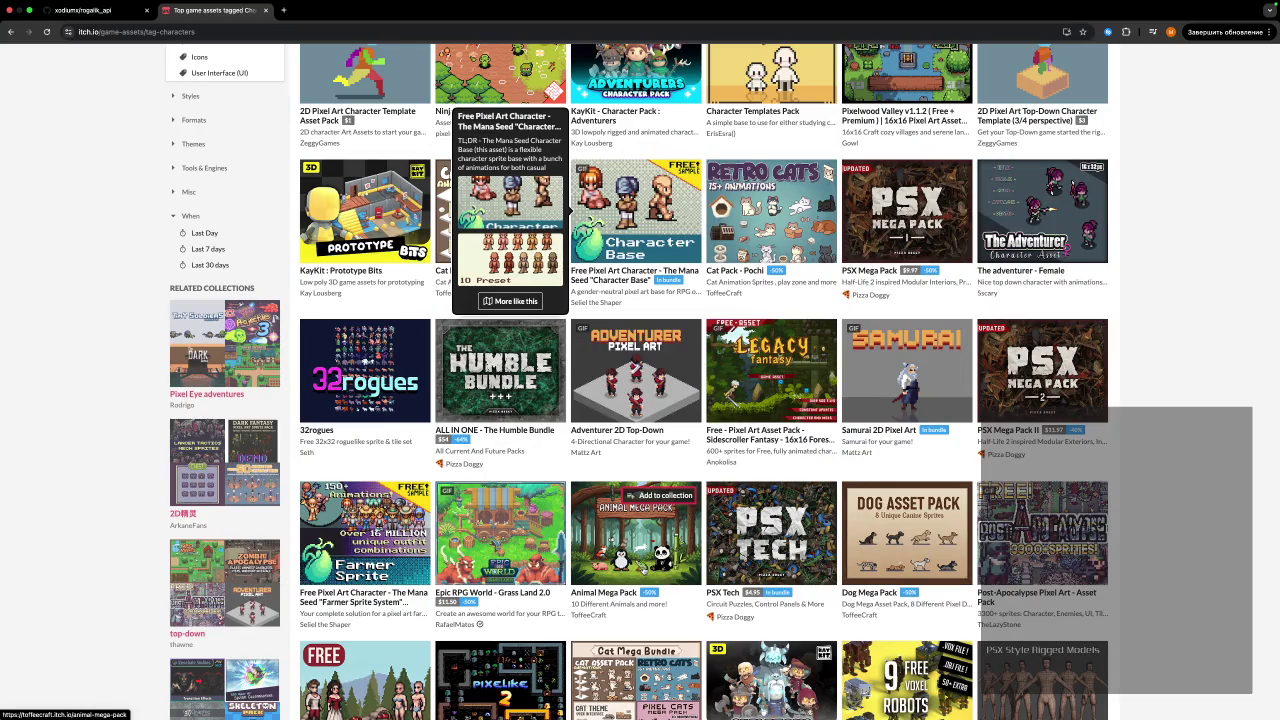
scroll(643, 570, "down", 5)
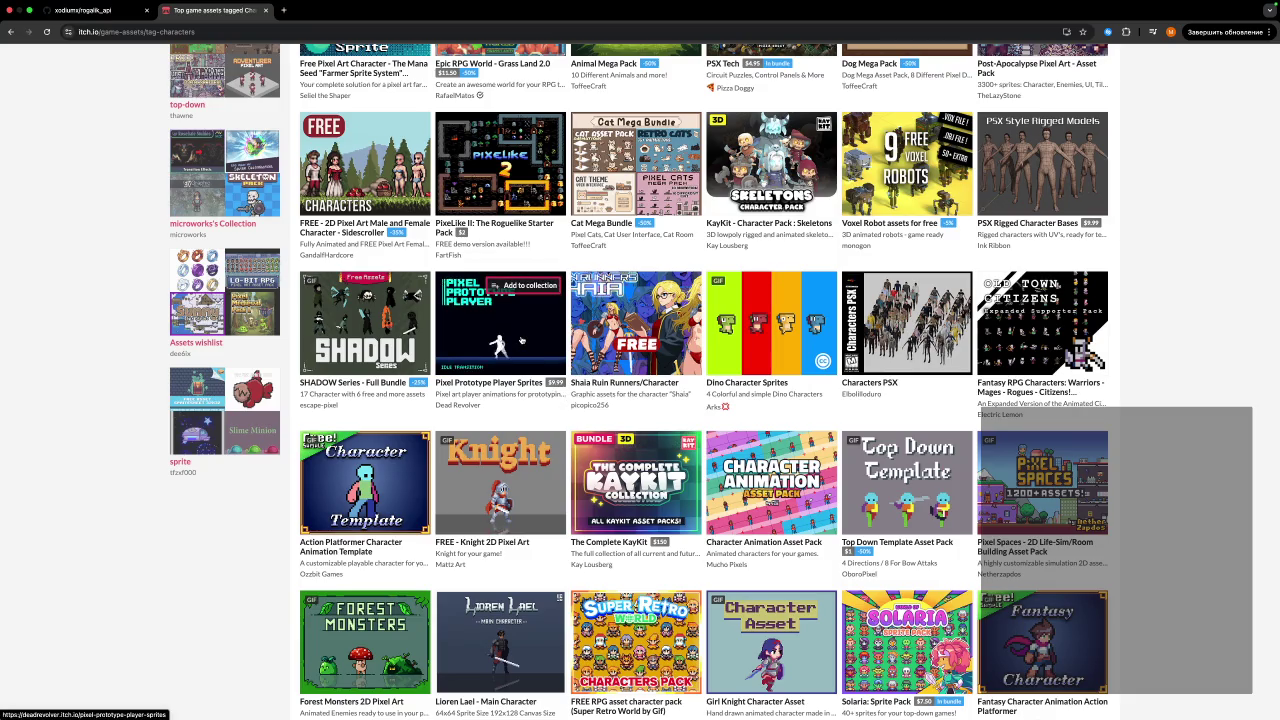
mouse_move(521, 341)
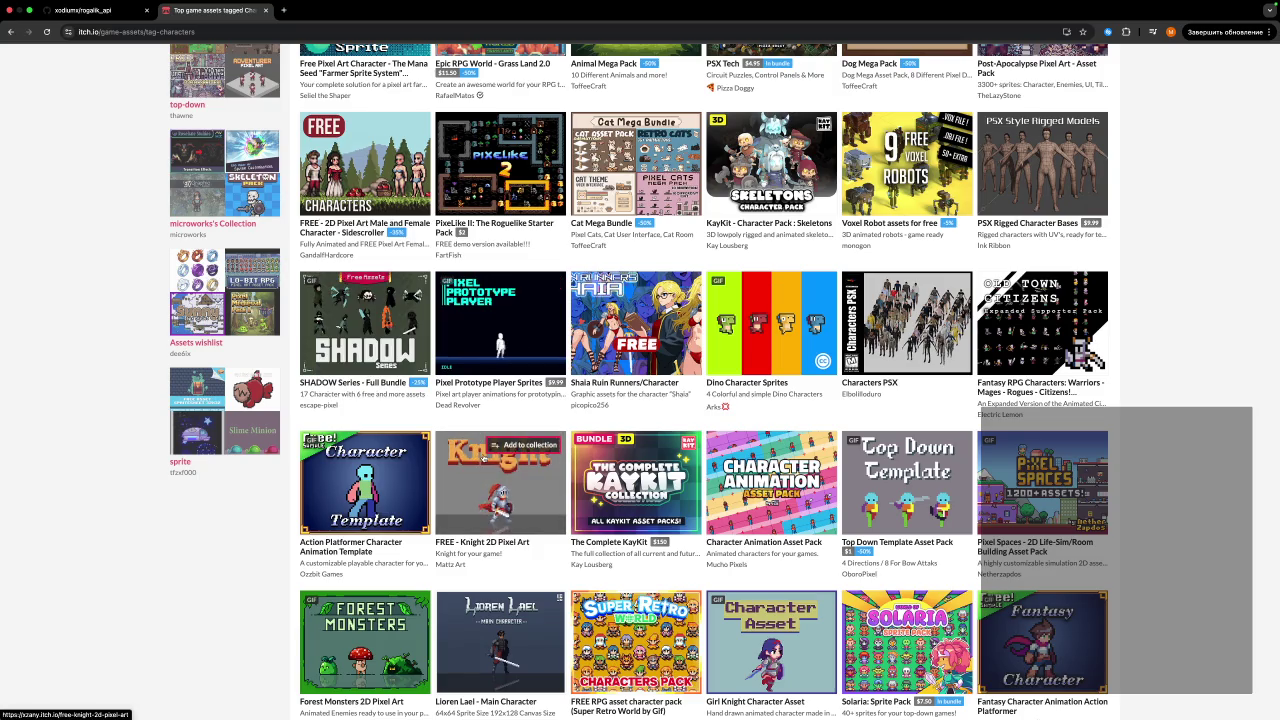
mouse_move(483, 458)
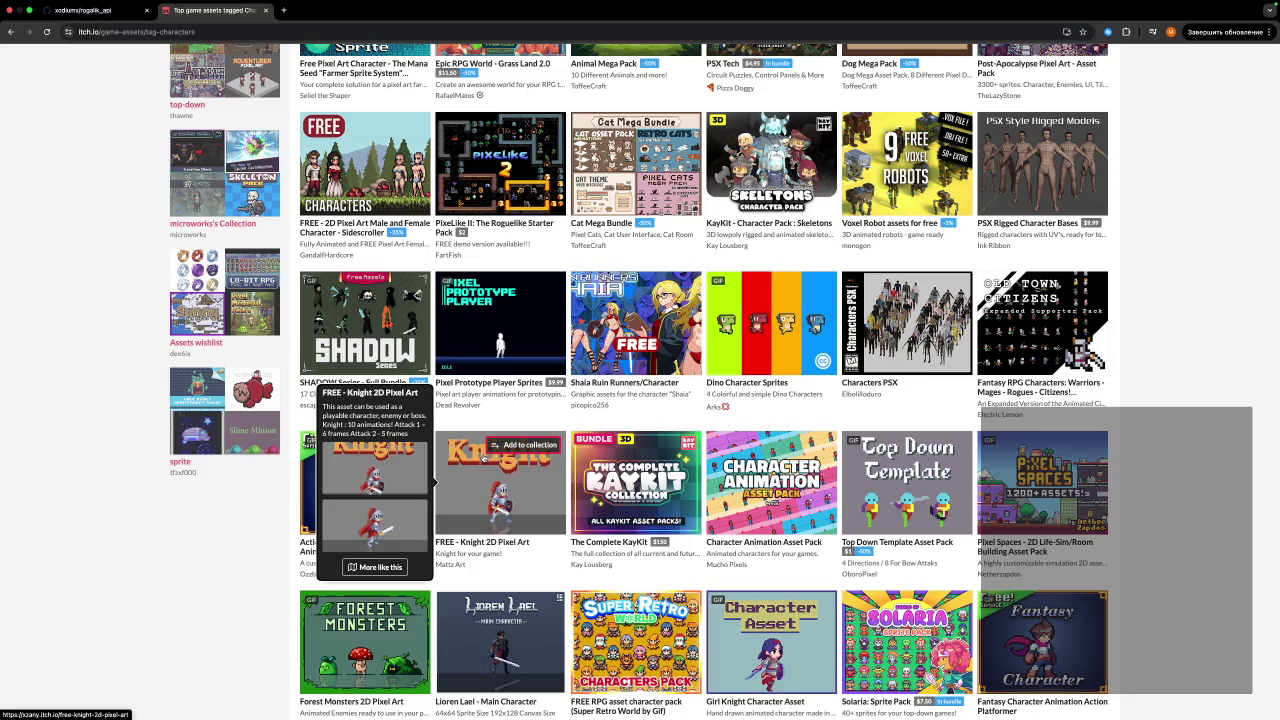
scroll(483, 458, "down", 3)
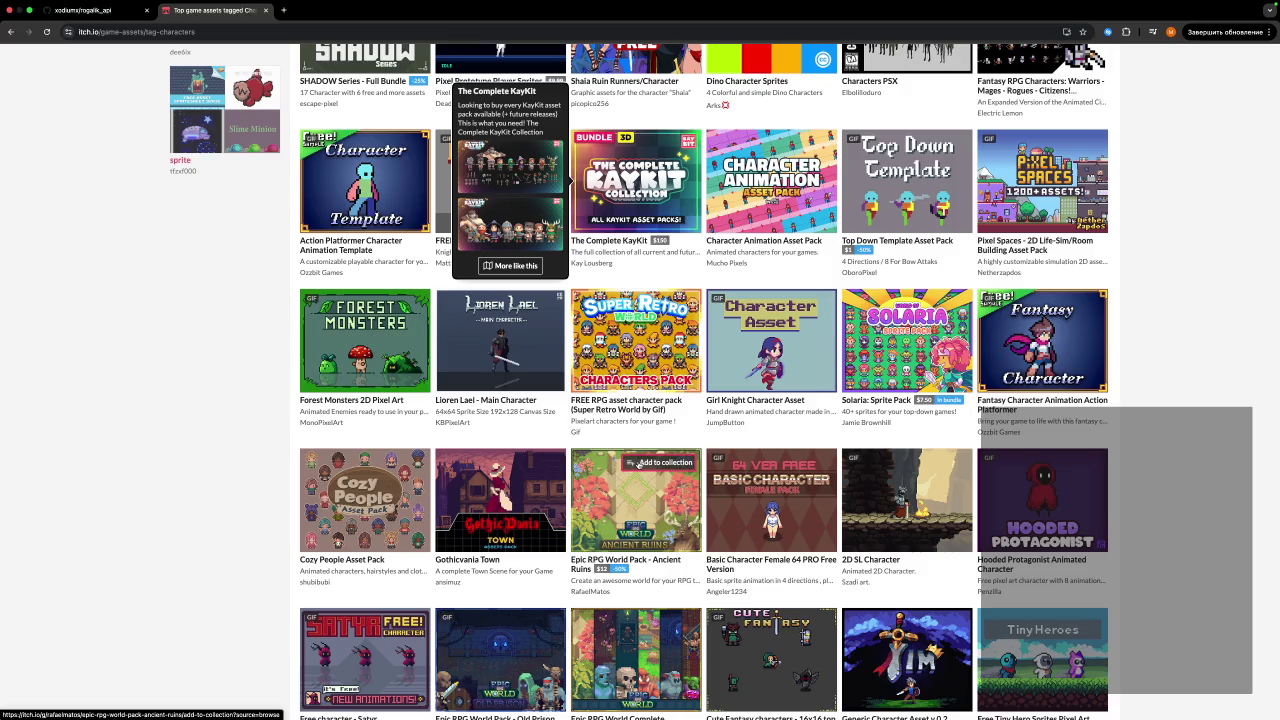
scroll(638, 465, "down", 2)
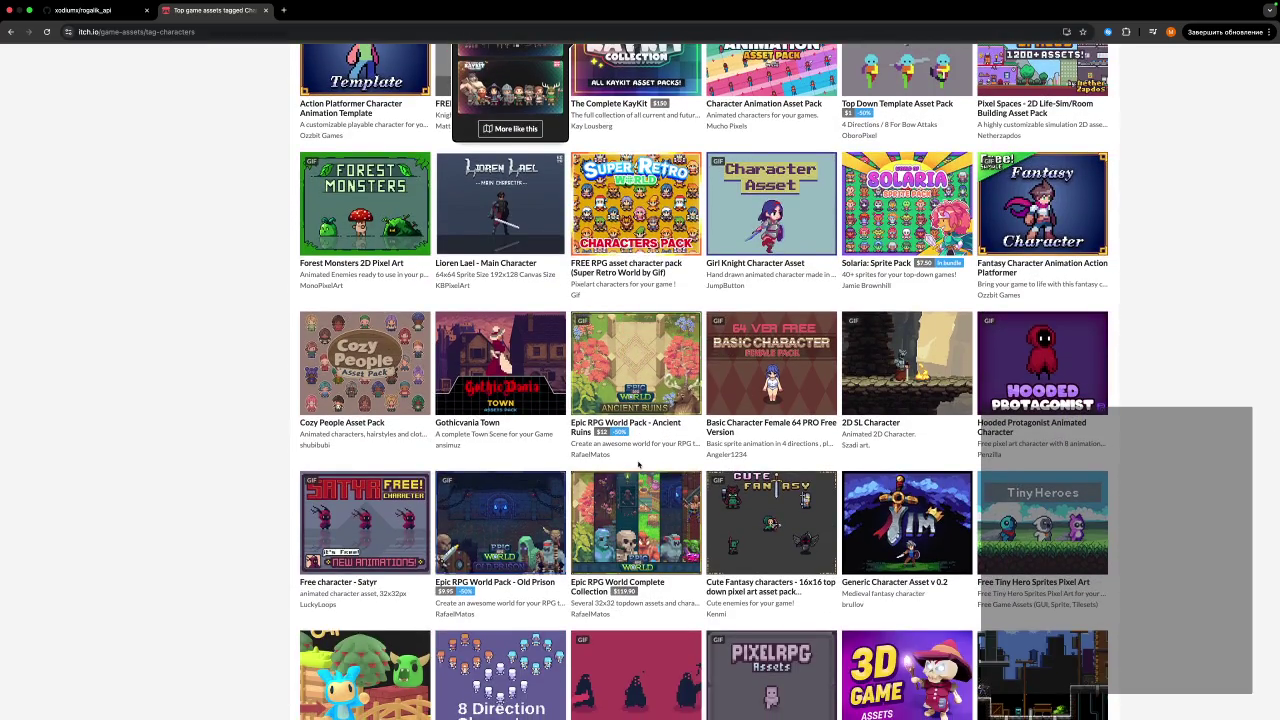
scroll(772, 448, "down", 2)
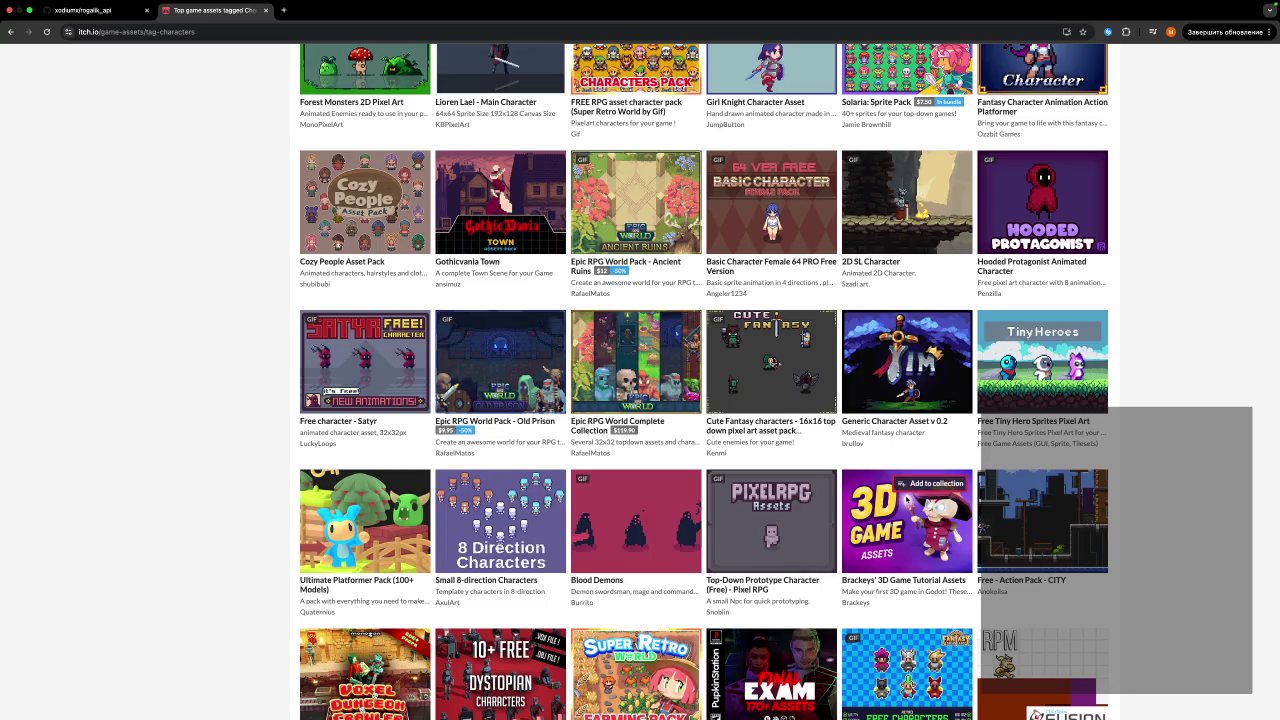
mouse_move(1053, 395)
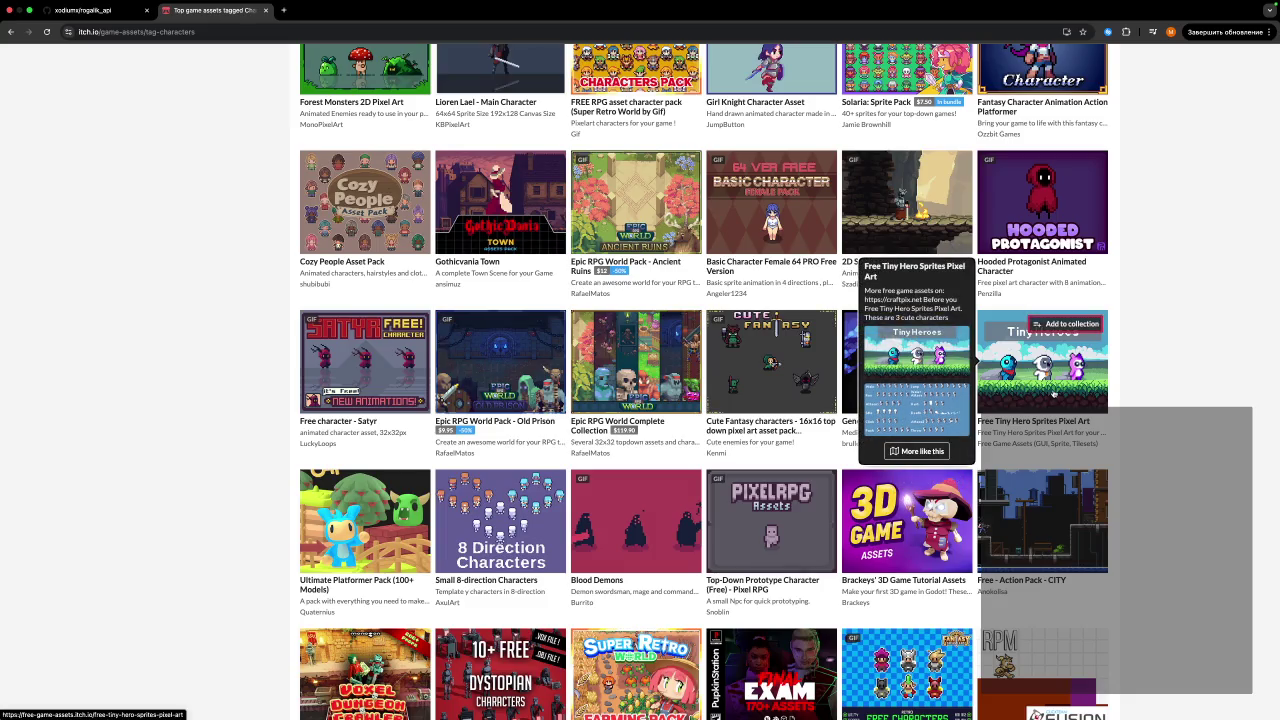
left_click(1053, 395)
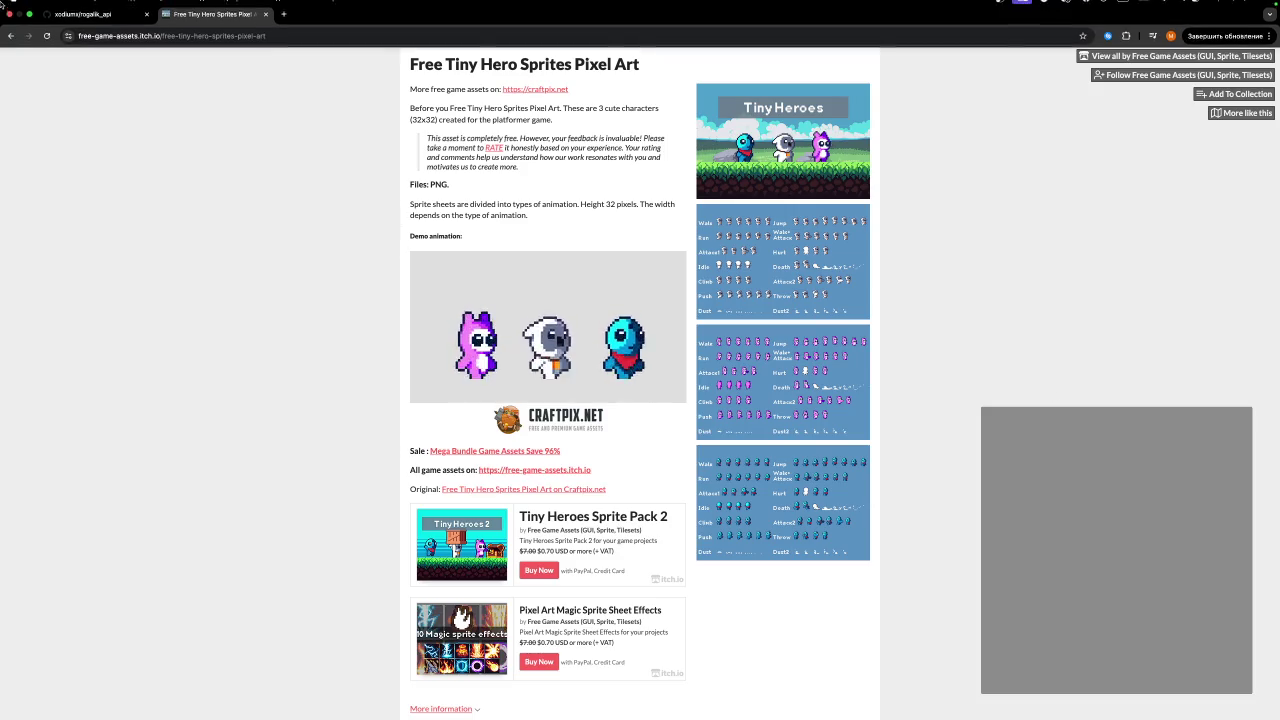
left_click(11, 45)
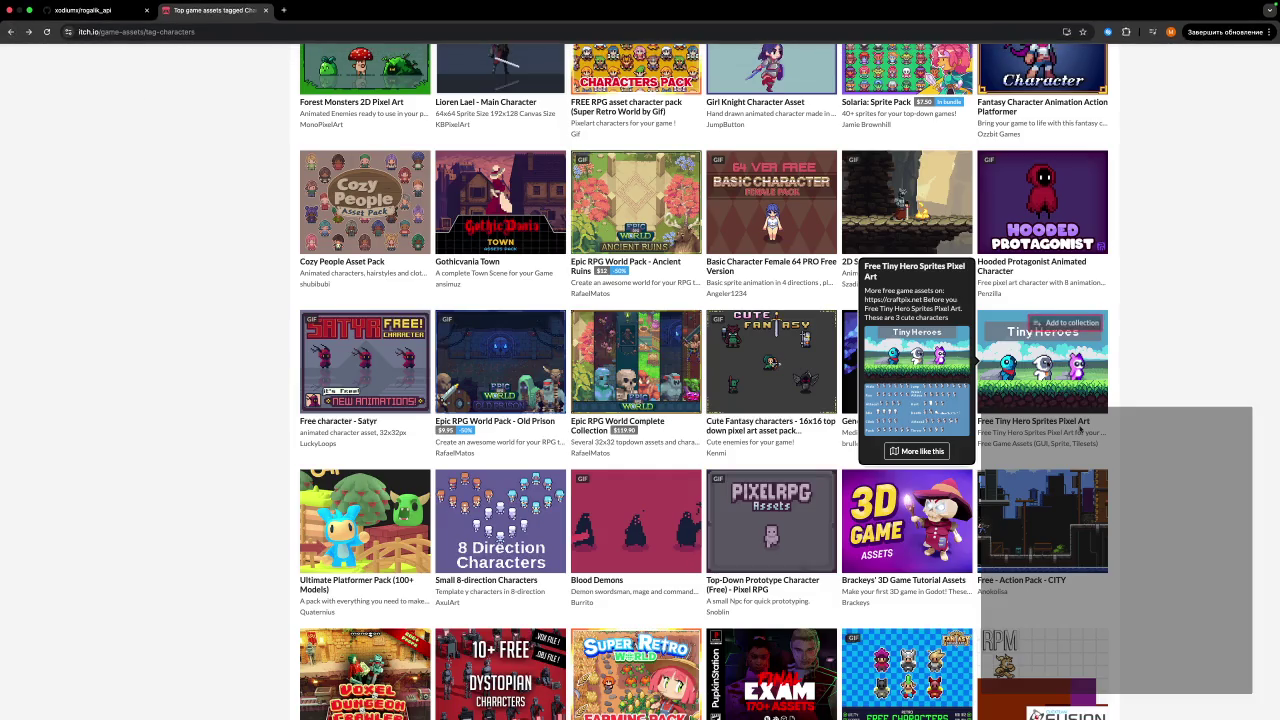
scroll(960, 350, "down", 3)
scroll(1083, 430, "down", 3)
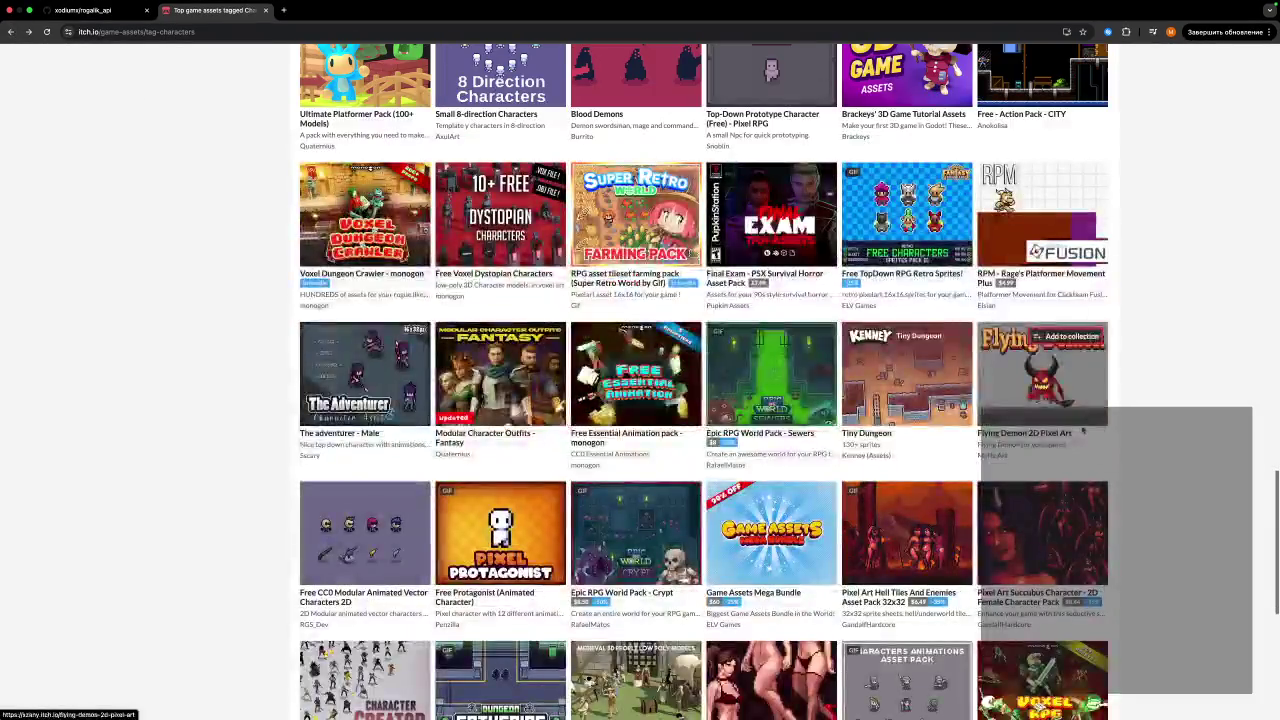
scroll(1207, 418, "down", 4)
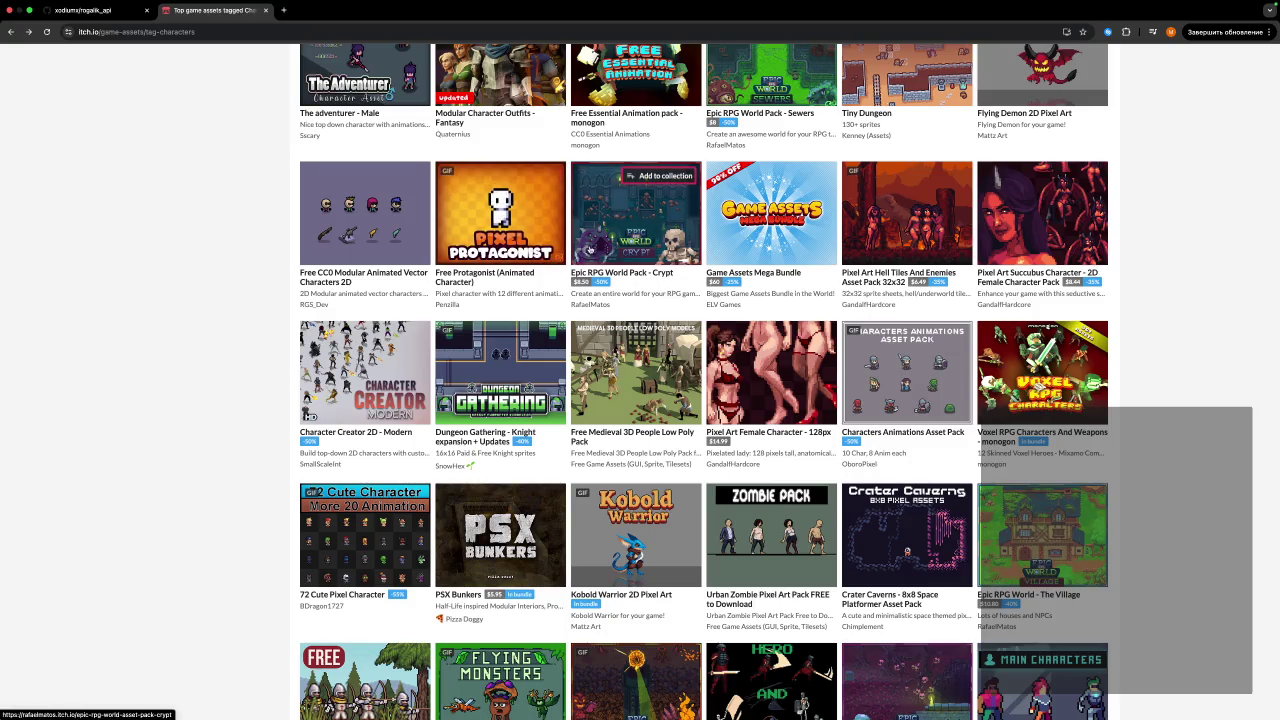
mouse_move(591, 249)
scroll(591, 250, "down", 3)
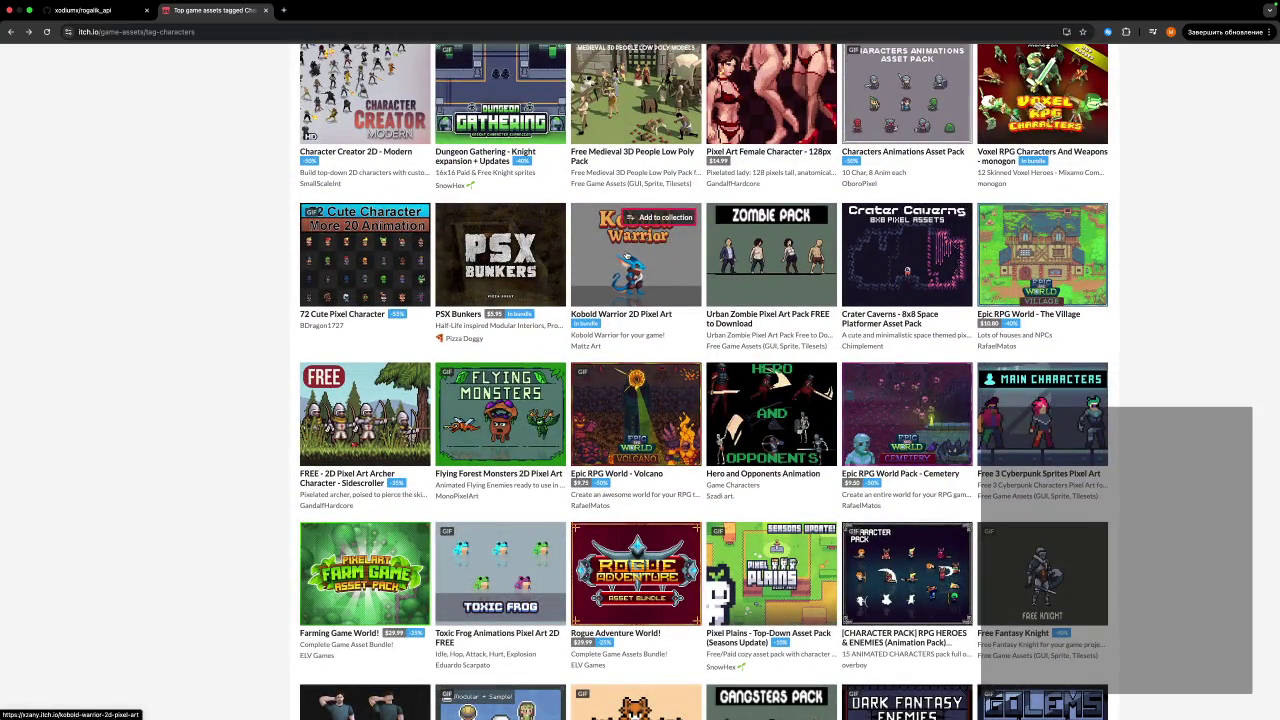
Download the free Kobold Warrior 2D Pixel Art zip, then select Godot's 2_enemies folder.
left_click(626, 254)
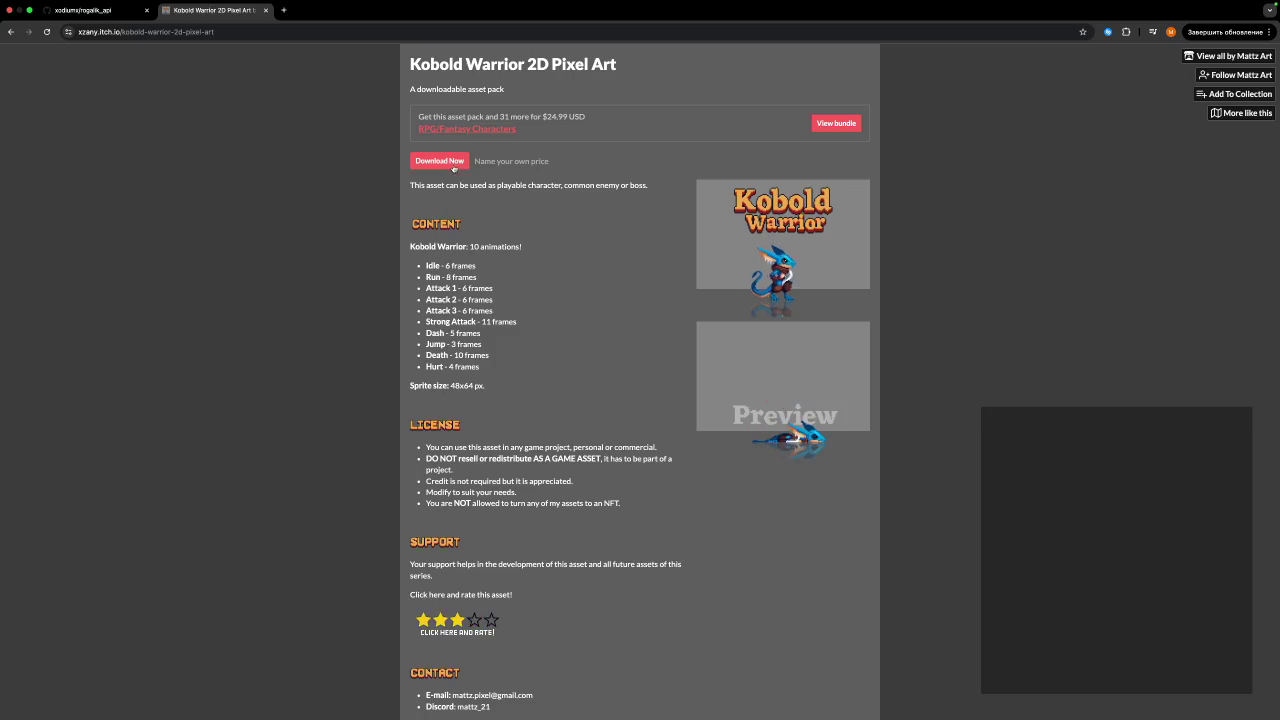
left_click(451, 163)
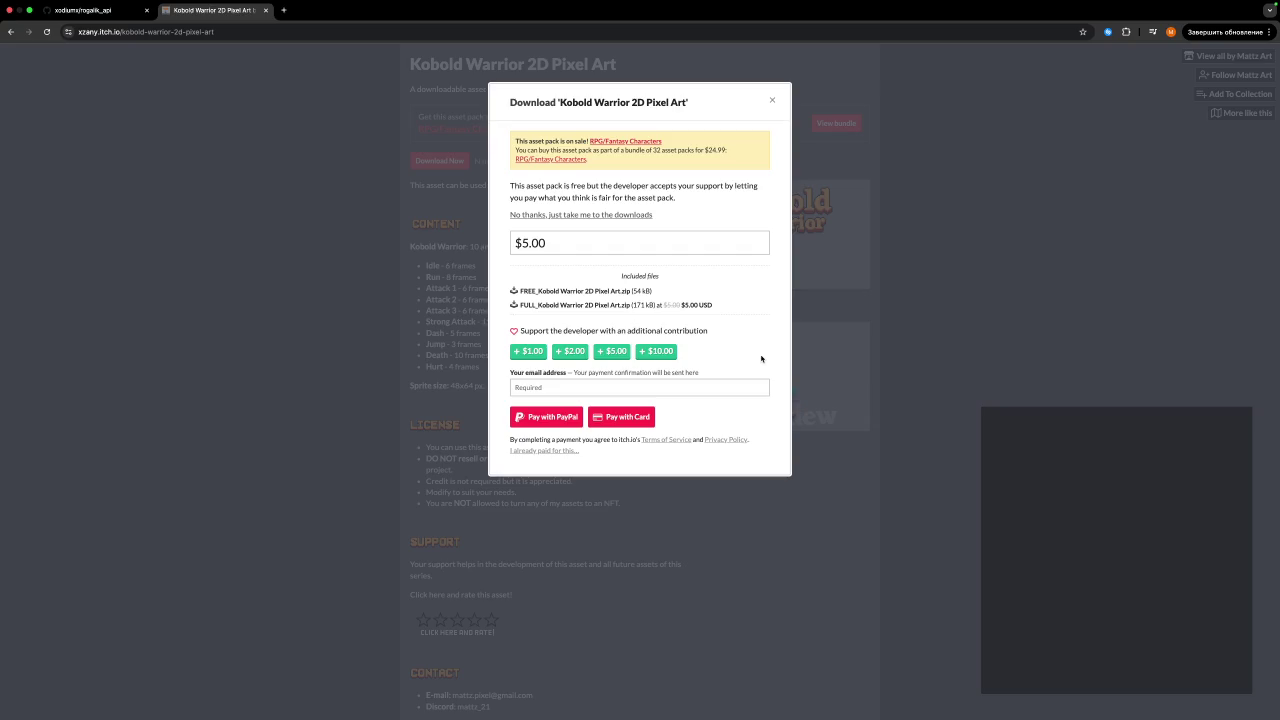
left_click(619, 217)
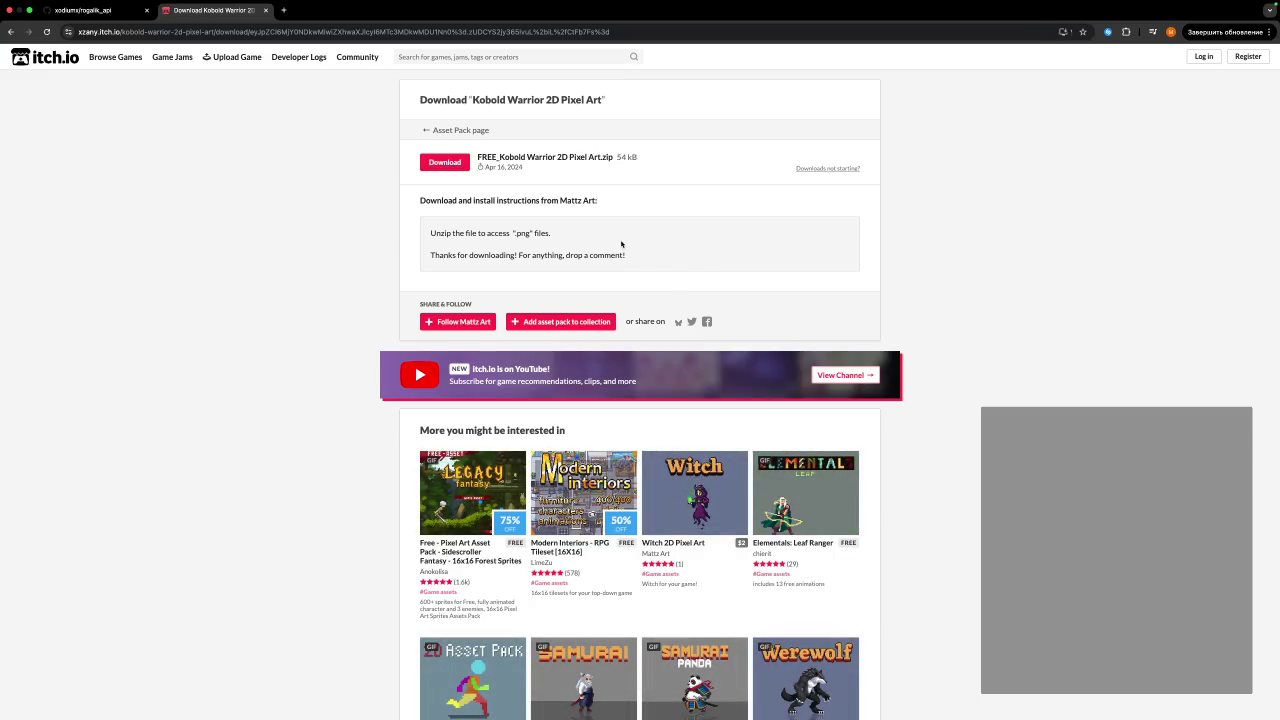
left_click(446, 164)
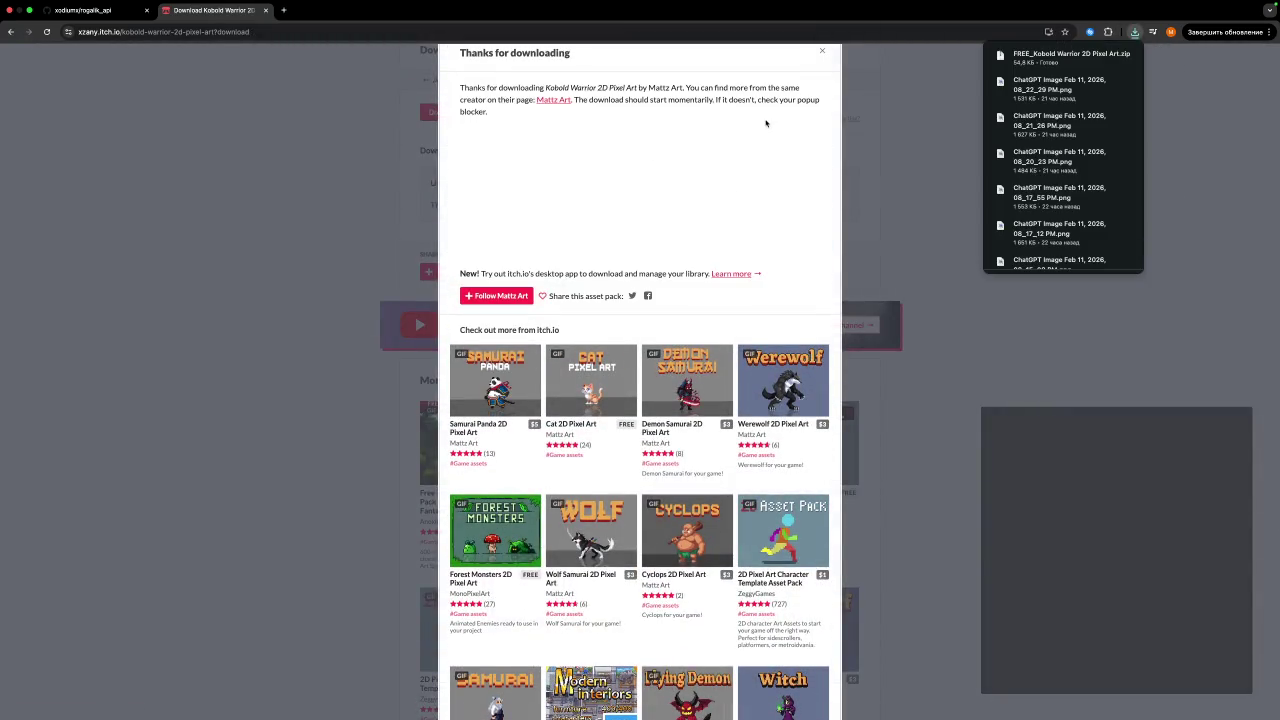
left_click(533, 230)
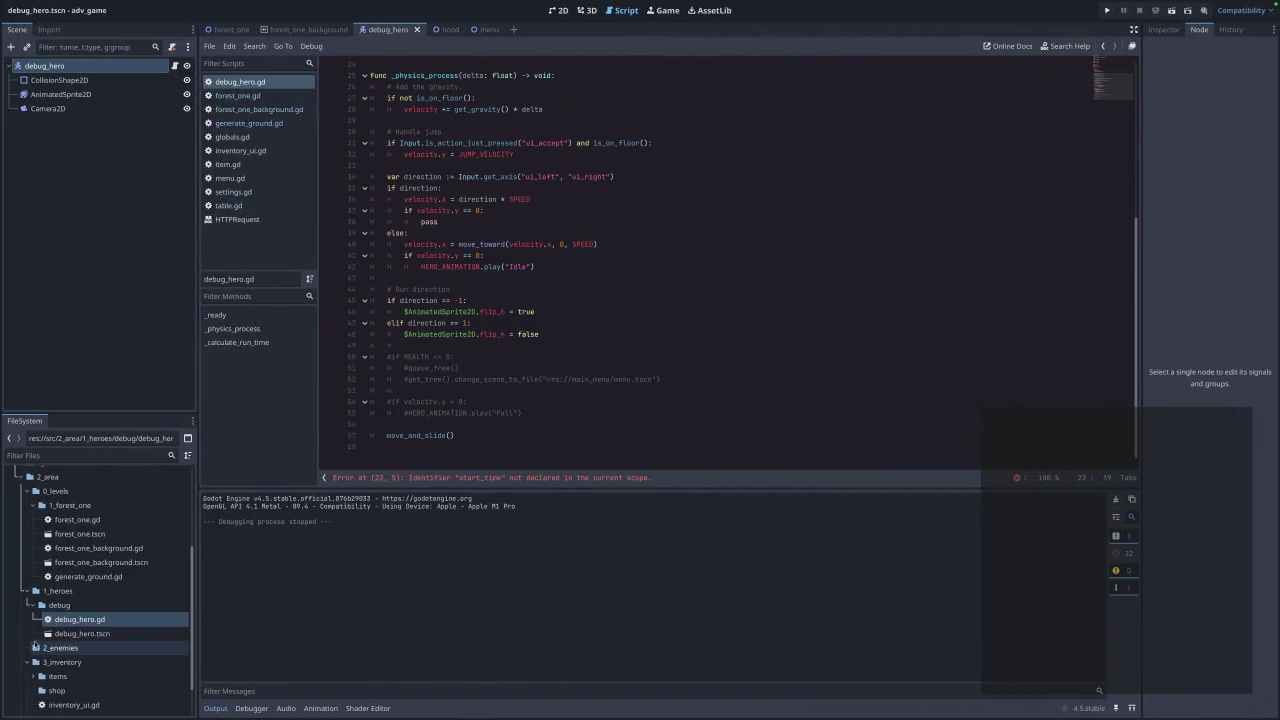
left_click(30, 650)
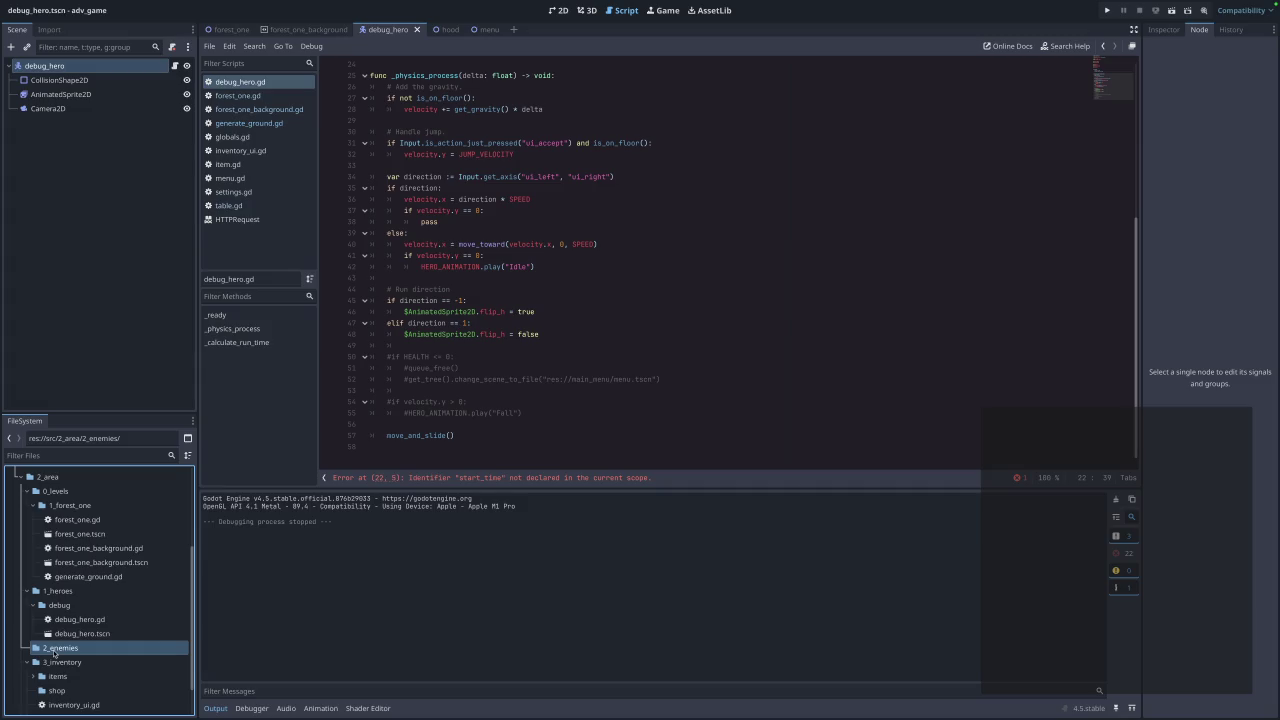
Create a new scene with a 2D root, glancing at debug_hero for reference.
right_click(59, 652)
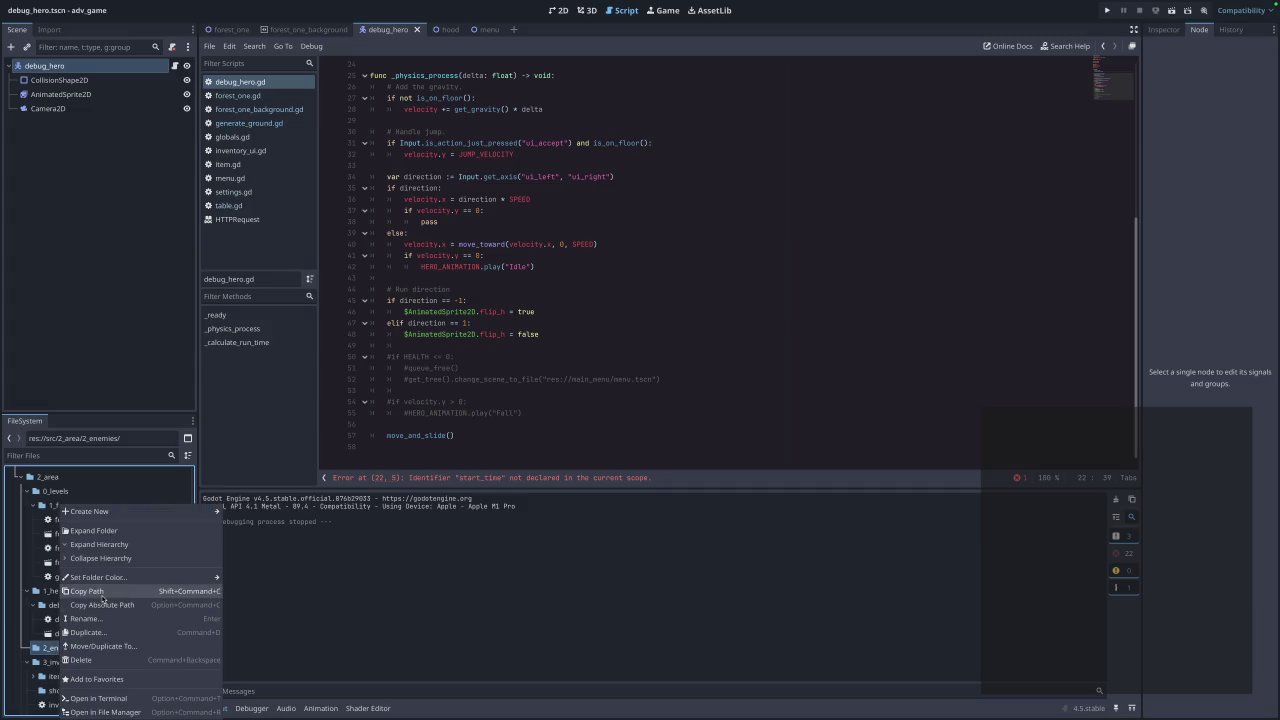
left_click(430, 658)
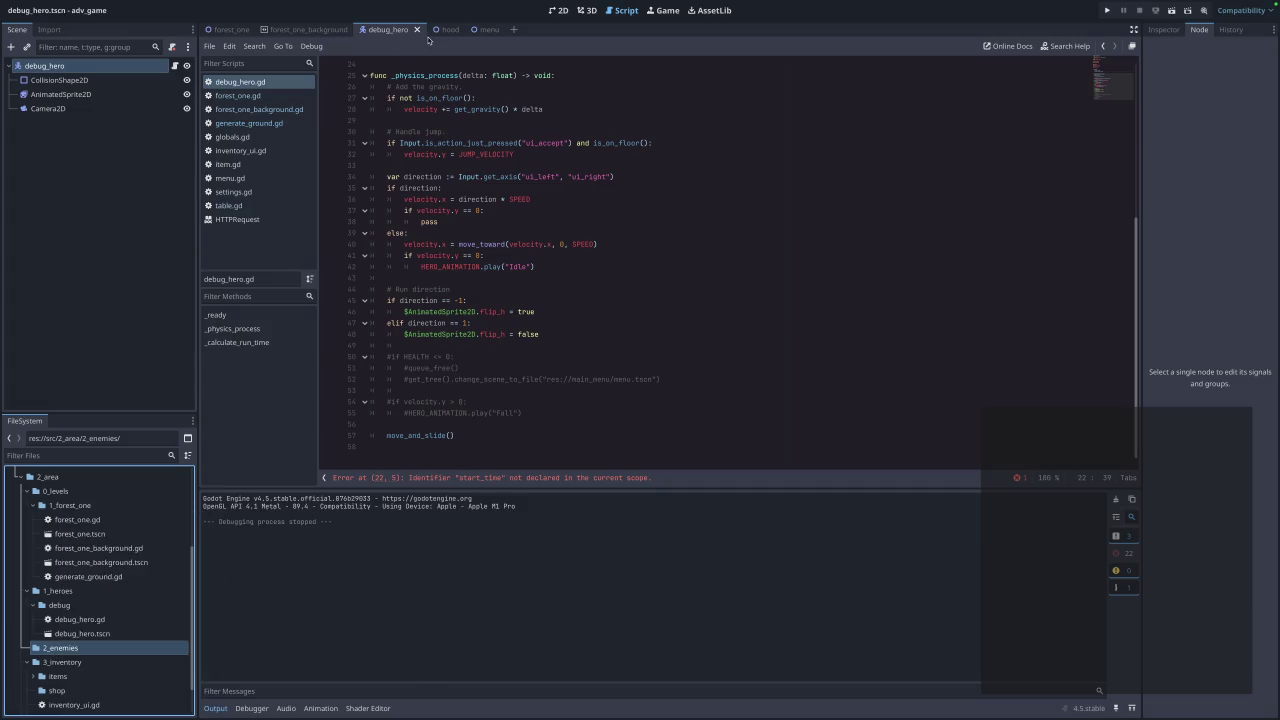
scroll(463, 216, "up", 8)
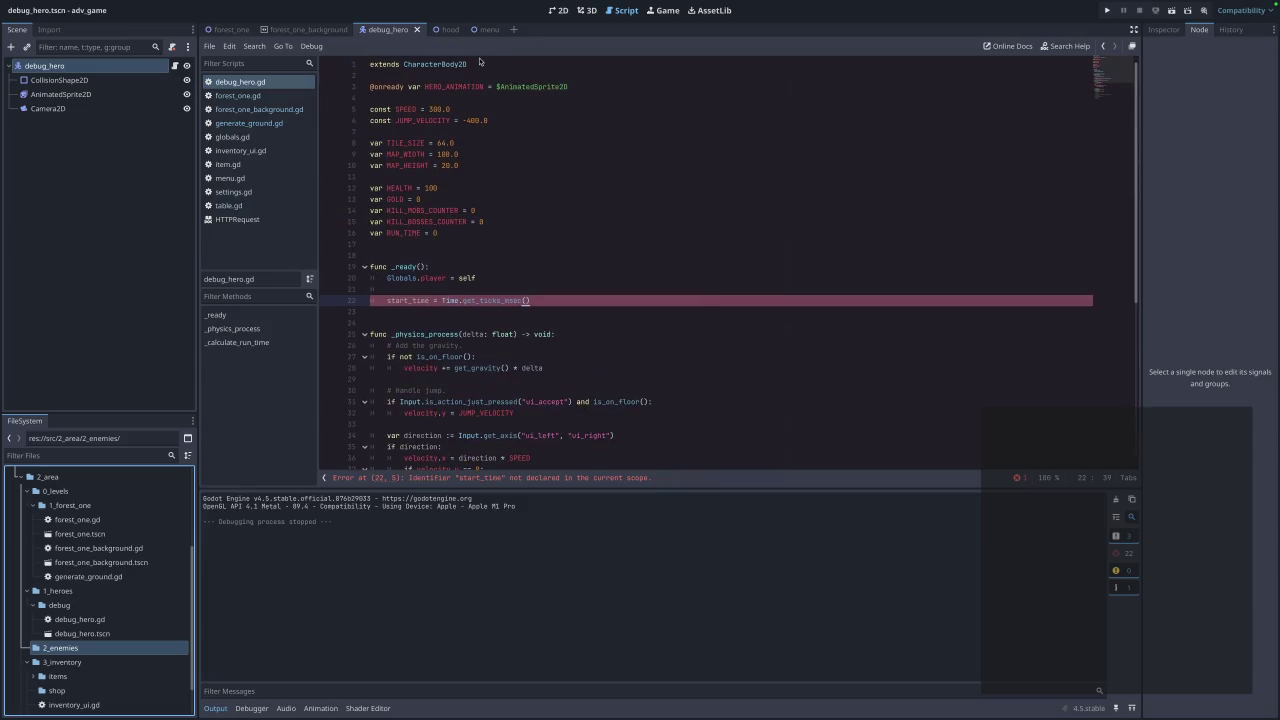
left_click(514, 29)
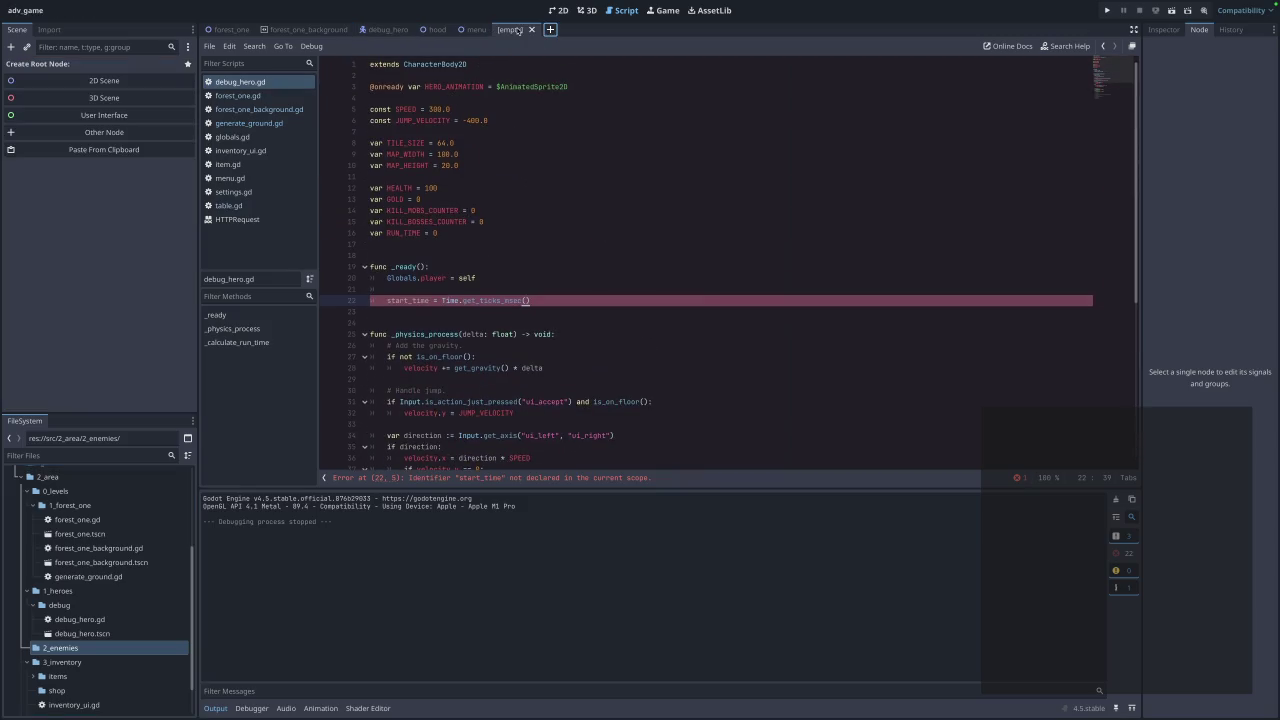
left_click(69, 82)
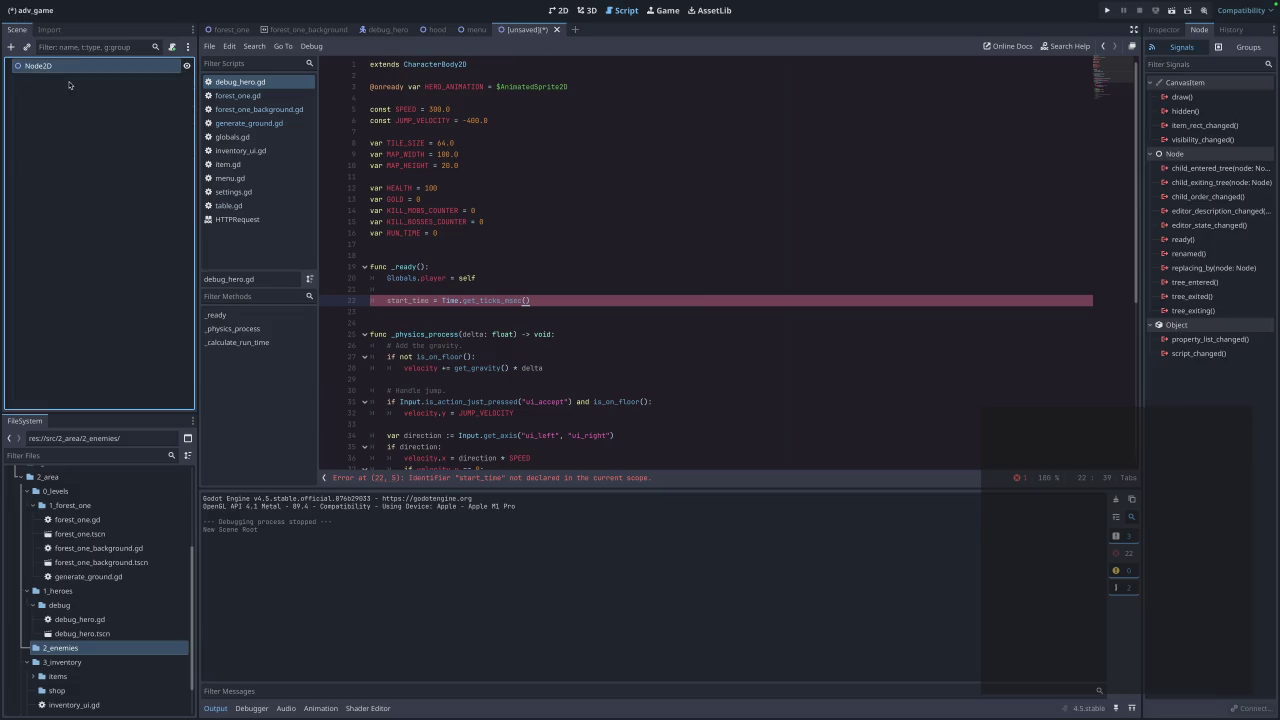
left_click(386, 30)
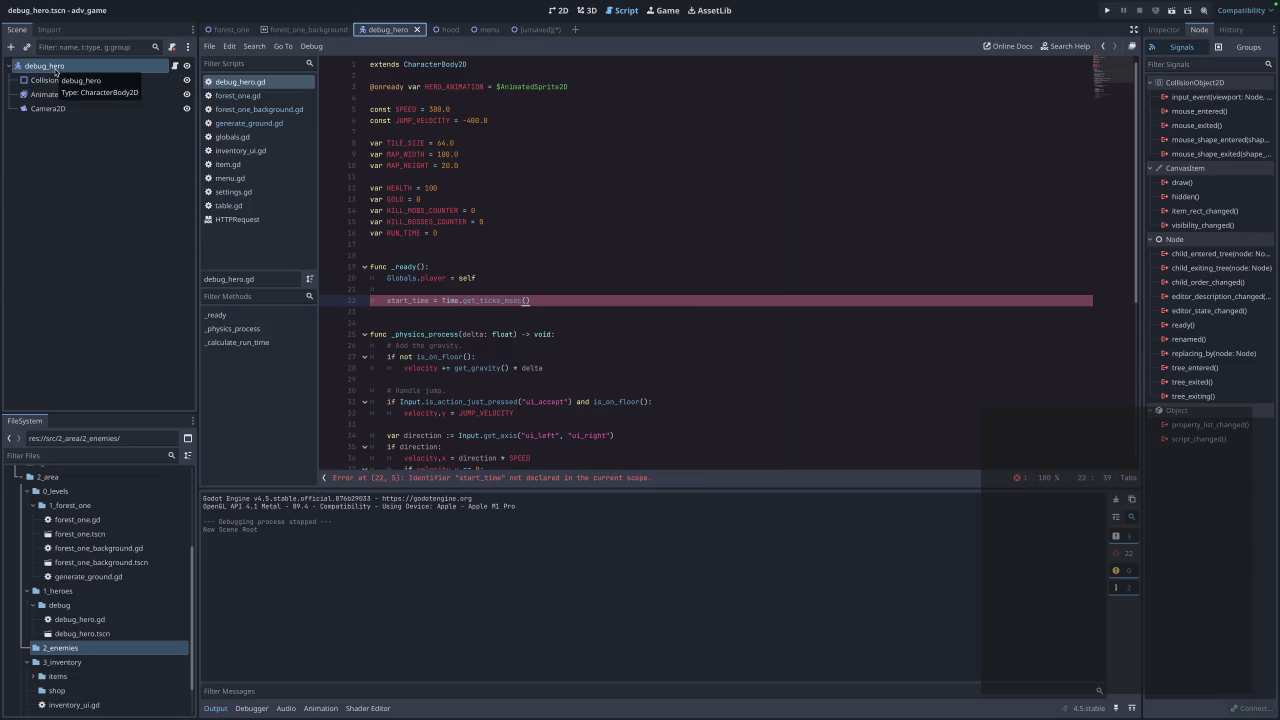
left_click(522, 33)
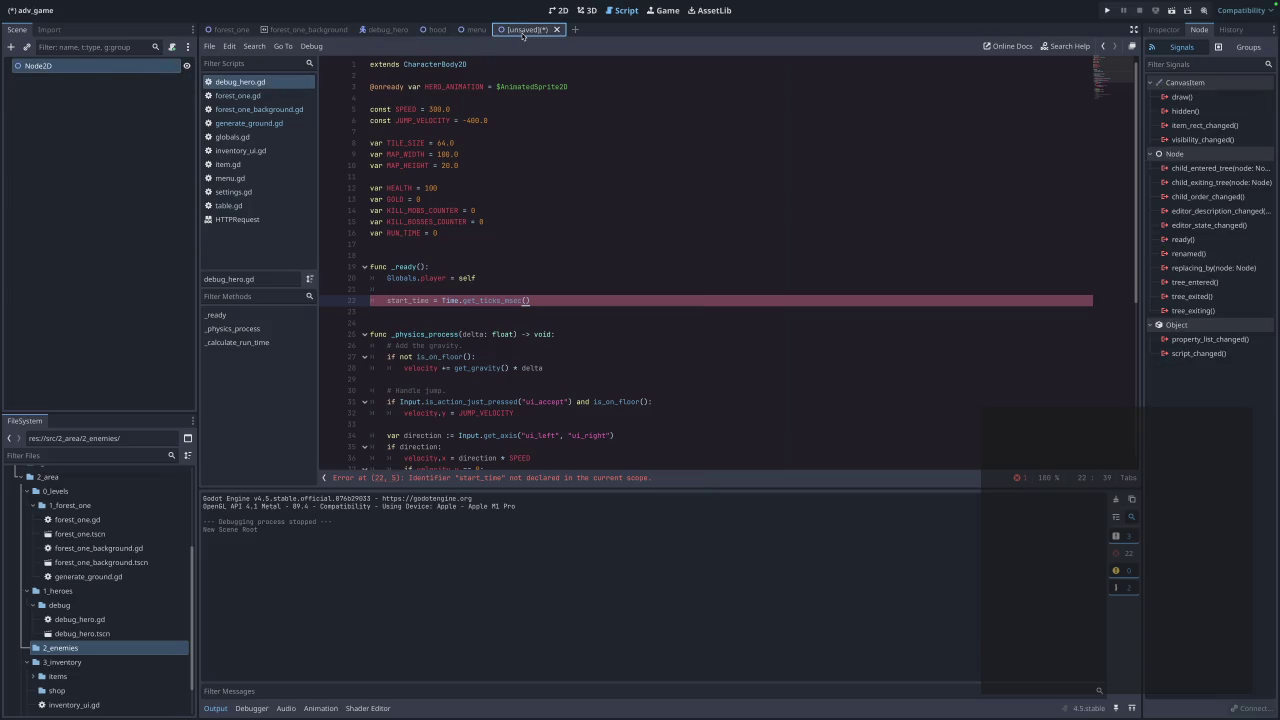
Replace the Node2D root with a CharacterBody2D root.
right_click(99, 70)
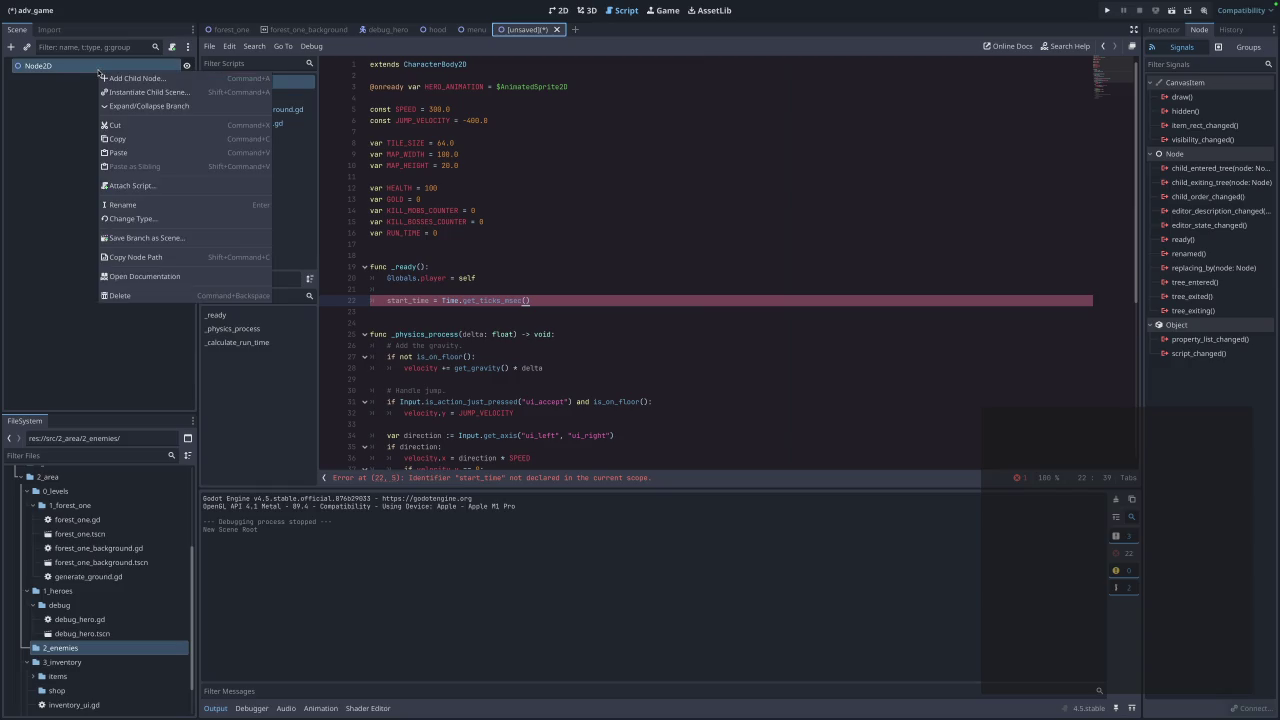
left_click(152, 296)
left_click(673, 370)
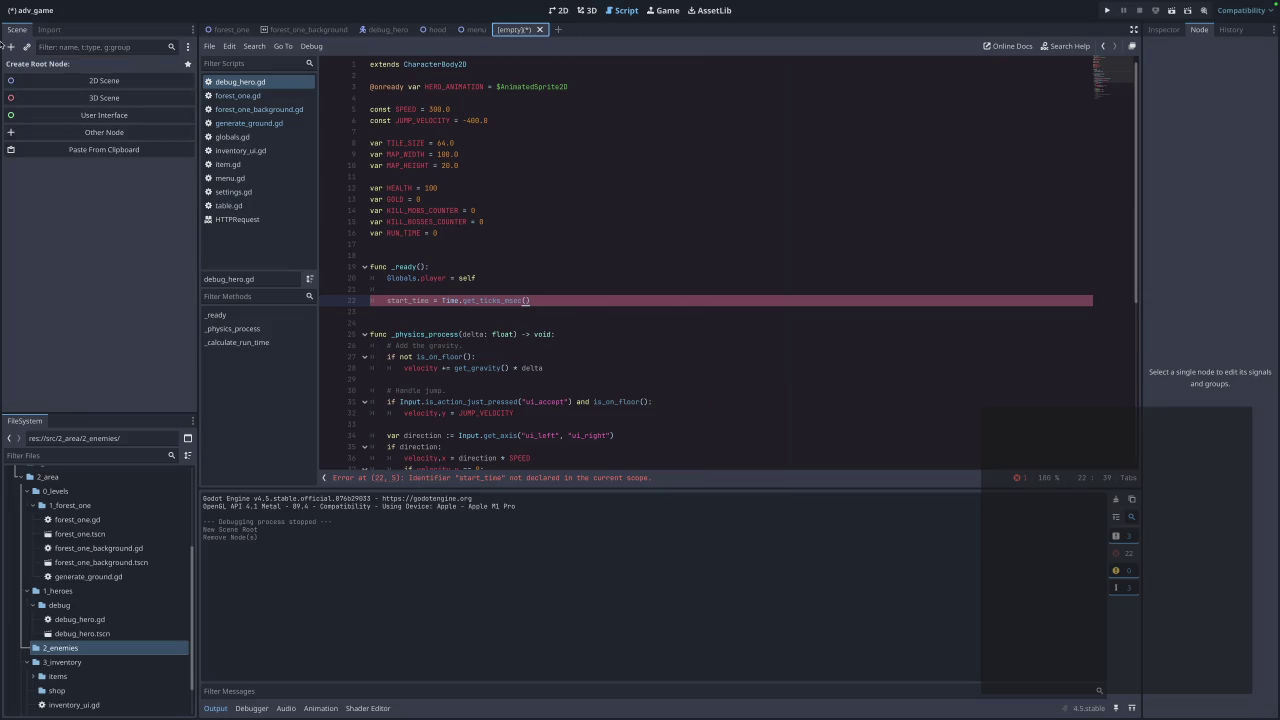
left_click(10, 47)
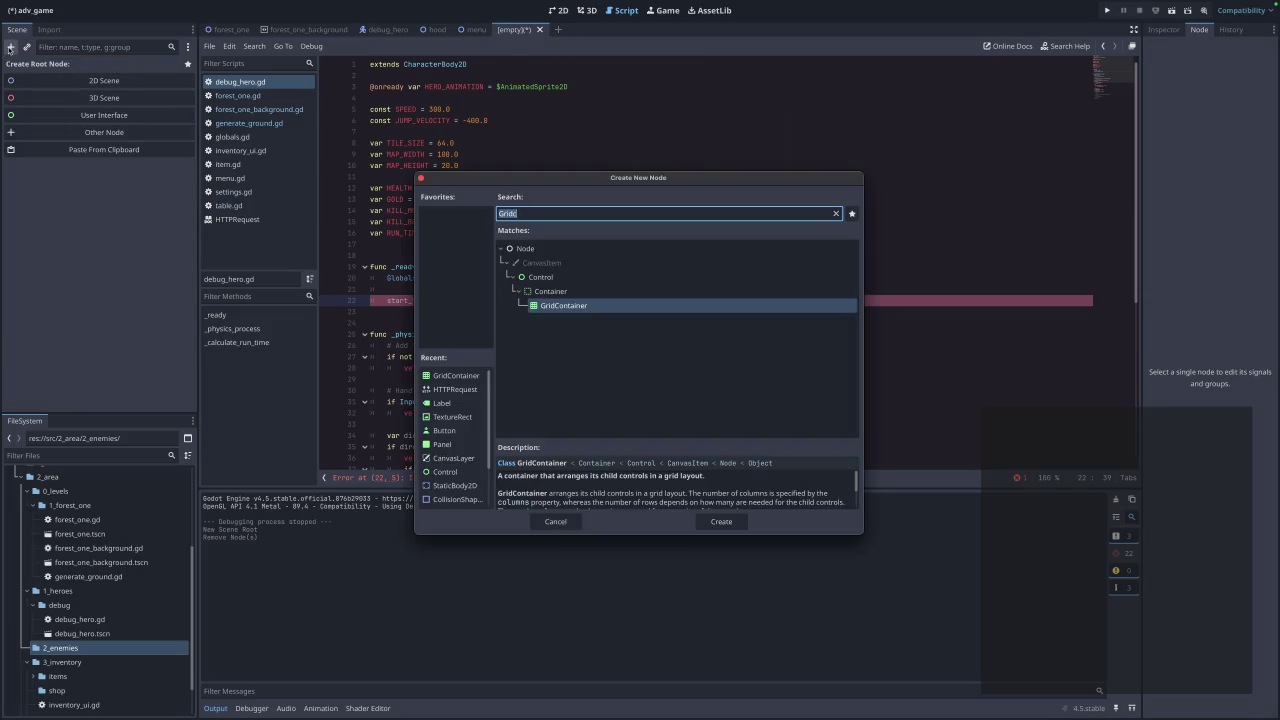
type("Chc")
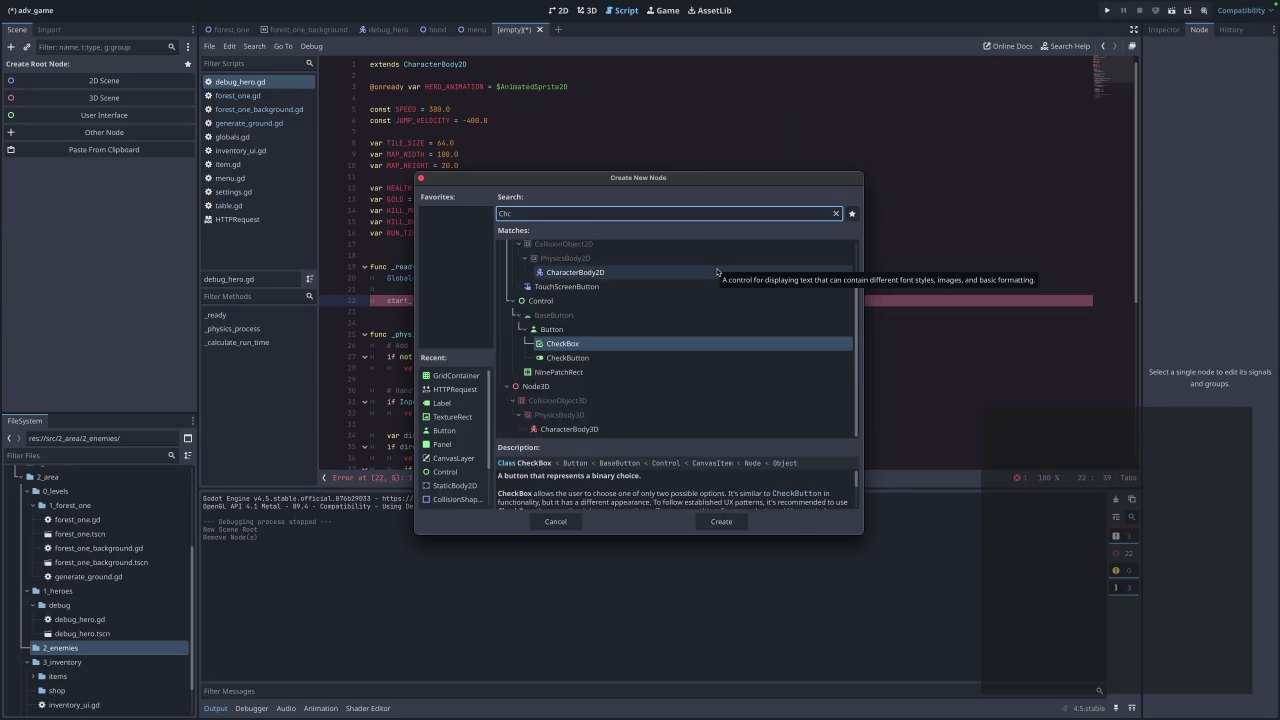
left_click(716, 271)
left_click(721, 521)
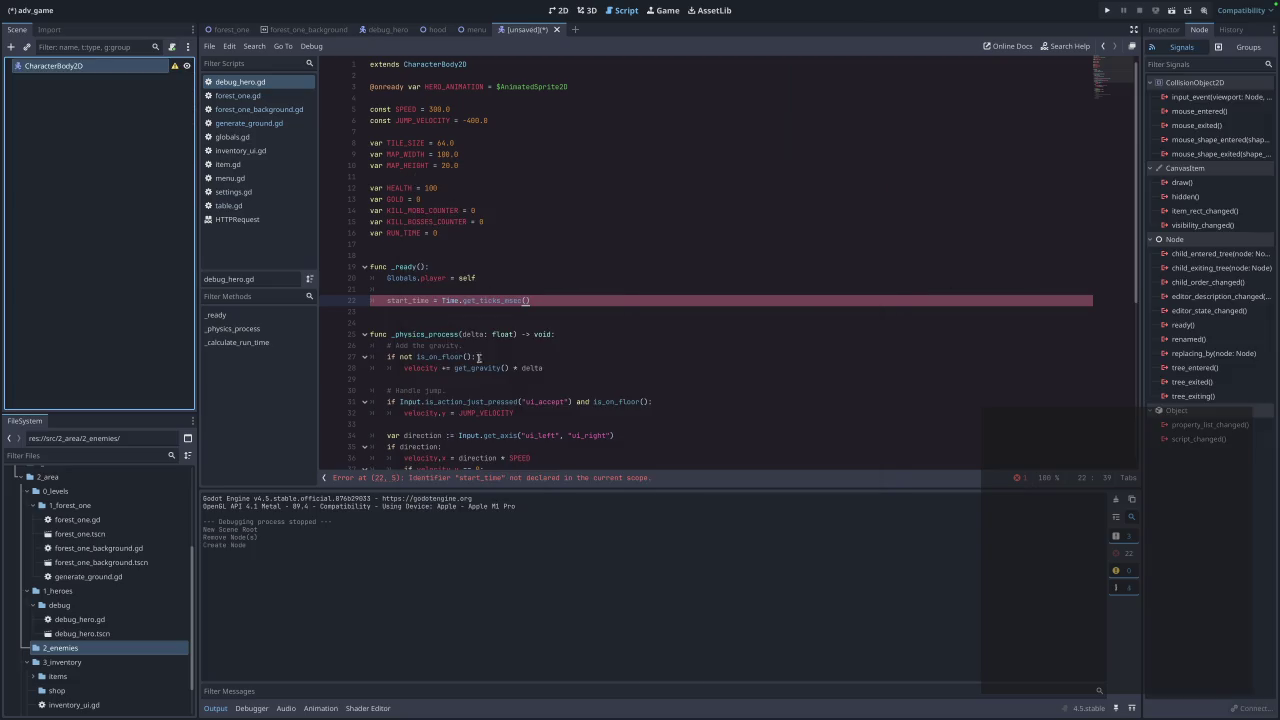
Close the hood, menu, forest_one_background and forest_one scene tabs.
mouse_move(175, 66)
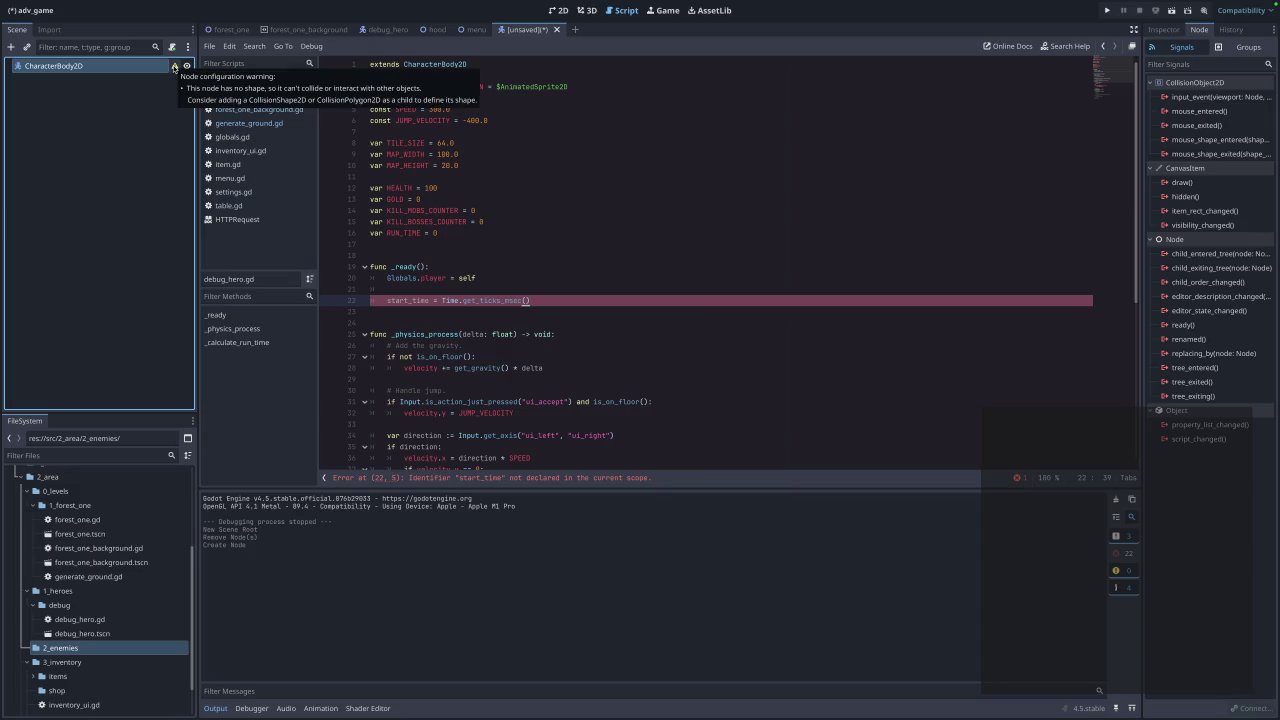
left_click(442, 31)
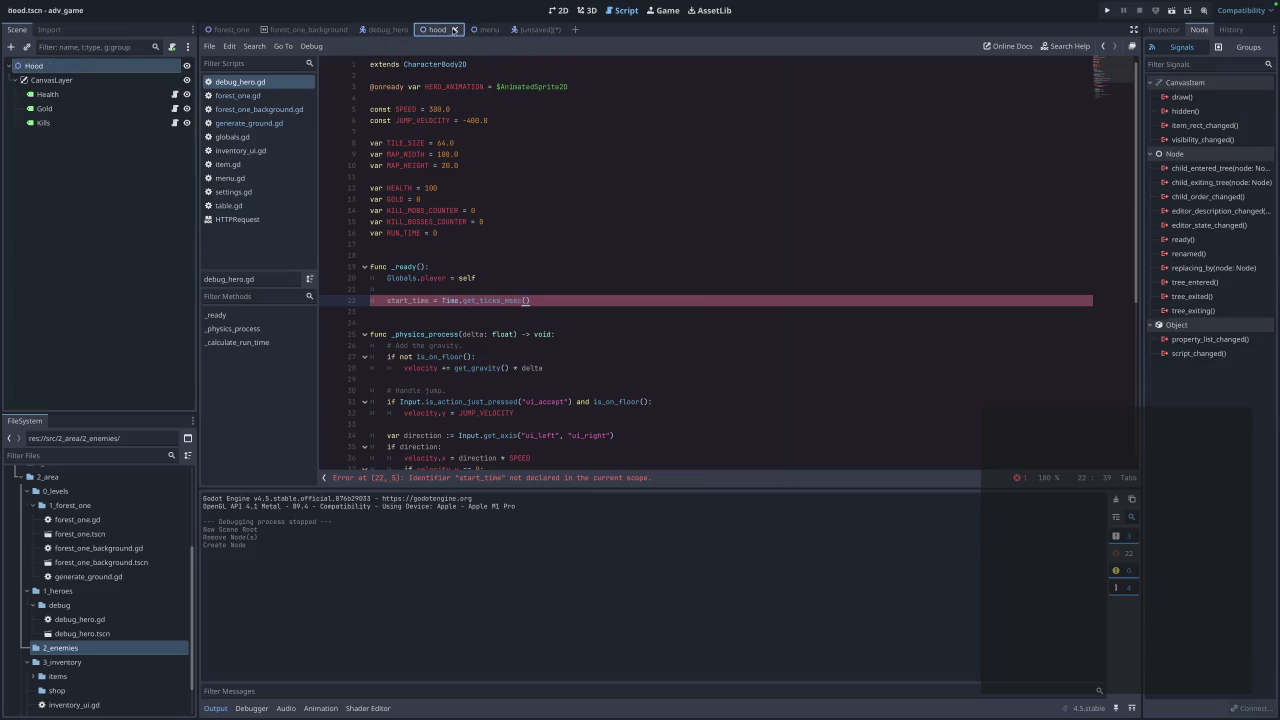
left_click(454, 31)
left_click(455, 31)
left_click(462, 31)
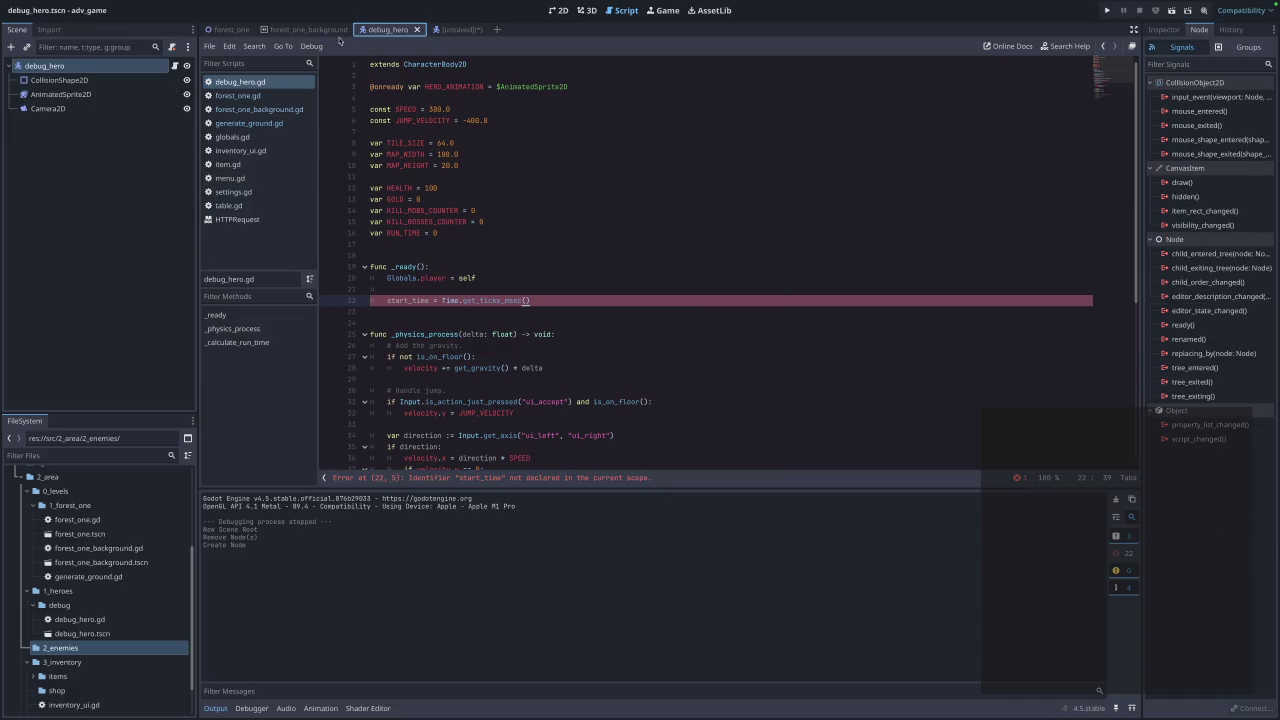
left_click(345, 30)
left_click(253, 30)
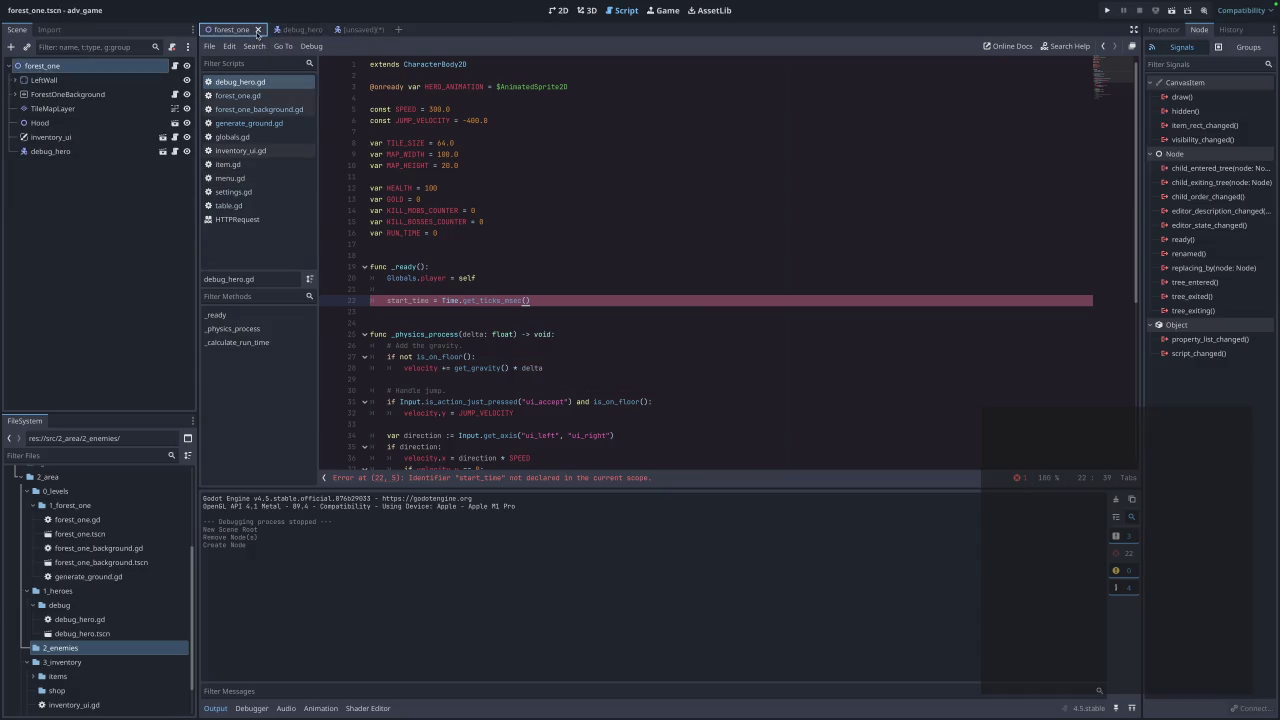
left_click(305, 30)
left_click(232, 30)
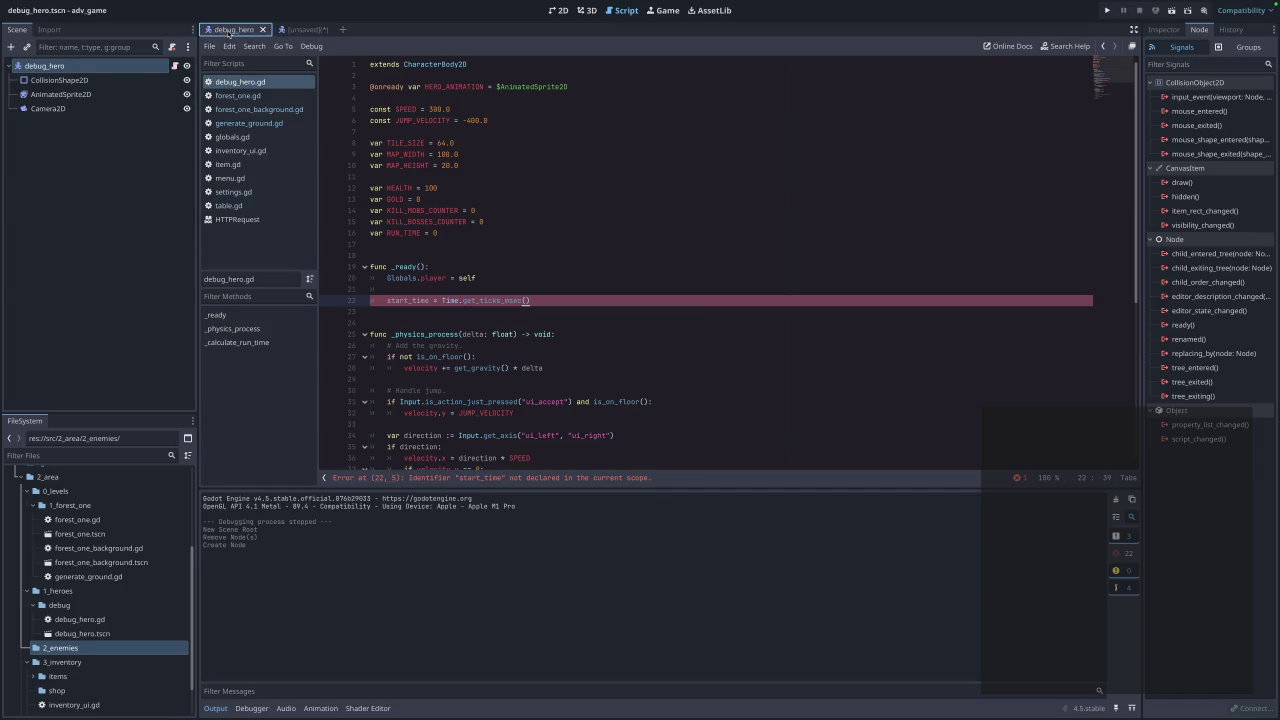
left_click(305, 31)
Add a CollisionShape2D child to CharacterBody2D and reopen debug_hero from project files.
right_click(64, 66)
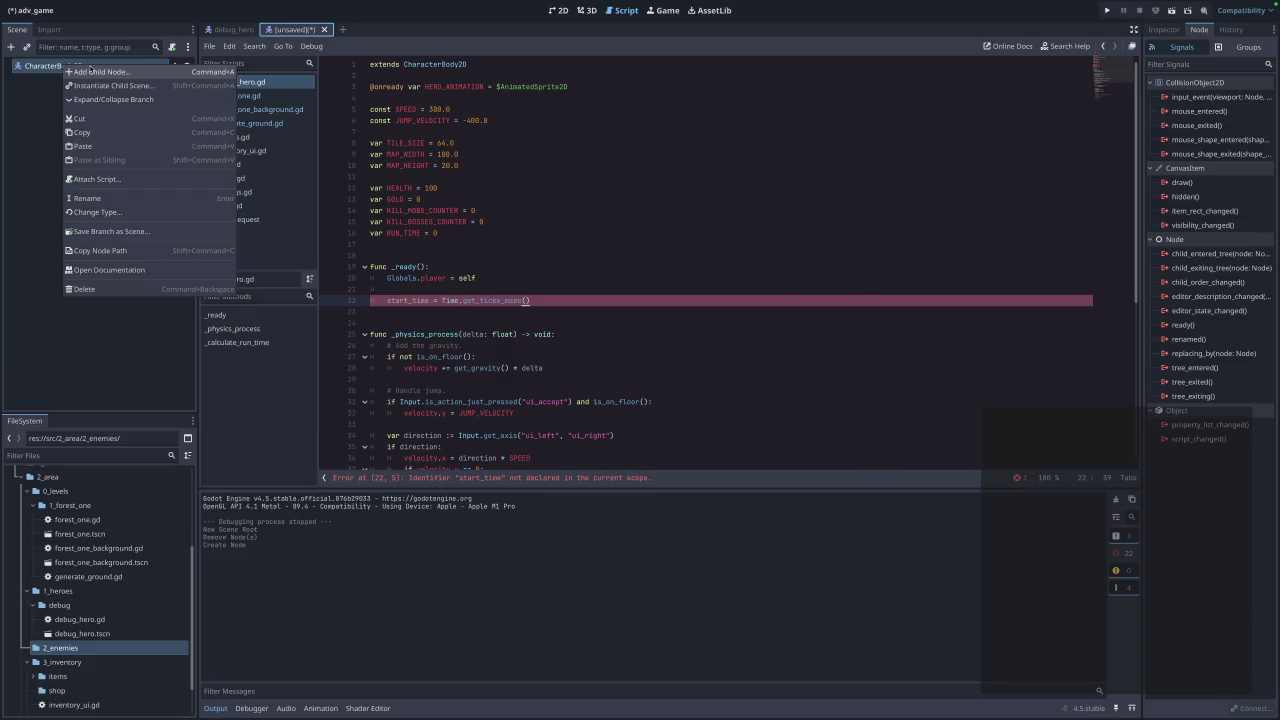
left_click(92, 70)
type("Colli")
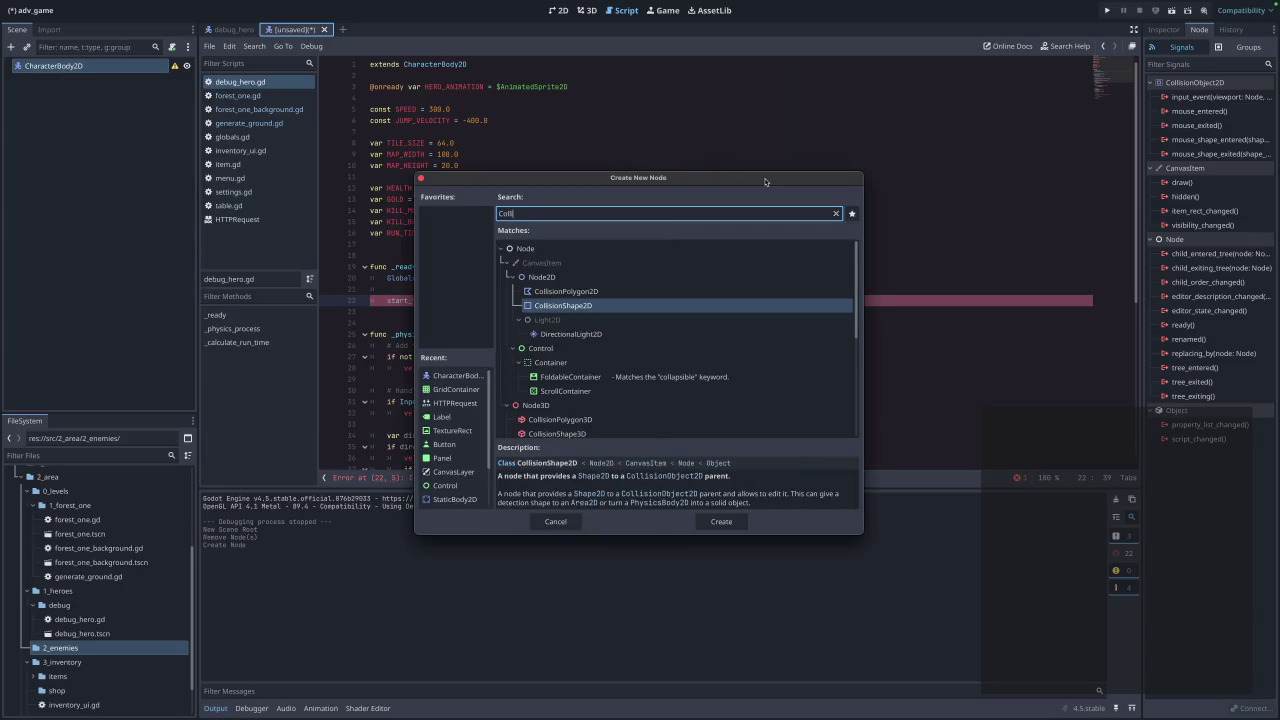
key("Return")
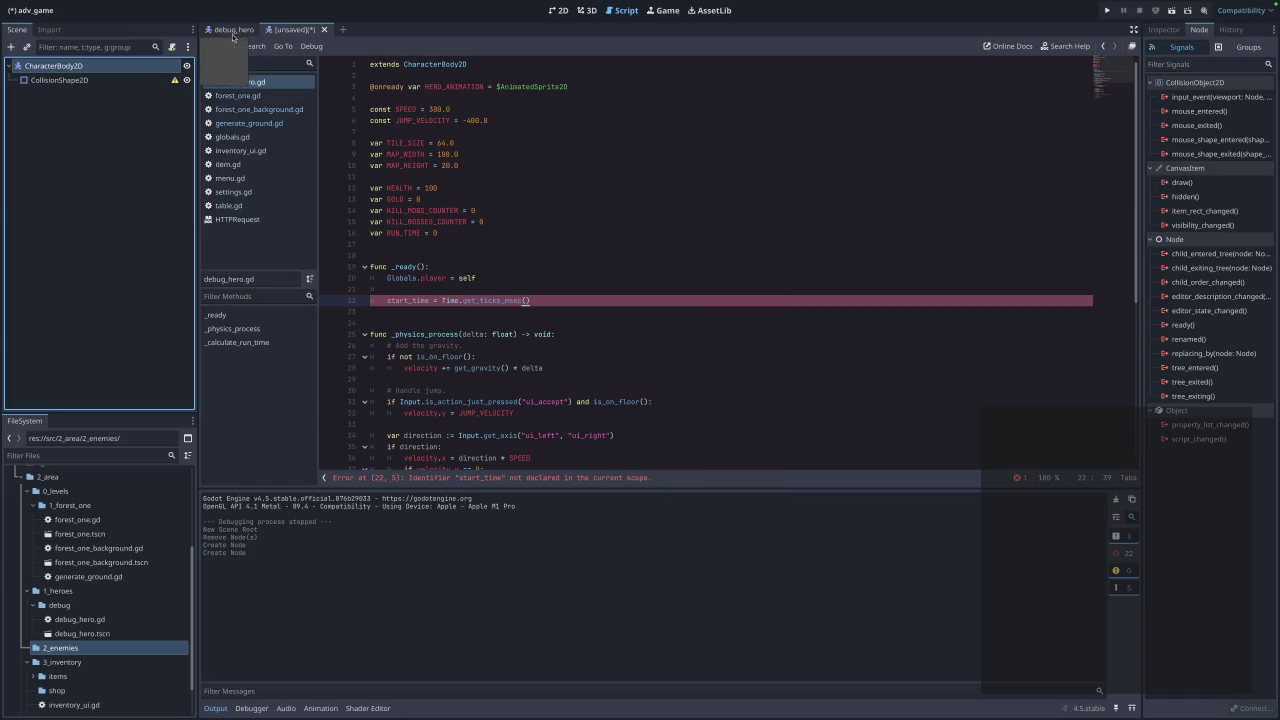
left_click(240, 30)
left_click(265, 29)
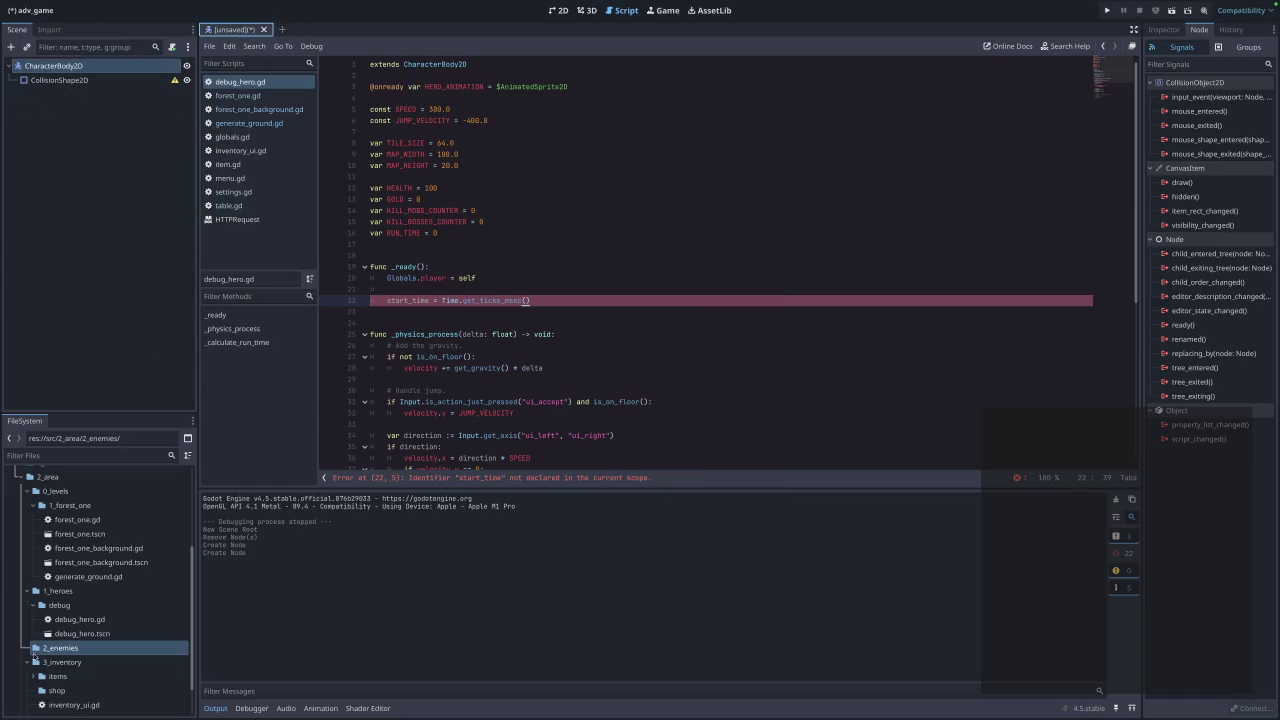
double_click(107, 634)
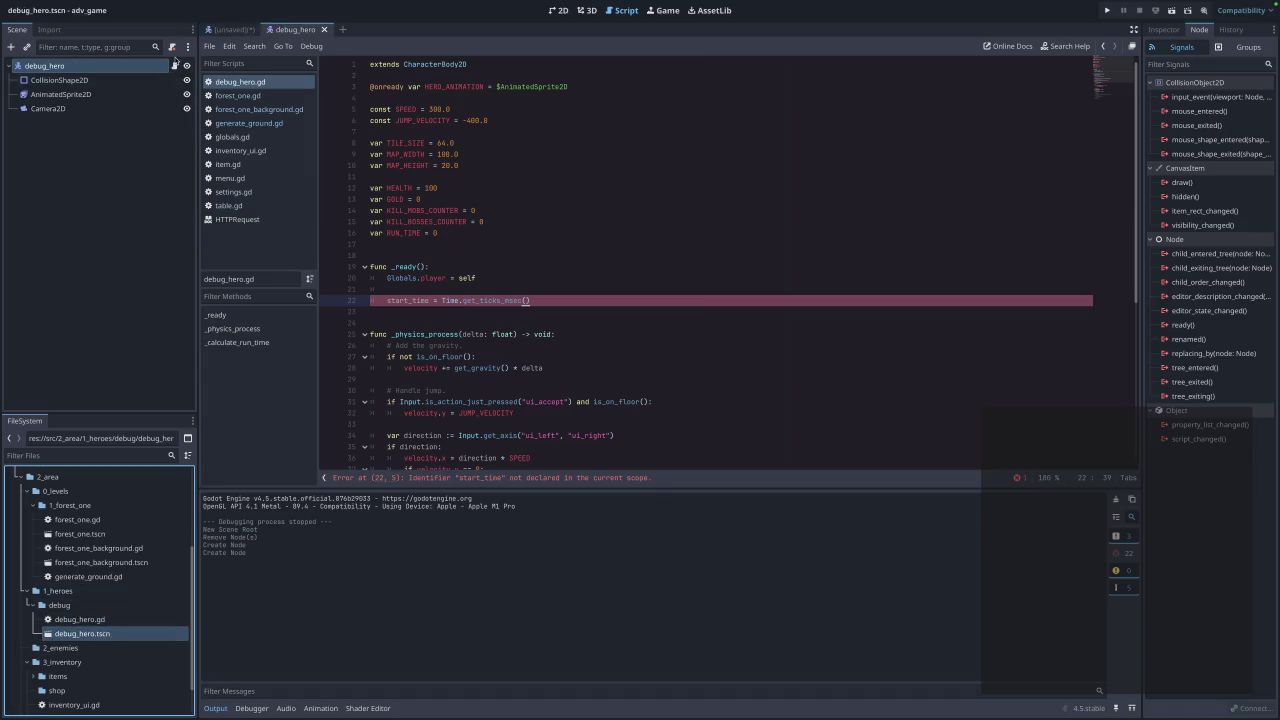
left_click(233, 30)
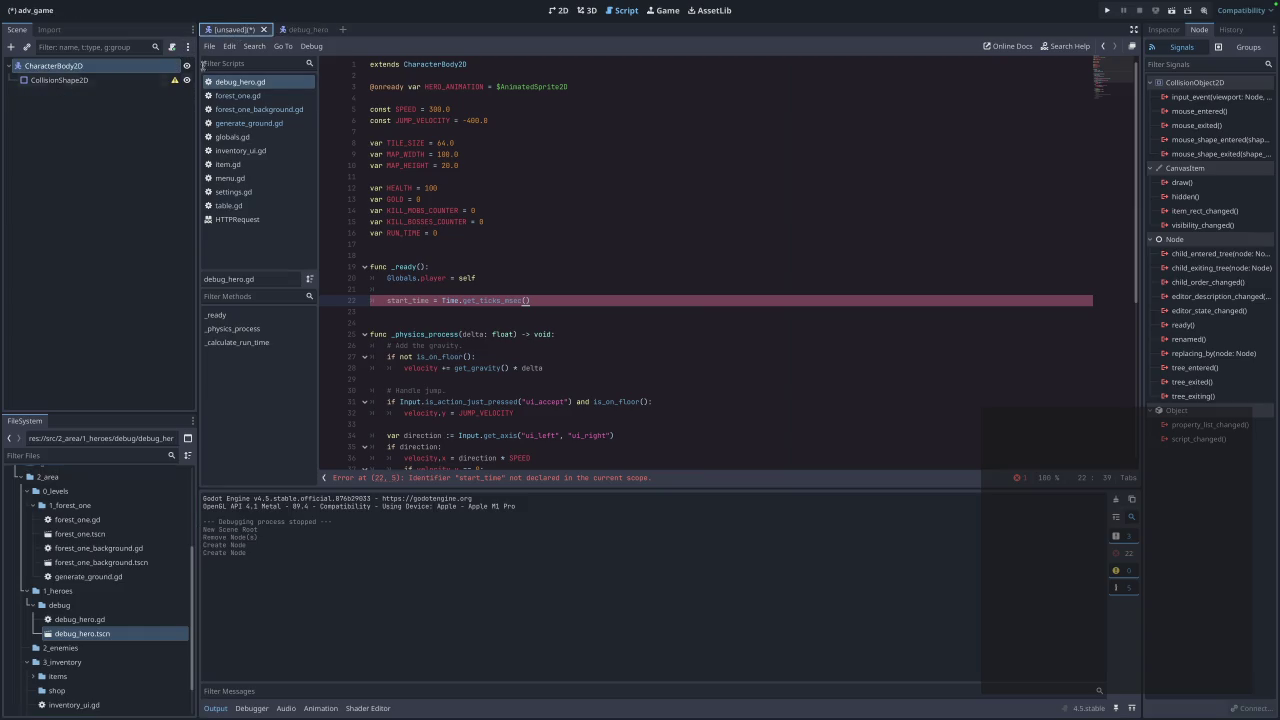
Add AnimatedSprite2D and Camera2D child nodes under CharacterBody2D.
right_click(127, 68)
left_click(170, 79)
type("Anima")
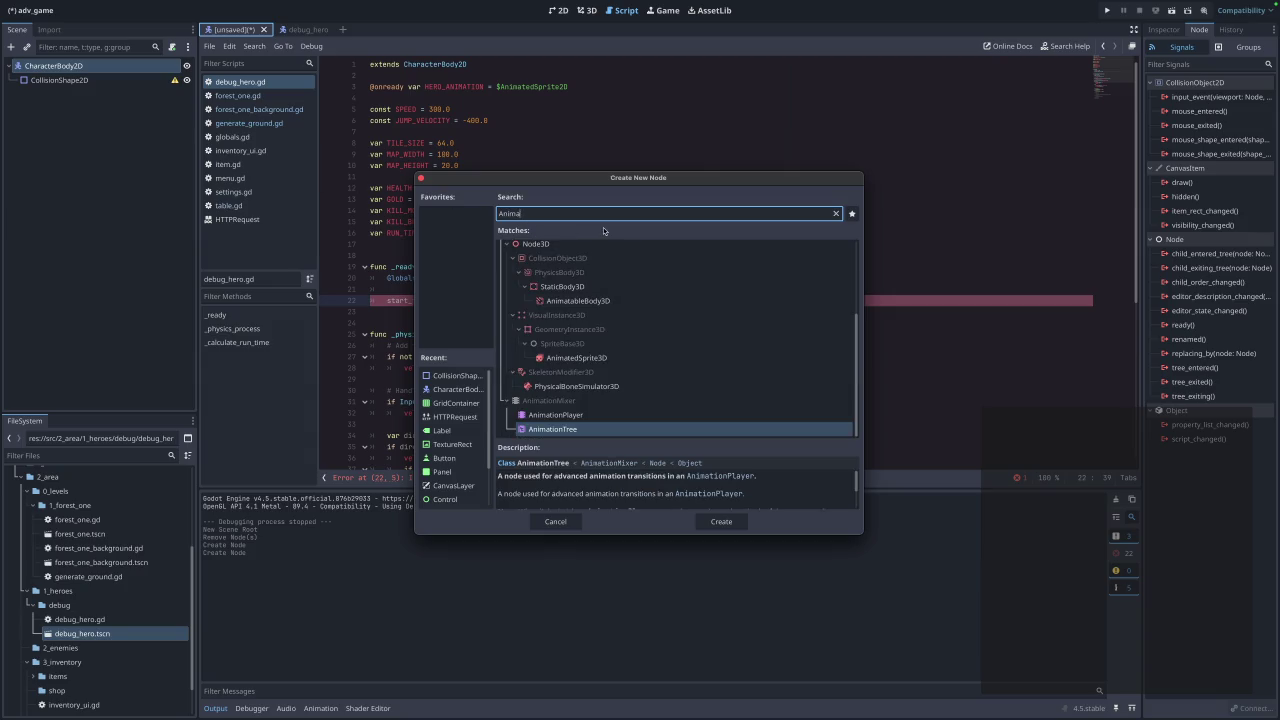
type("ate")
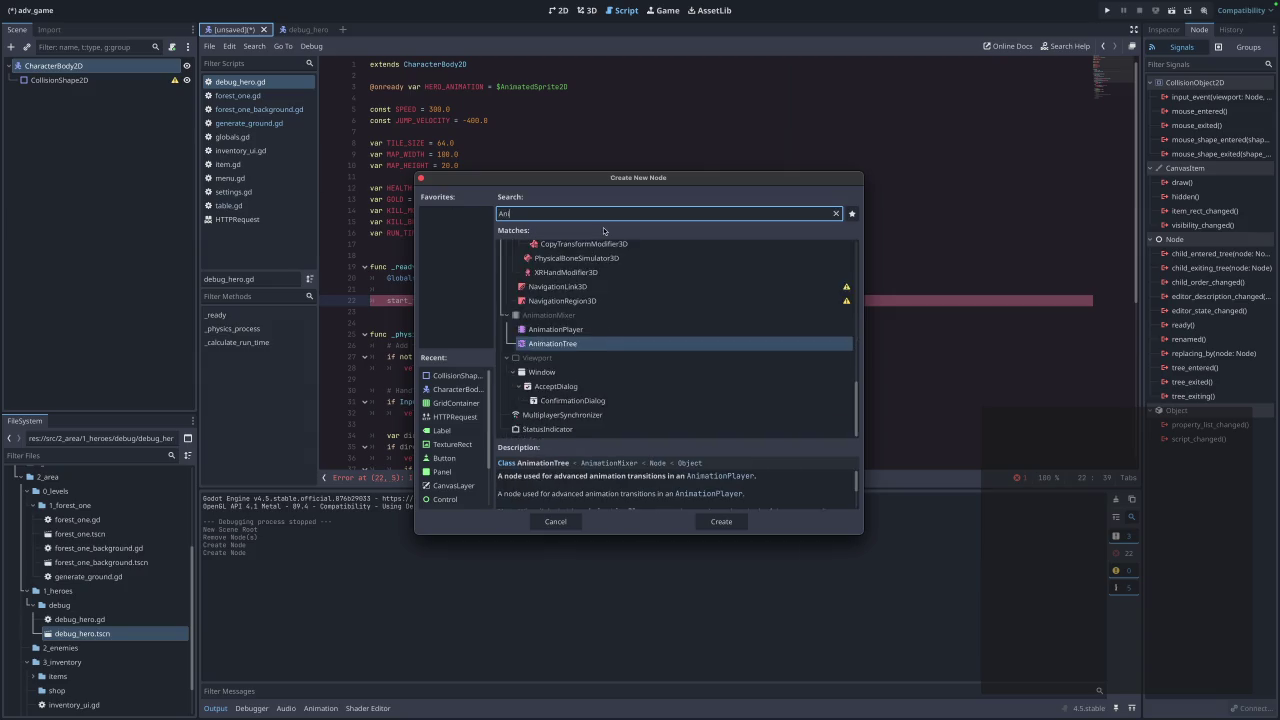
type("d")
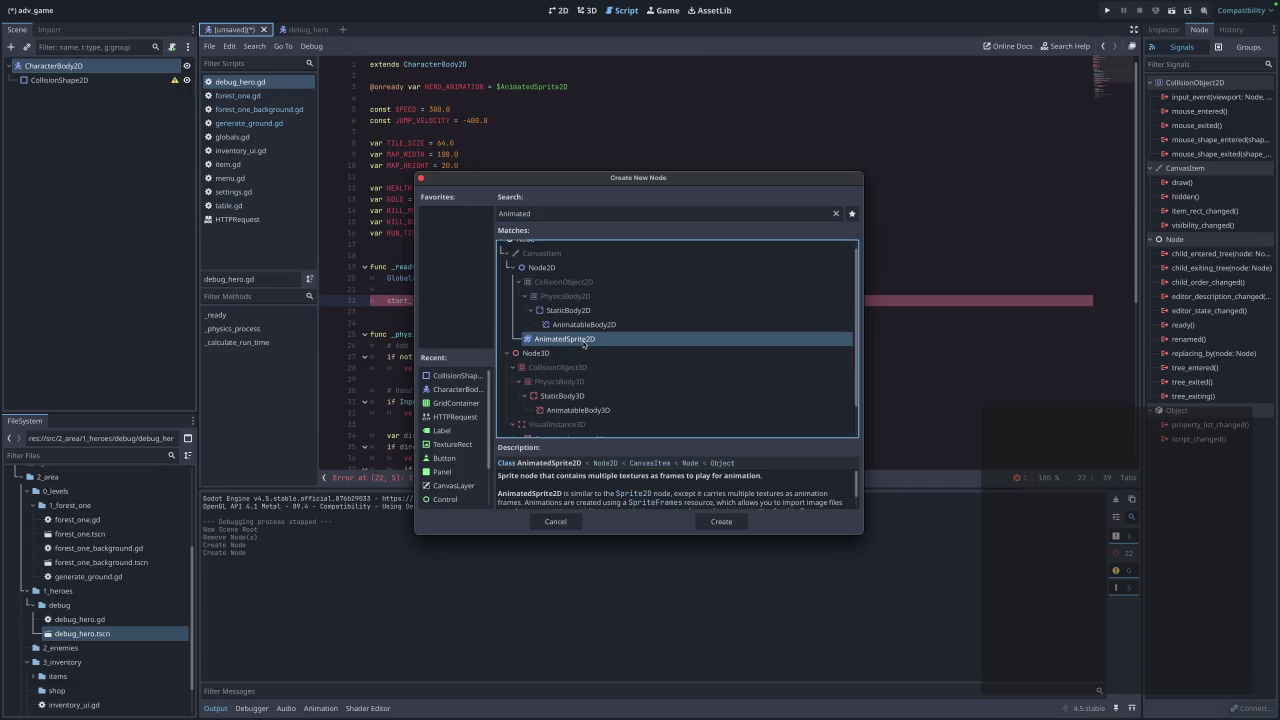
left_click(721, 521)
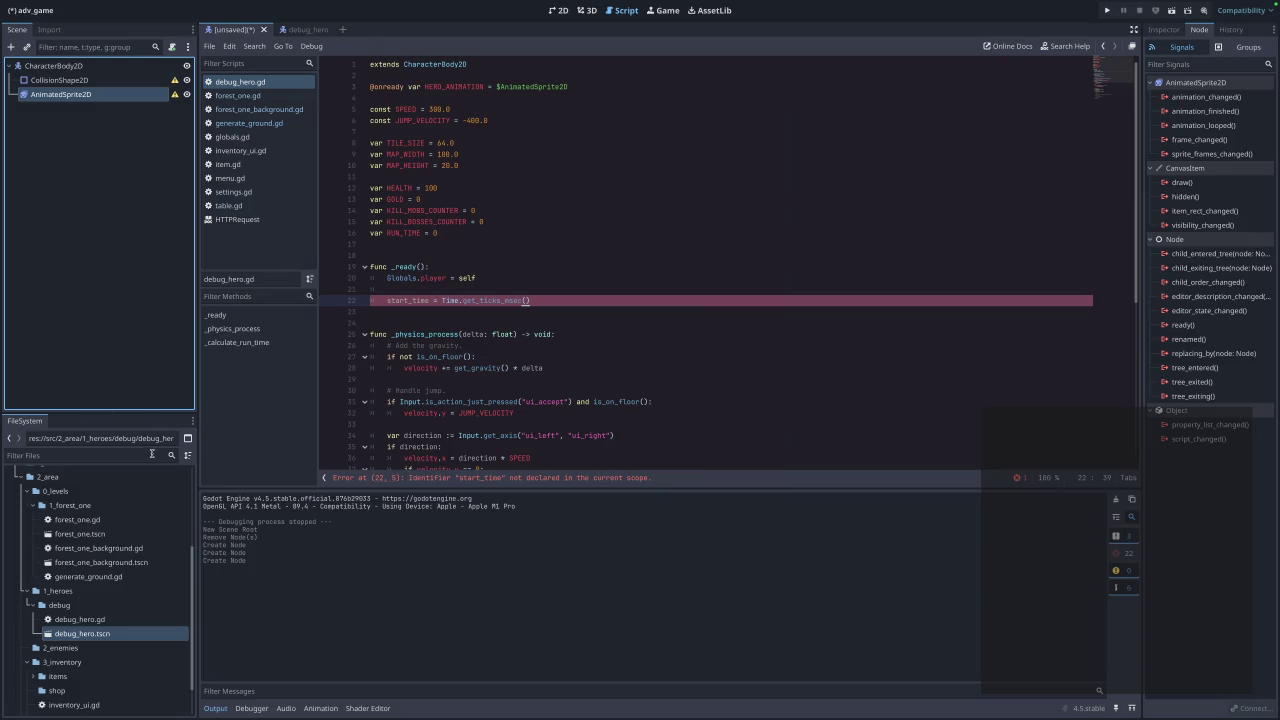
left_click(310, 30)
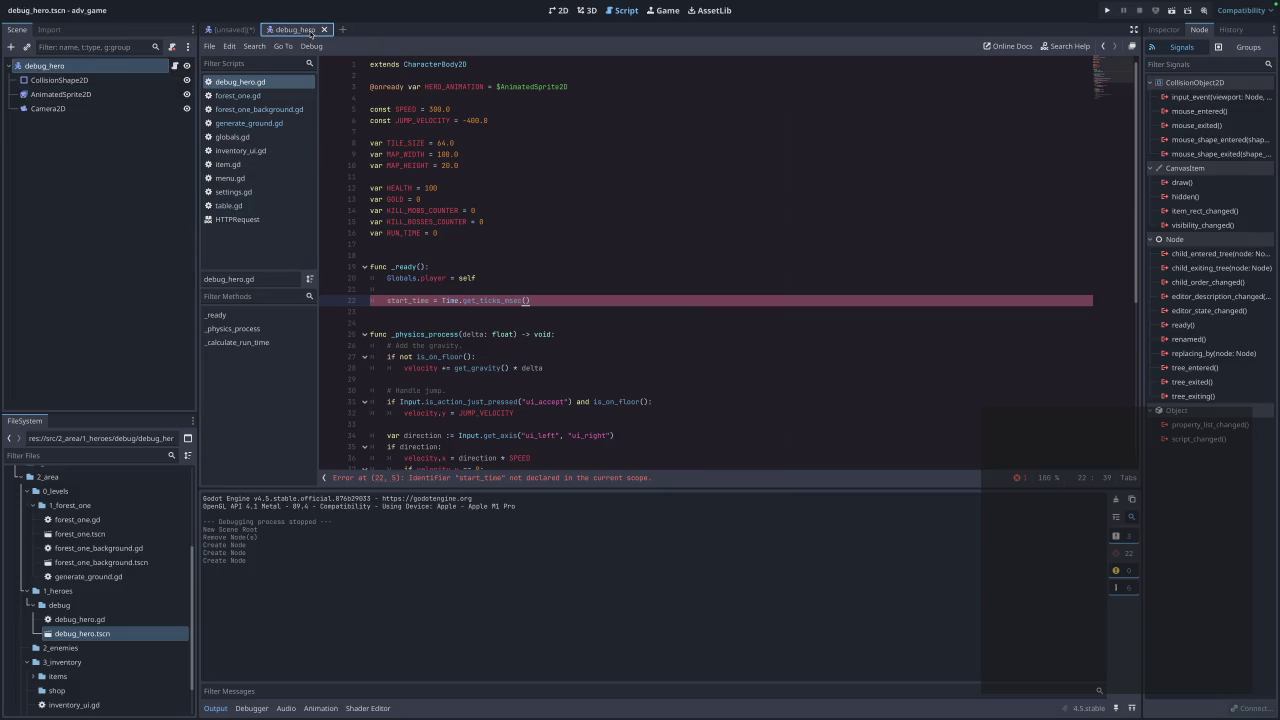
left_click(245, 30)
right_click(72, 68)
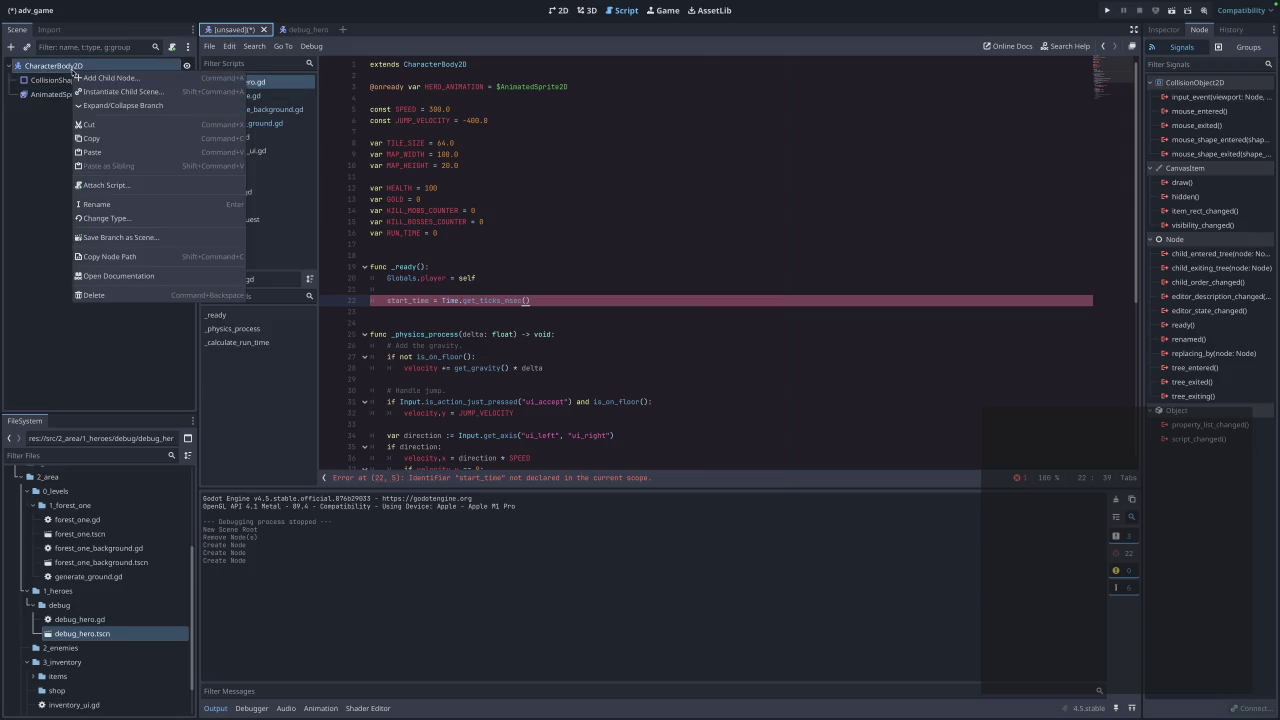
left_click(129, 78)
type("Camera")
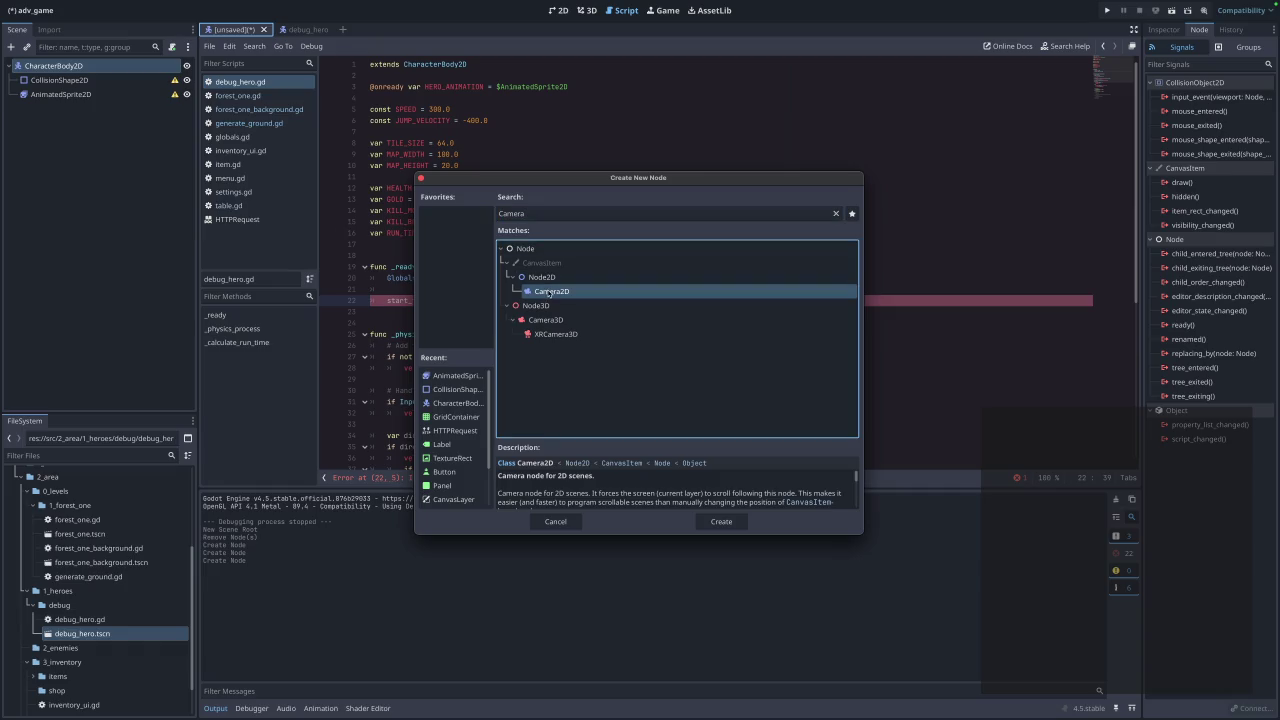
left_click(722, 523)
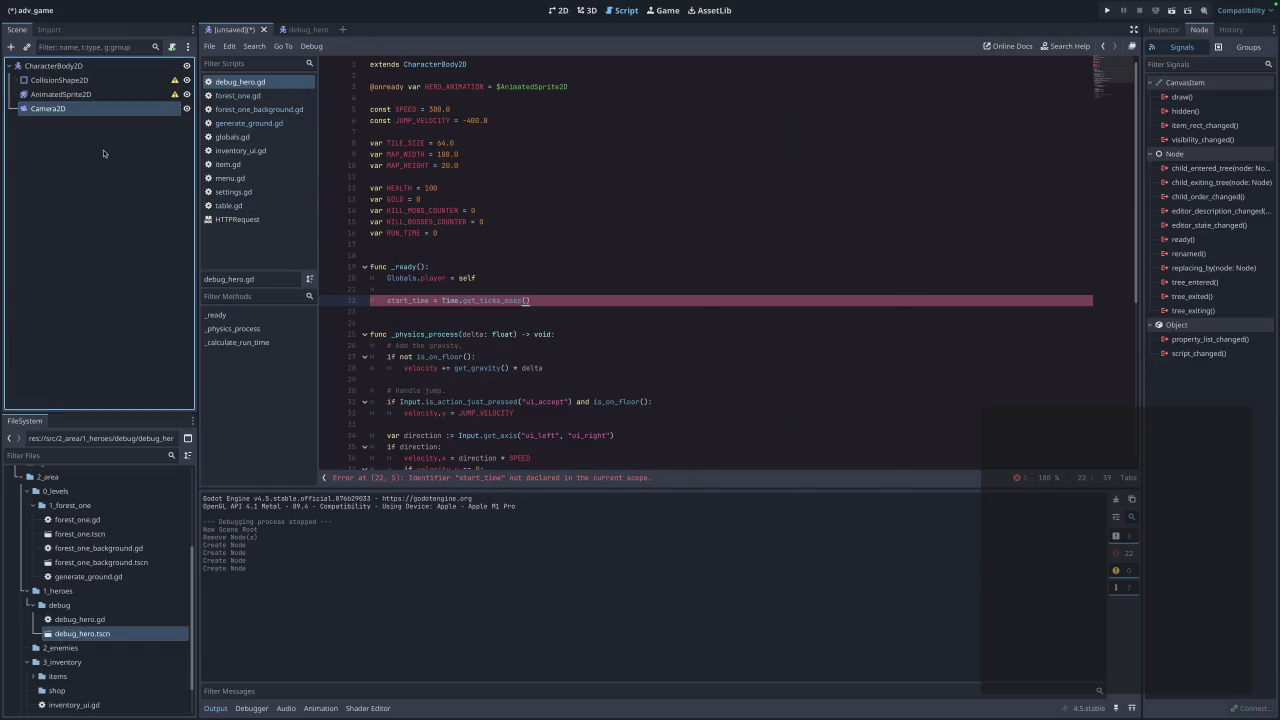
Inspect the new CollisionShape2D's properties, comparing them with debug_hero's collision shape.
left_click(108, 80)
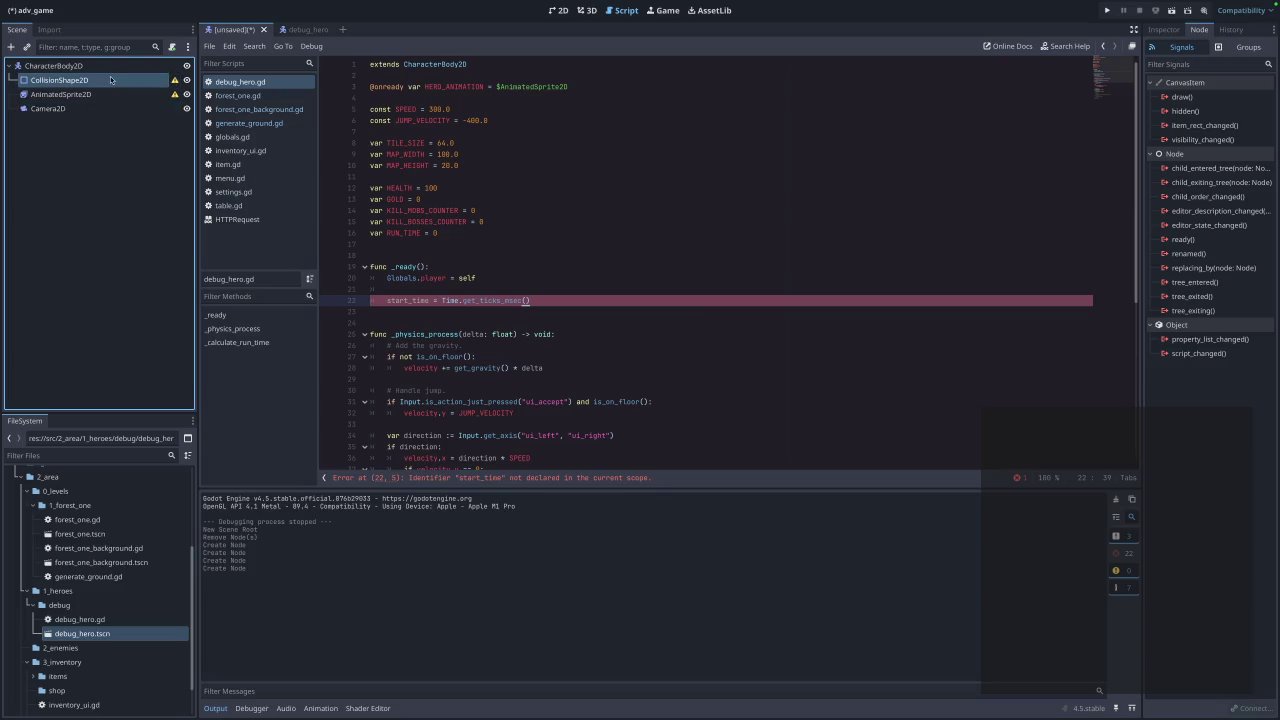
left_click(1164, 29)
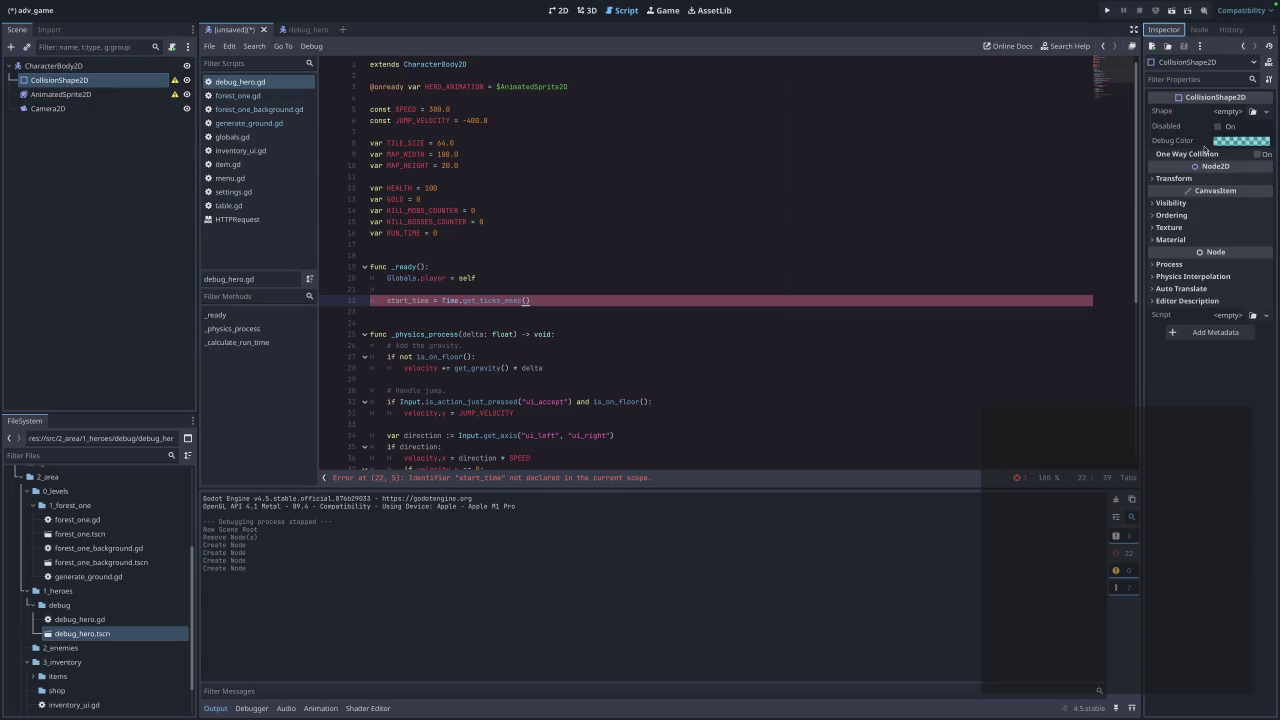
mouse_move(1228, 145)
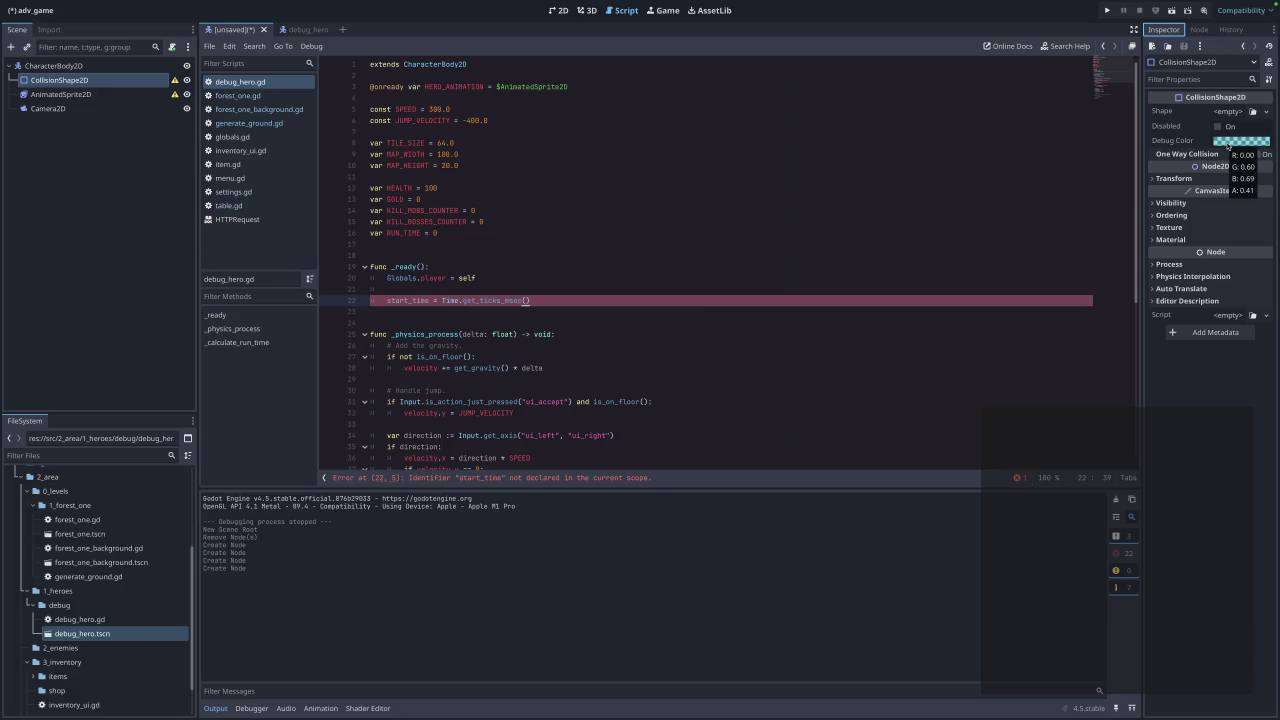
left_click(298, 29)
left_click(86, 80)
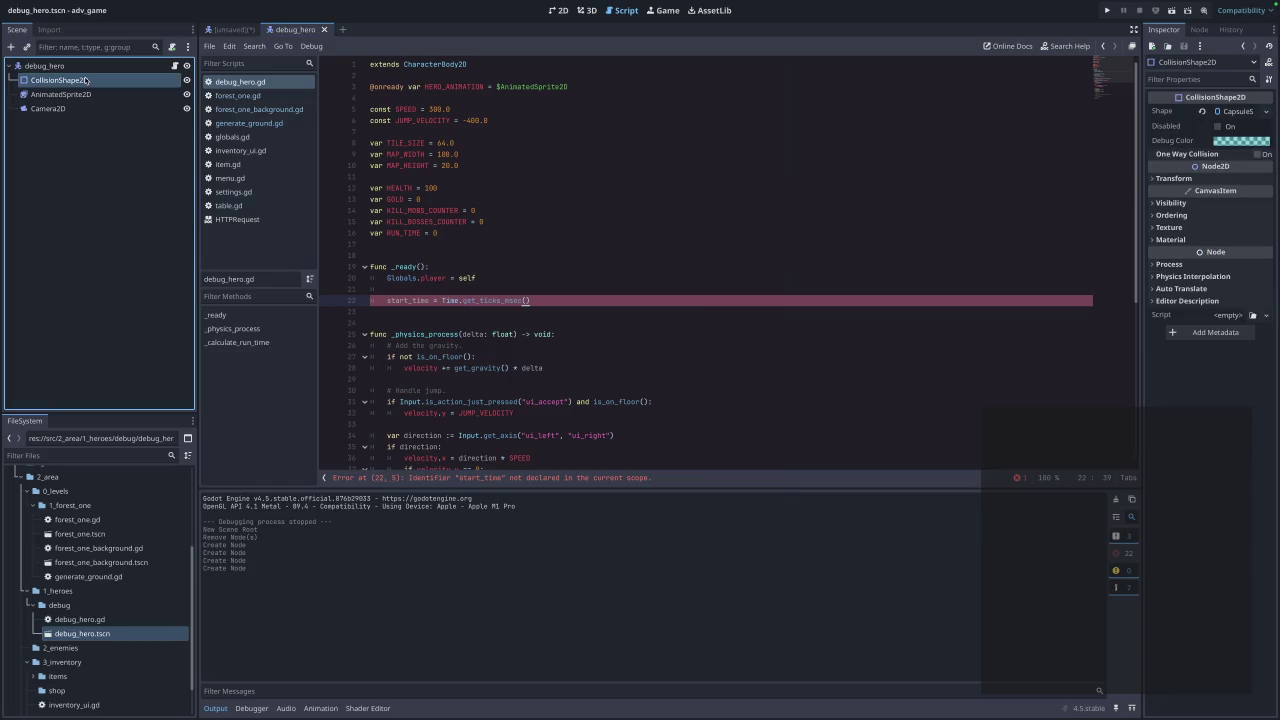
left_click(230, 29)
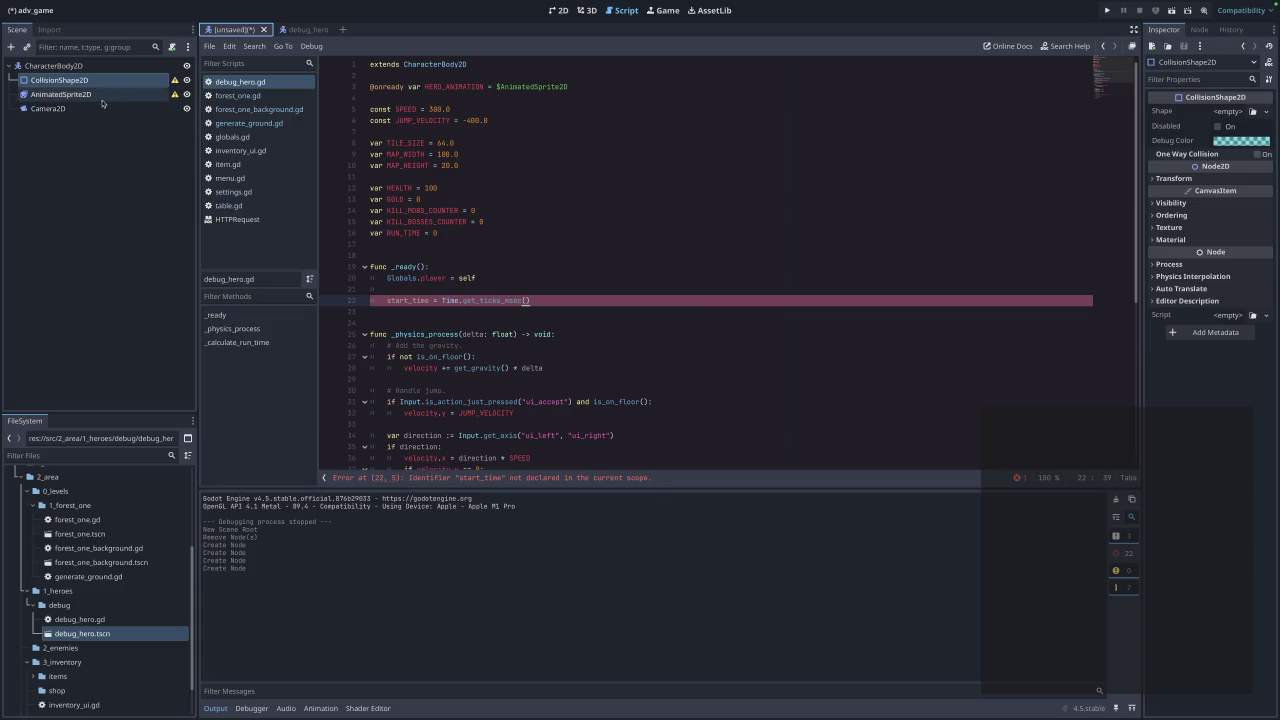
Select AnimatedSprite2D and check its Sprite Frames load picker, which shows no files.
left_click(86, 96)
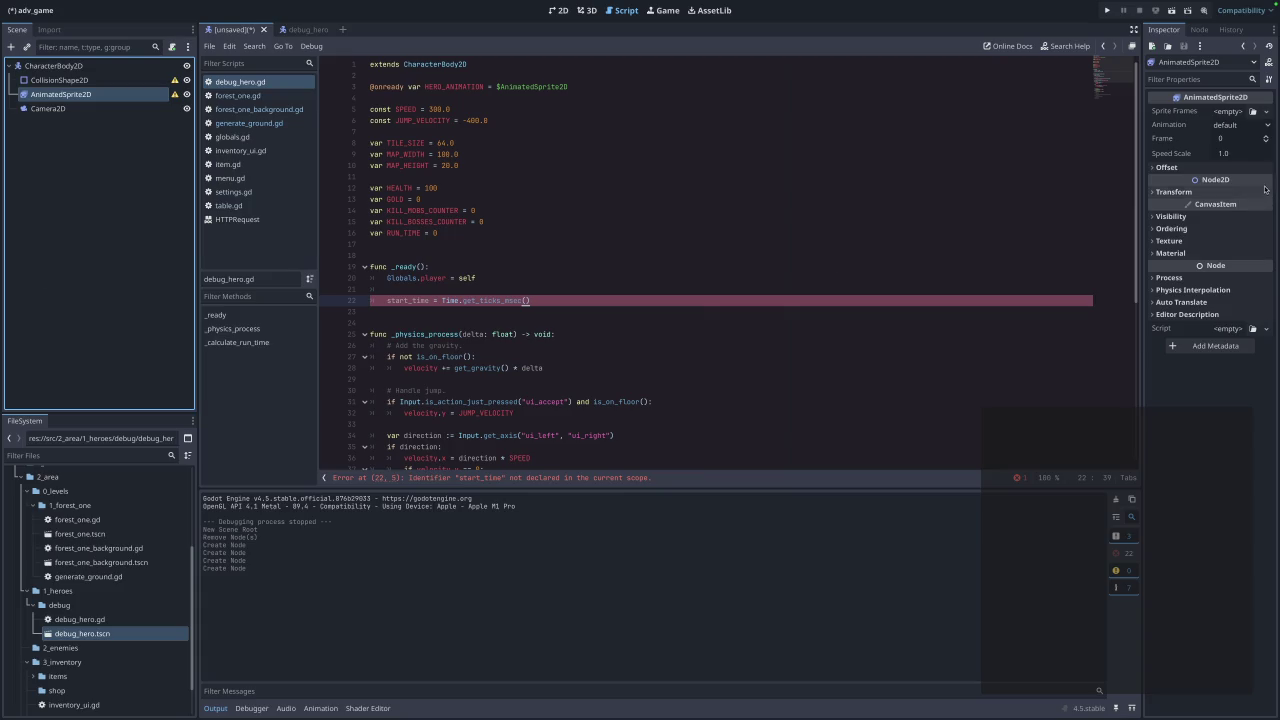
left_click(1253, 112)
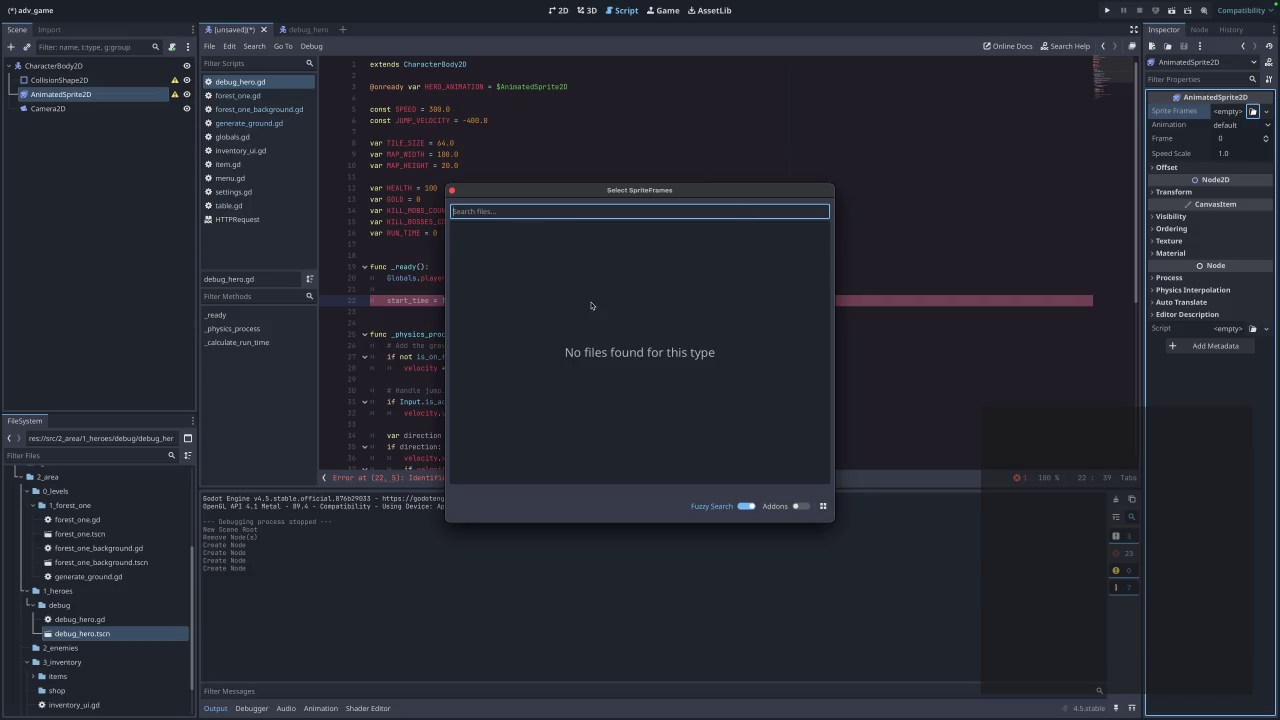
left_click(451, 190)
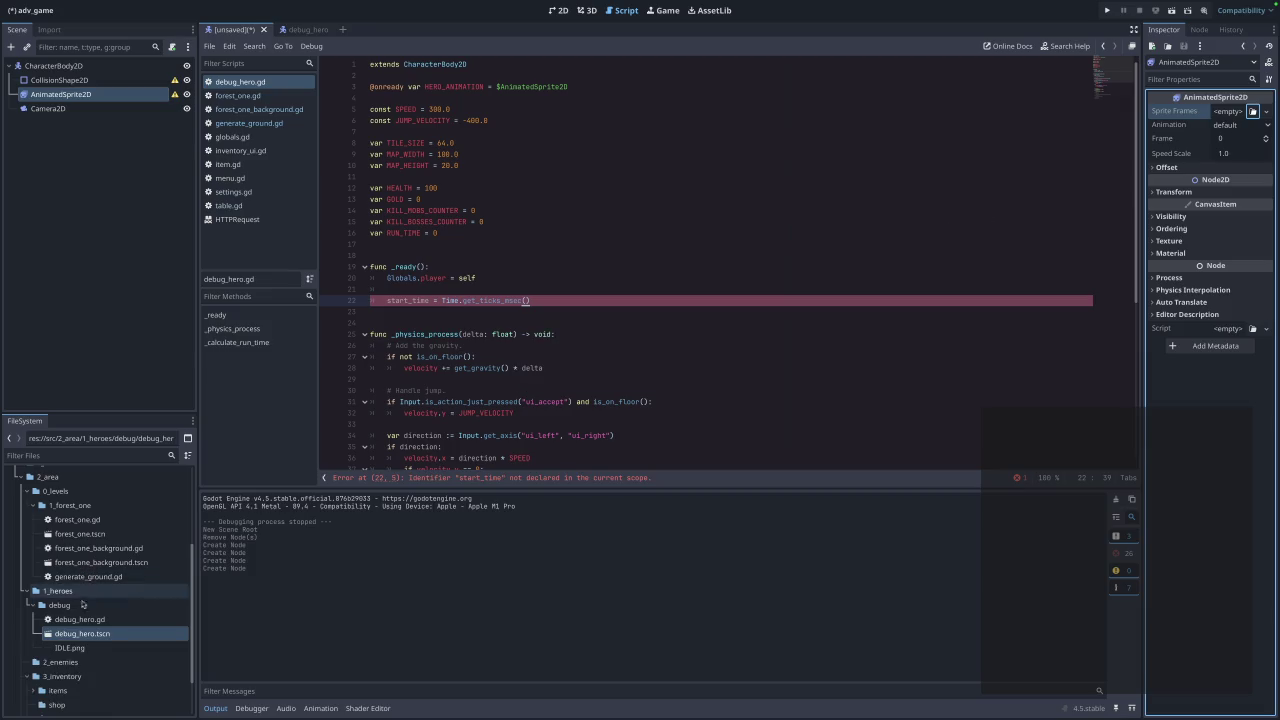
Move IDLE.png into the assets/characters folder.
scroll(80, 600, "up", 5)
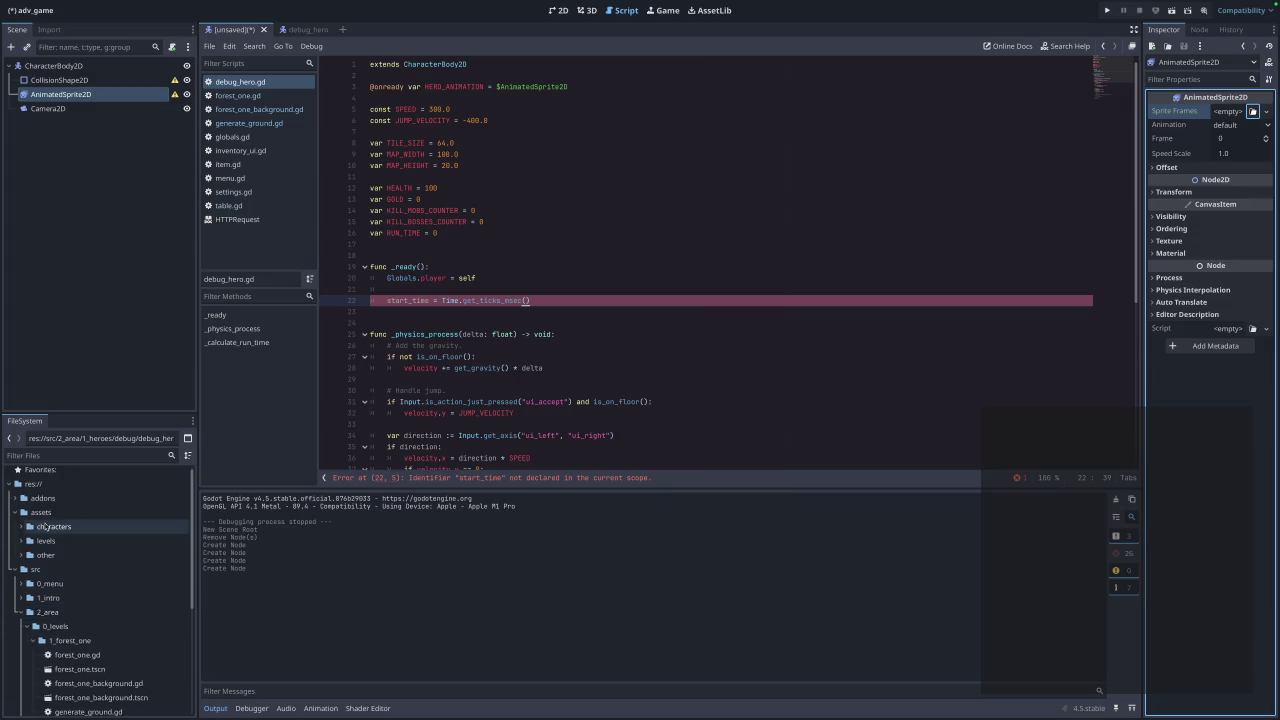
left_click(20, 527)
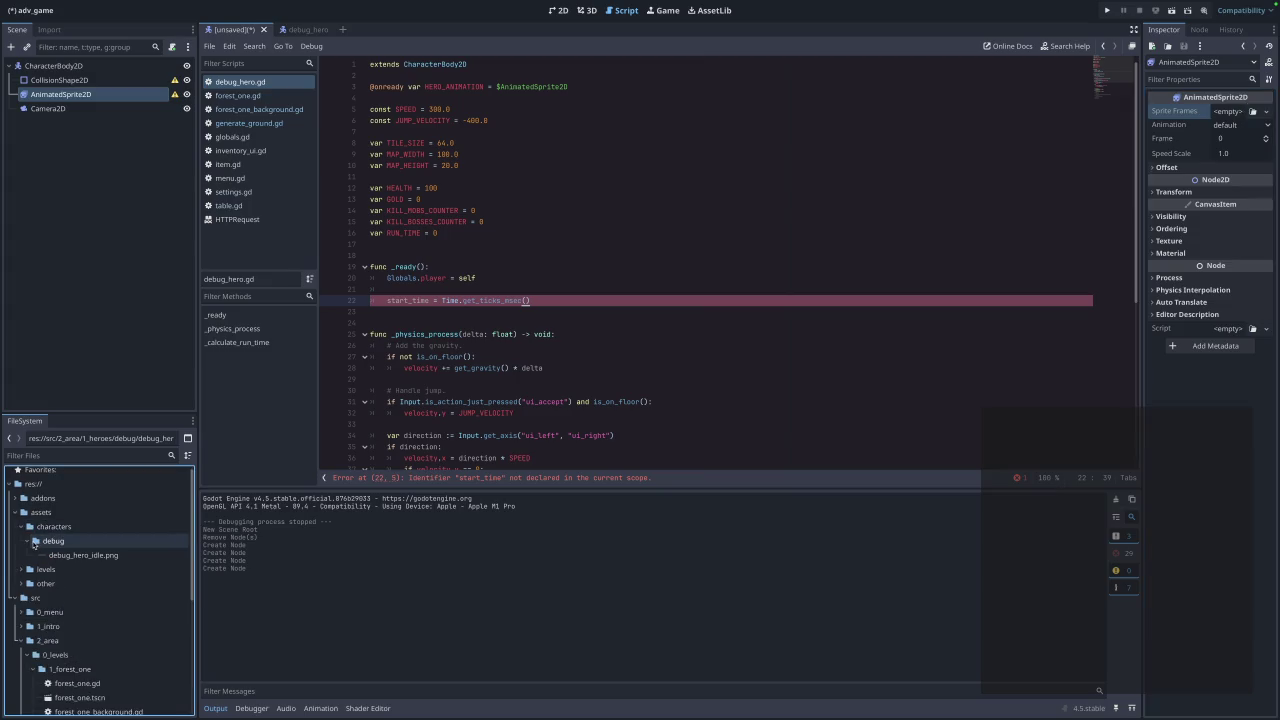
scroll(75, 620, "down", 4)
scroll(80, 655, "up", 6)
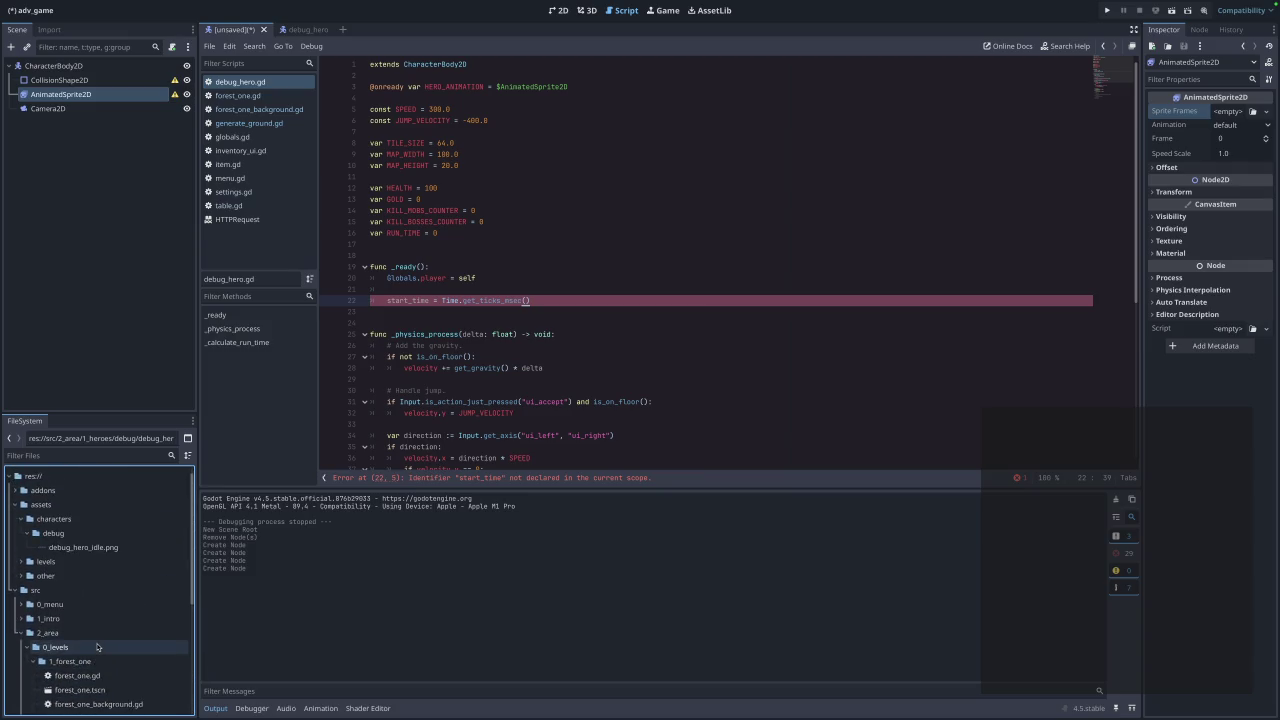
scroll(97, 647, "down", 3)
mouse_move(90, 689)
left_mouse_down()
mouse_move(90, 473)
mouse_move(80, 538)
mouse_move(80, 520)
mouse_move(52, 513)
left_mouse_up()
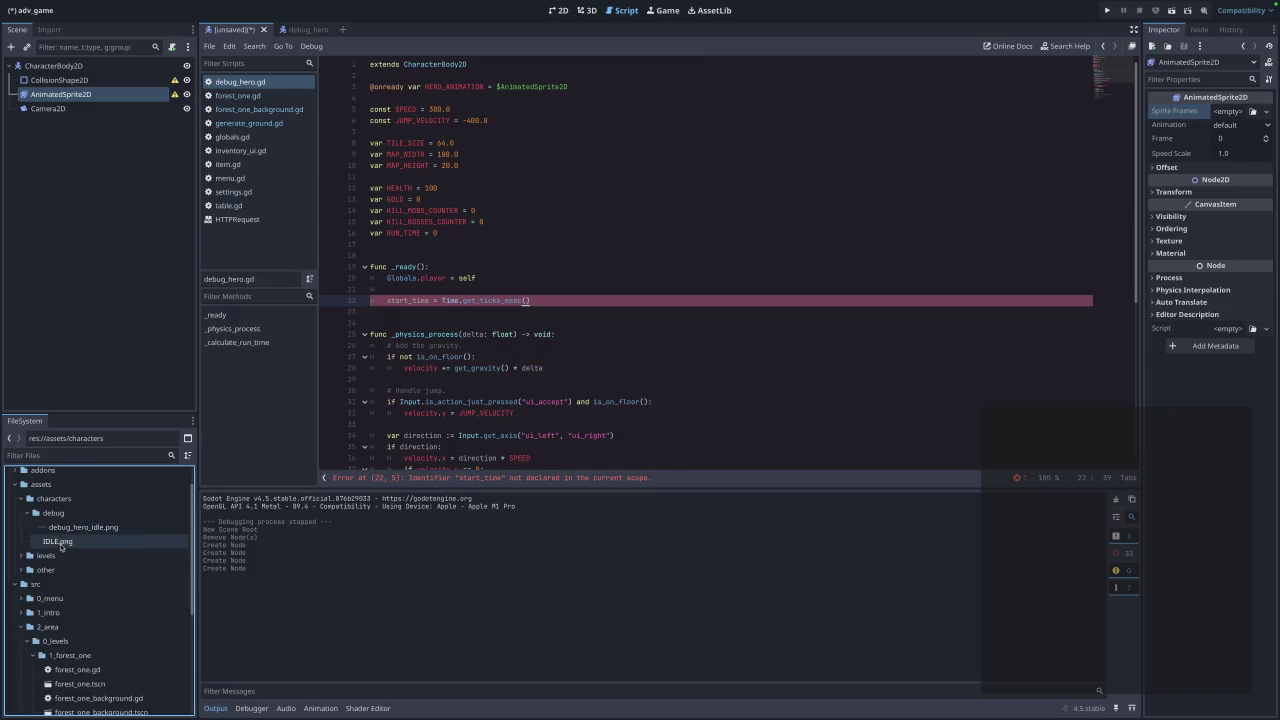
Rename the image to dubug_enemy_idle.png.
right_click(60, 544)
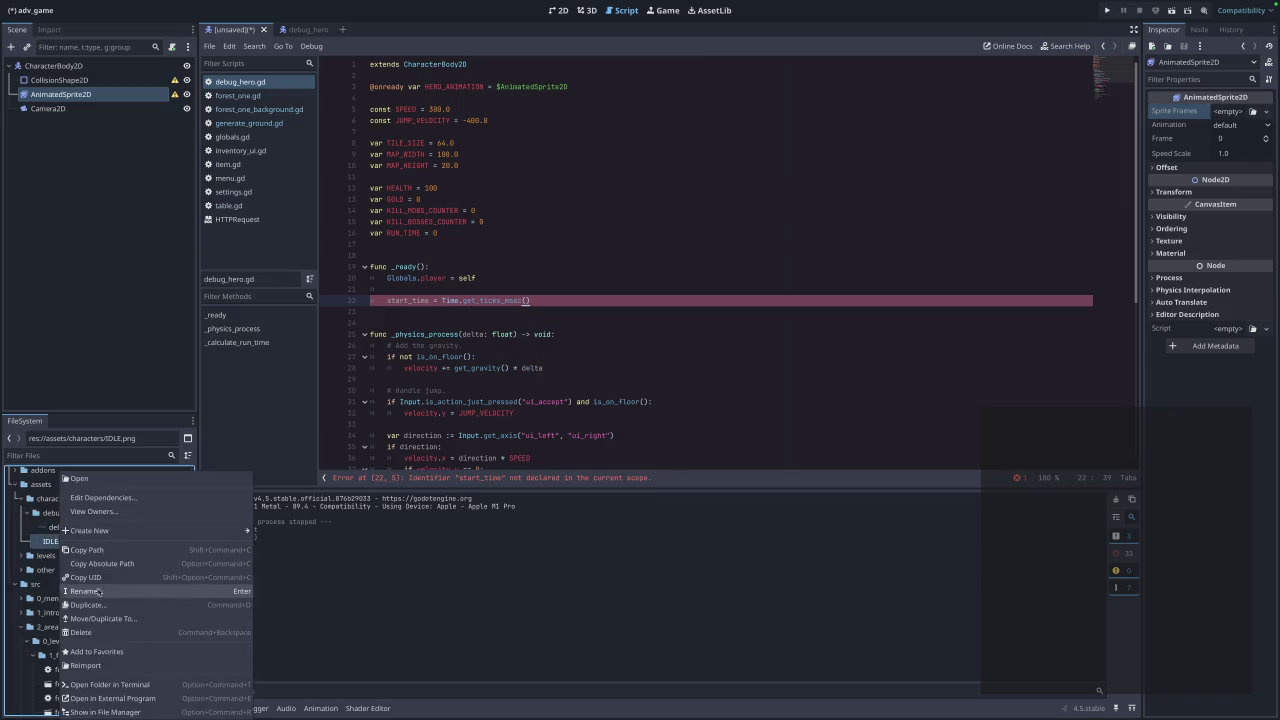
left_click(100, 593)
type("dub")
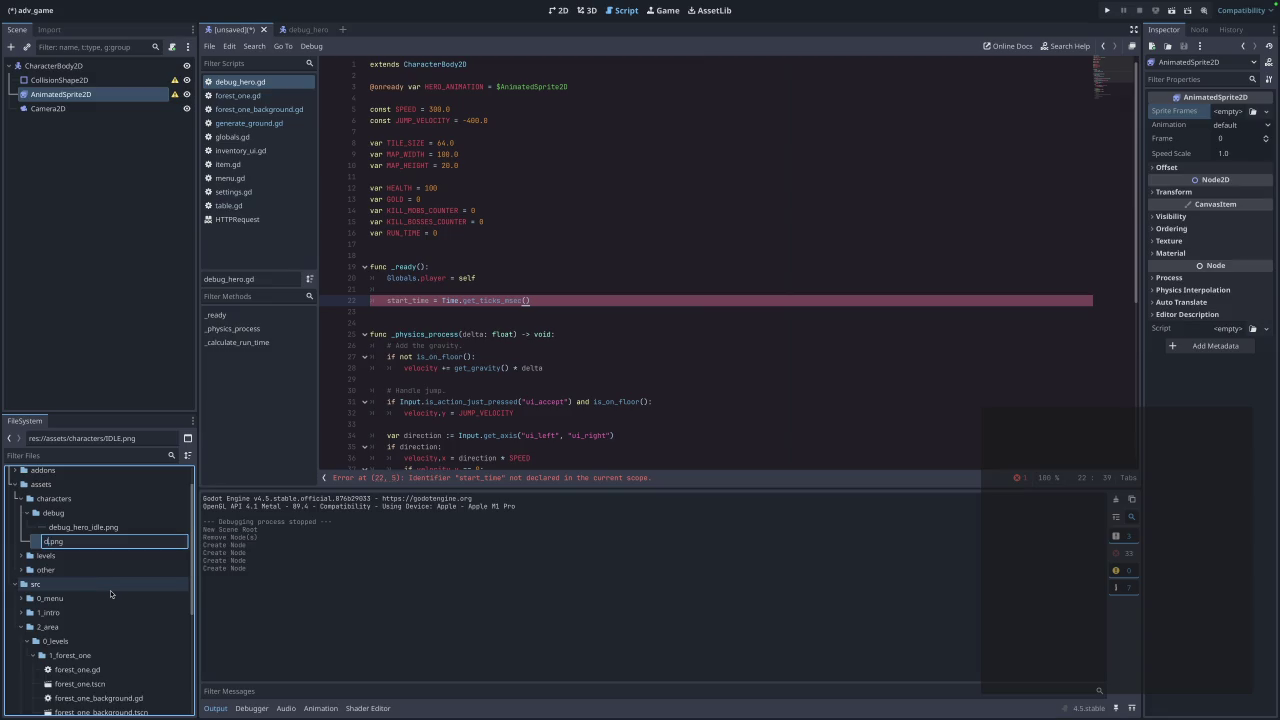
type("ug_enemy")
type("_idle")
key("Return")
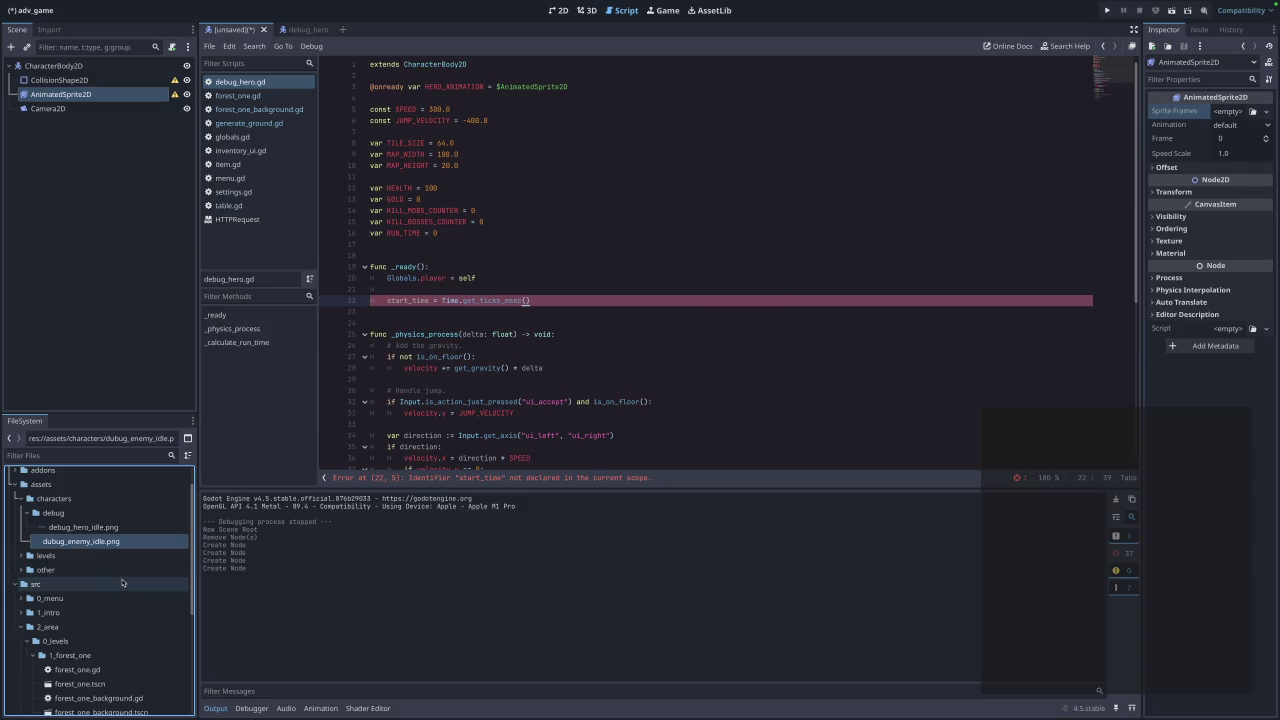
Try assigning dubug_enemy_idle.png as the sprite's Sprite Frames, then reopen the Sprite Frames picker.
mouse_move(60, 544)
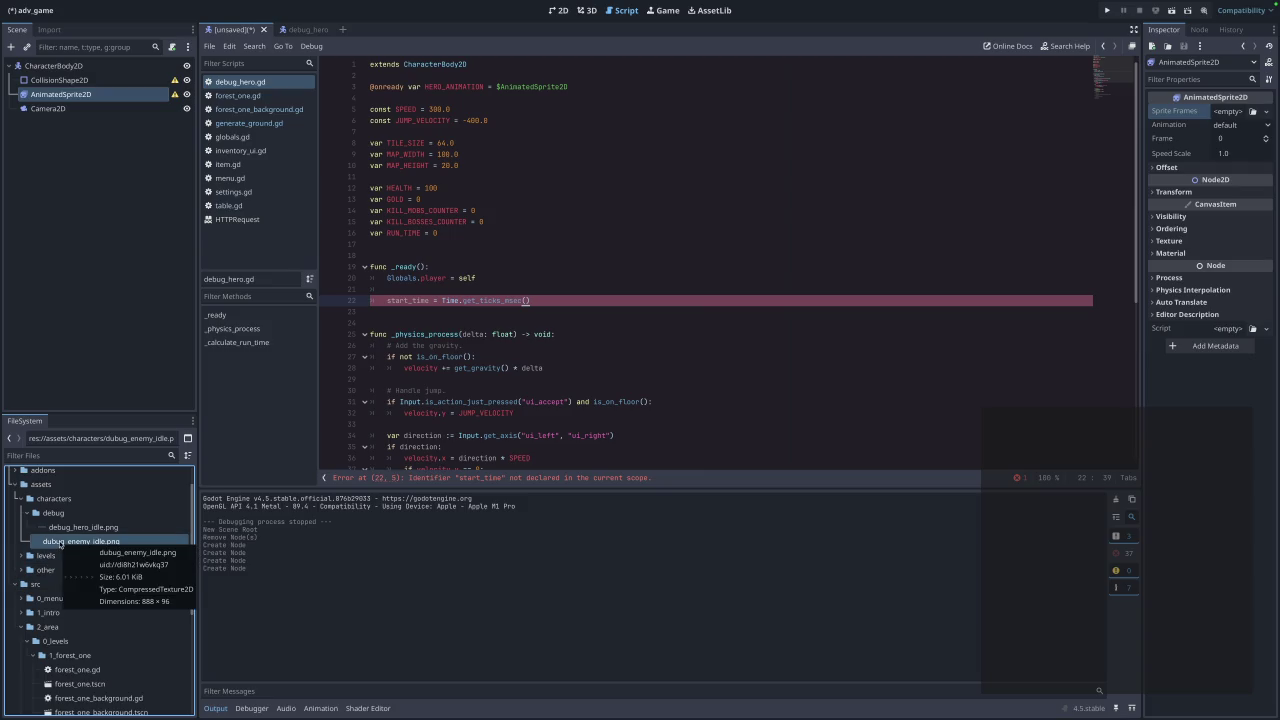
mouse_move(62, 543)
left_mouse_down()
mouse_move(1180, 330)
mouse_move(1250, 114)
mouse_move(1226, 118)
left_mouse_up()
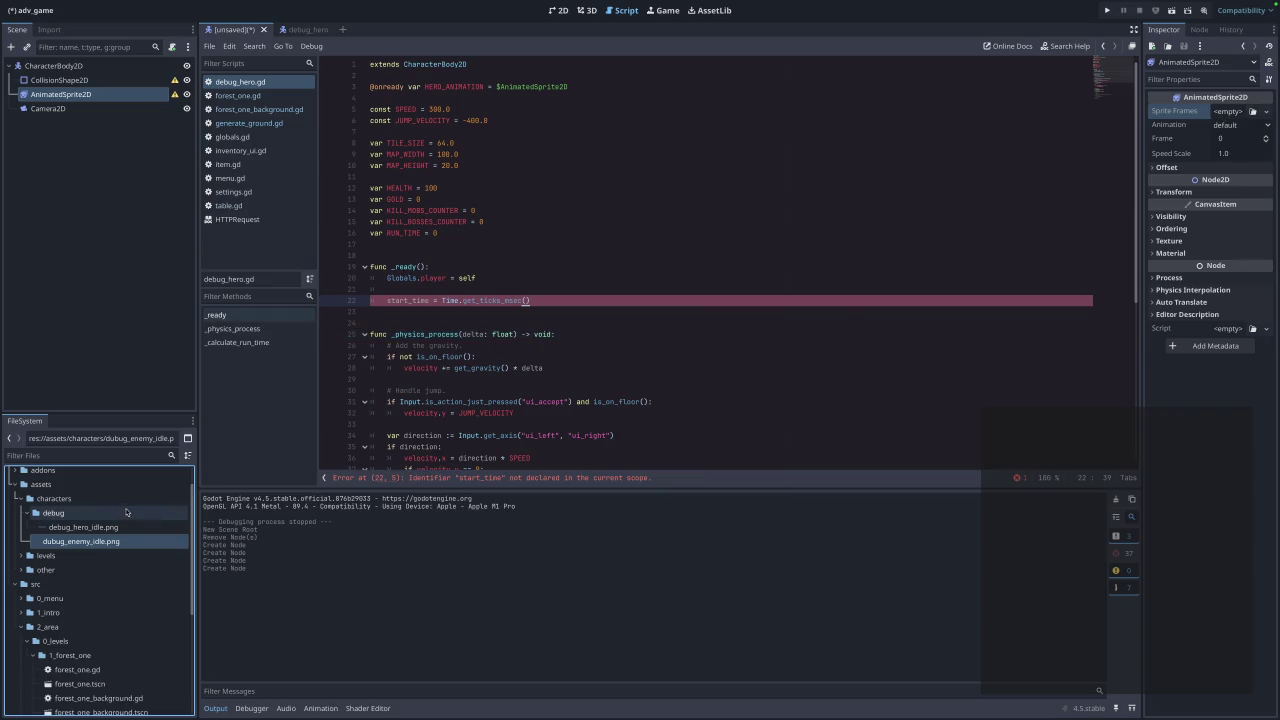
scroll(101, 567, "down", 5)
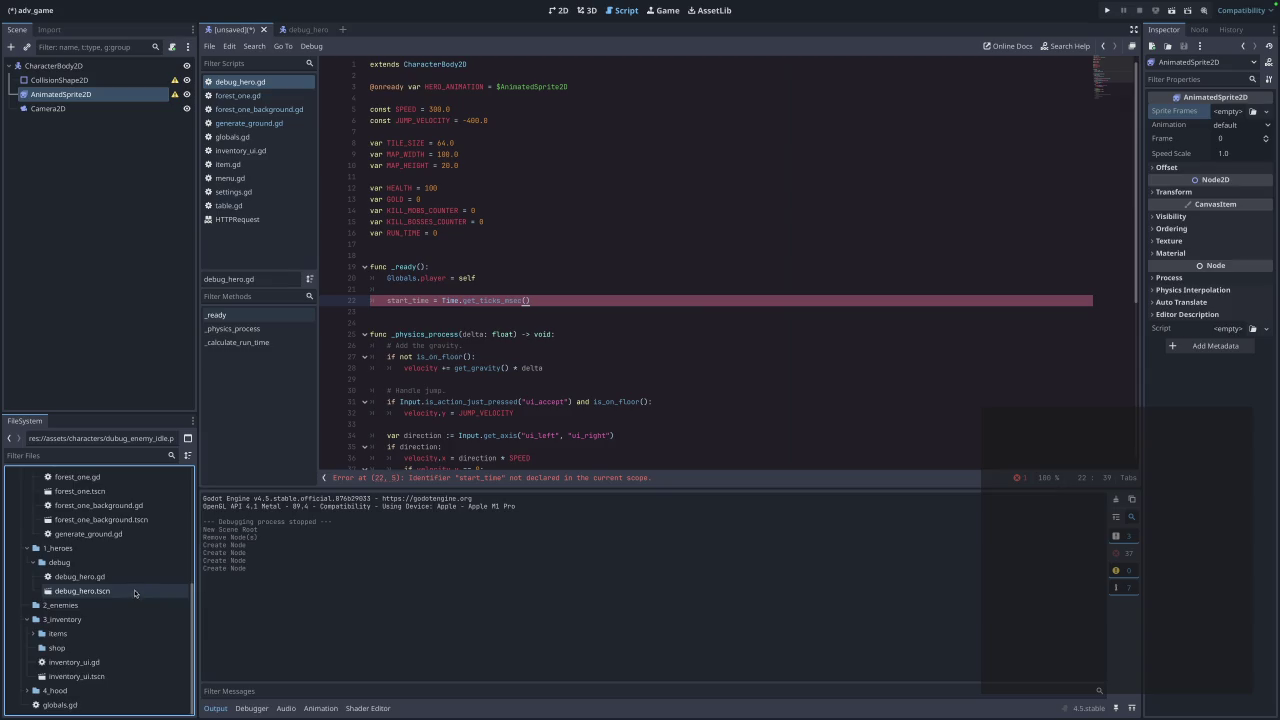
scroll(134, 591, "up", 5)
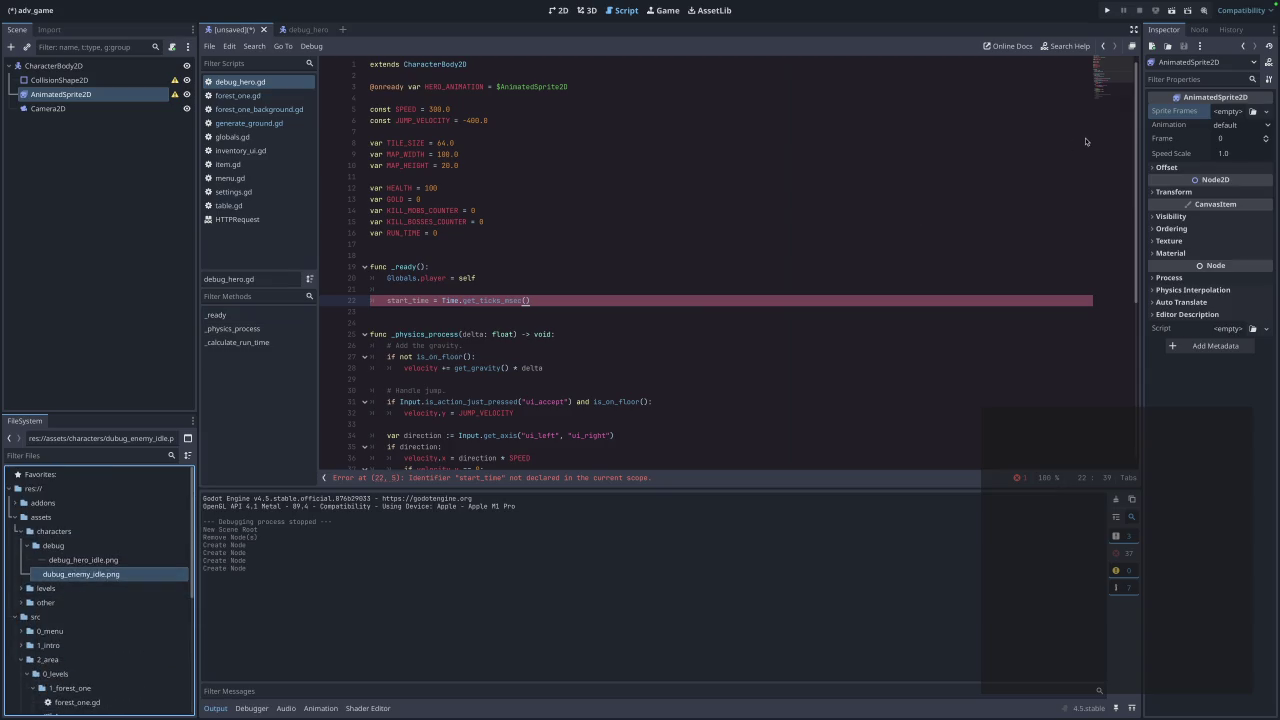
left_click(1253, 111)
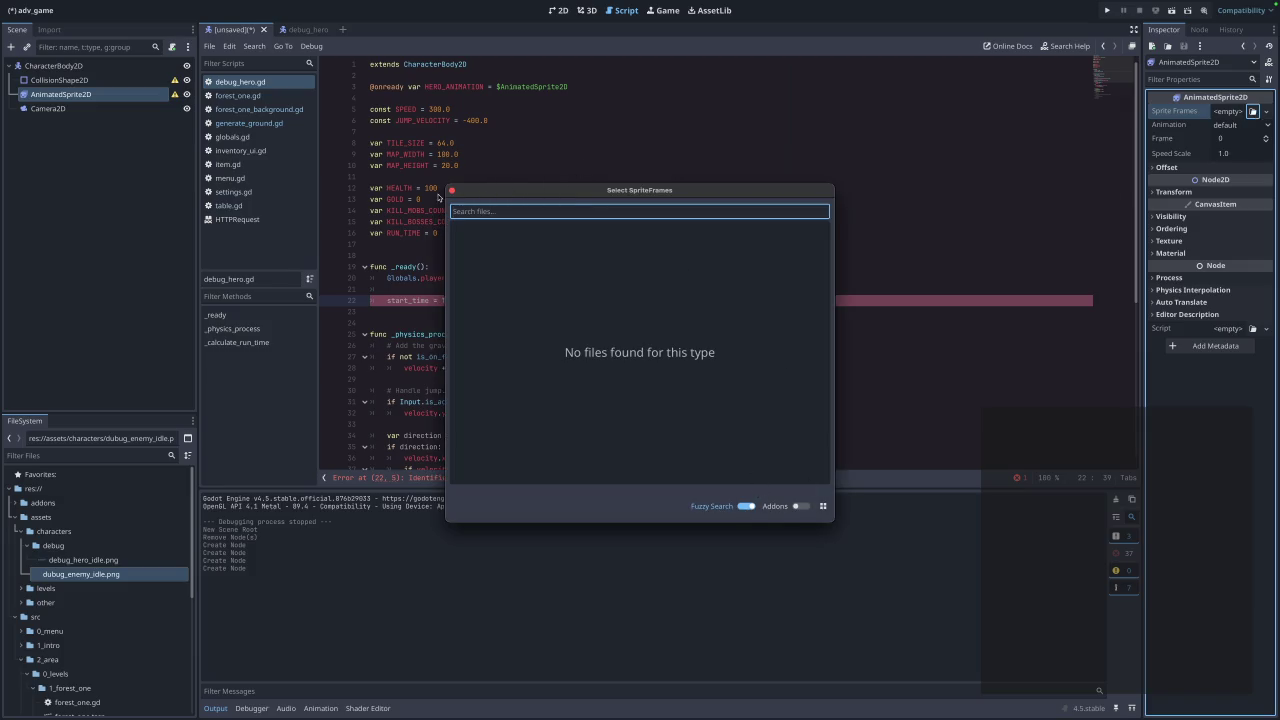
Set the CollisionShape2D's Shape to a New CapsuleShape2D.
left_click(451, 190)
left_click(53, 81)
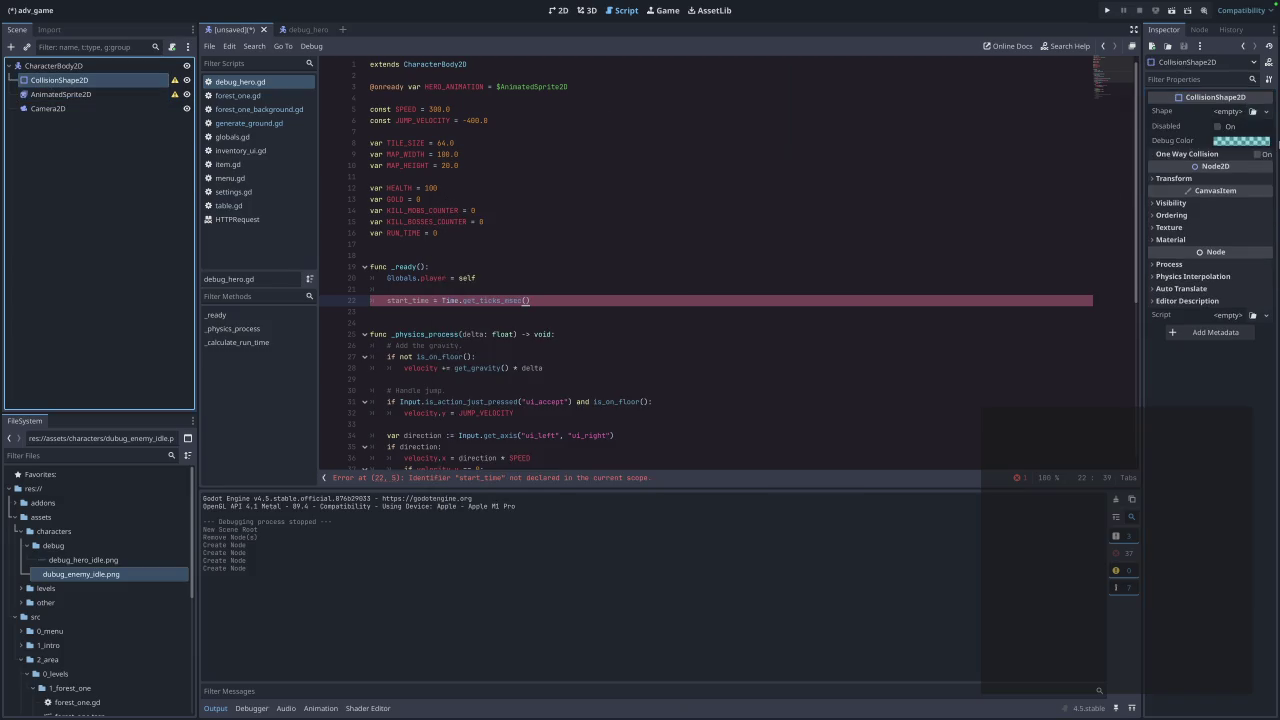
left_click(1253, 111)
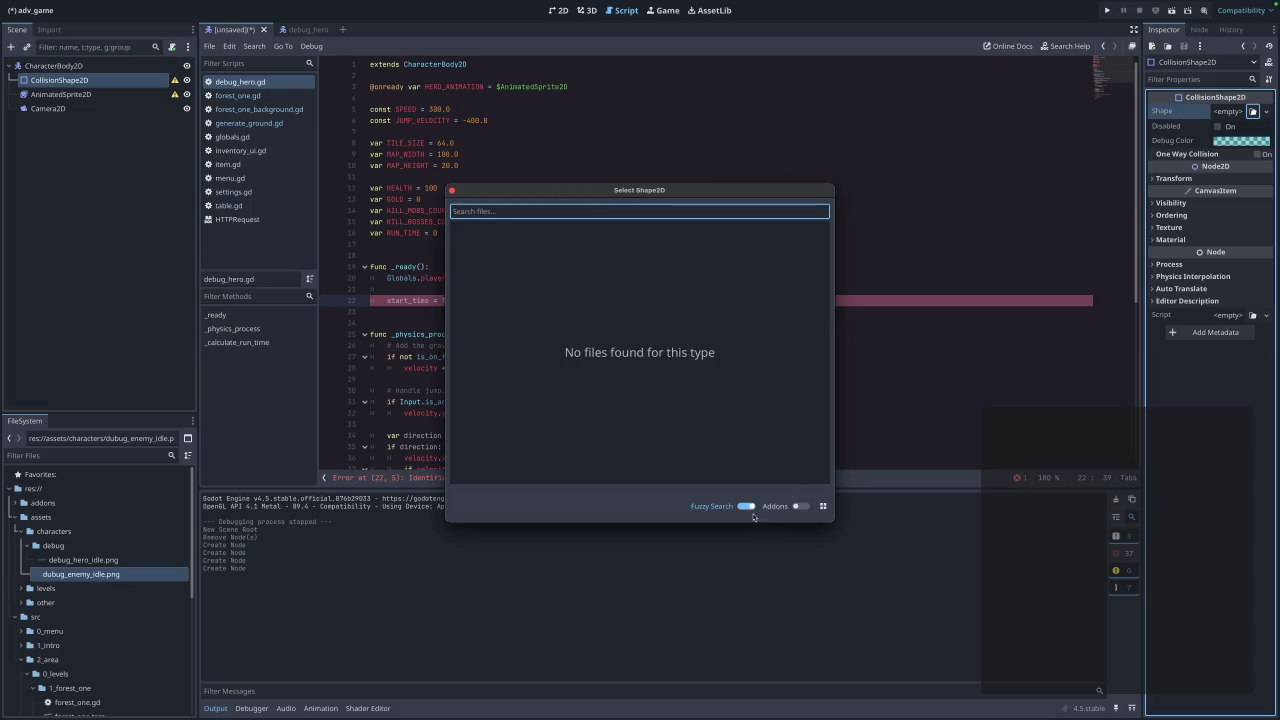
left_click(451, 190)
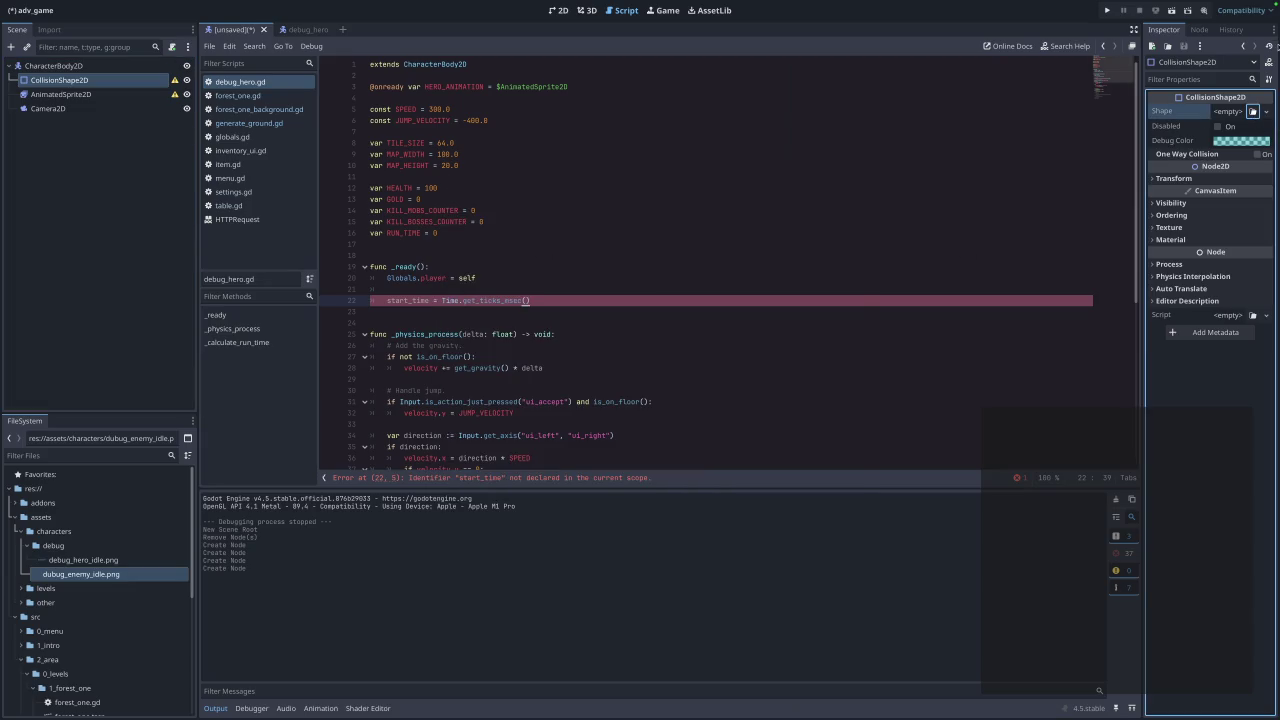
left_click(1265, 112)
left_click(1212, 211)
View the capsule on the 2D canvas, then select the AnimatedSprite2D node.
left_click(559, 11)
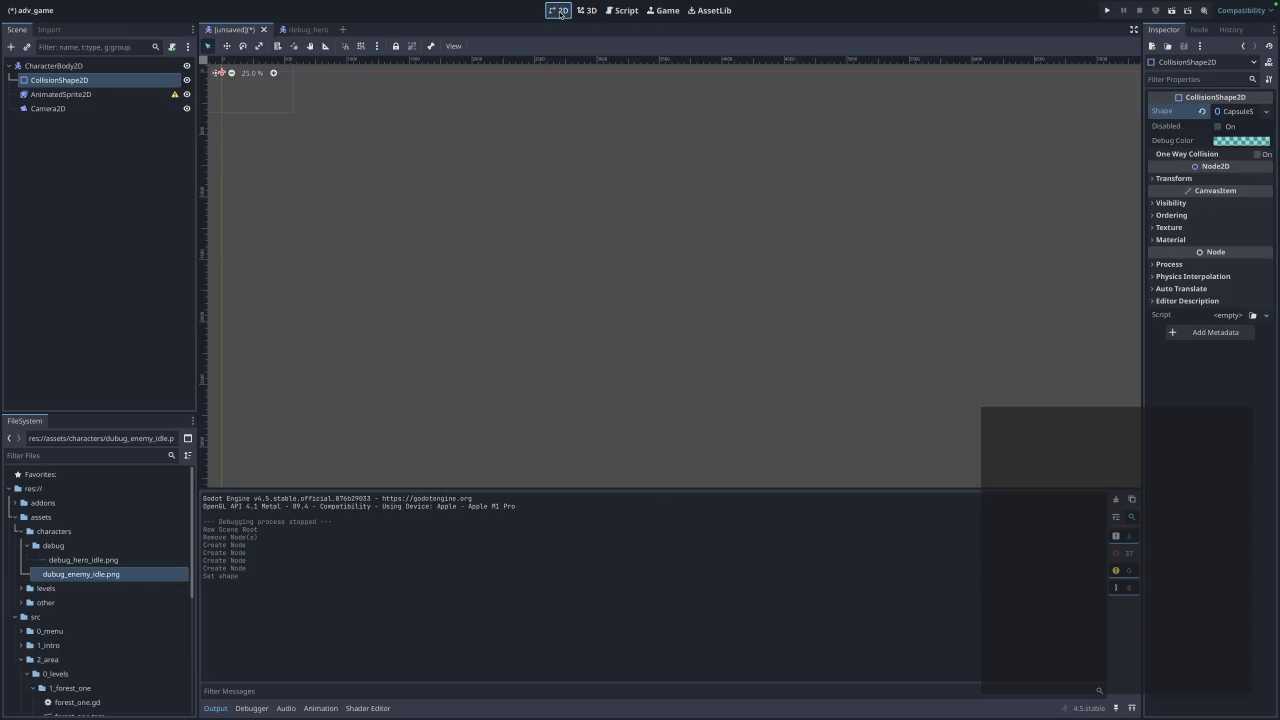
scroll(246, 128, "left", 10)
scroll(414, 131, "up", 7)
scroll(377, 177, "up", 5)
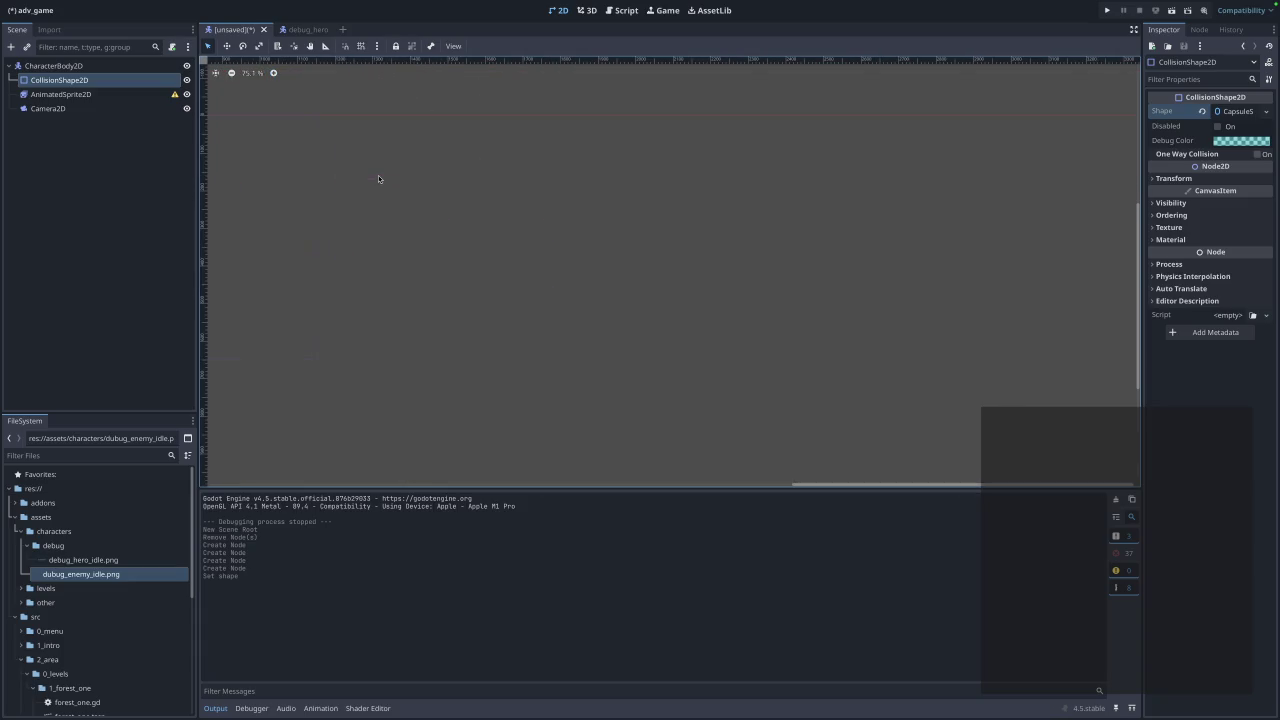
scroll(378, 179, "up", 5)
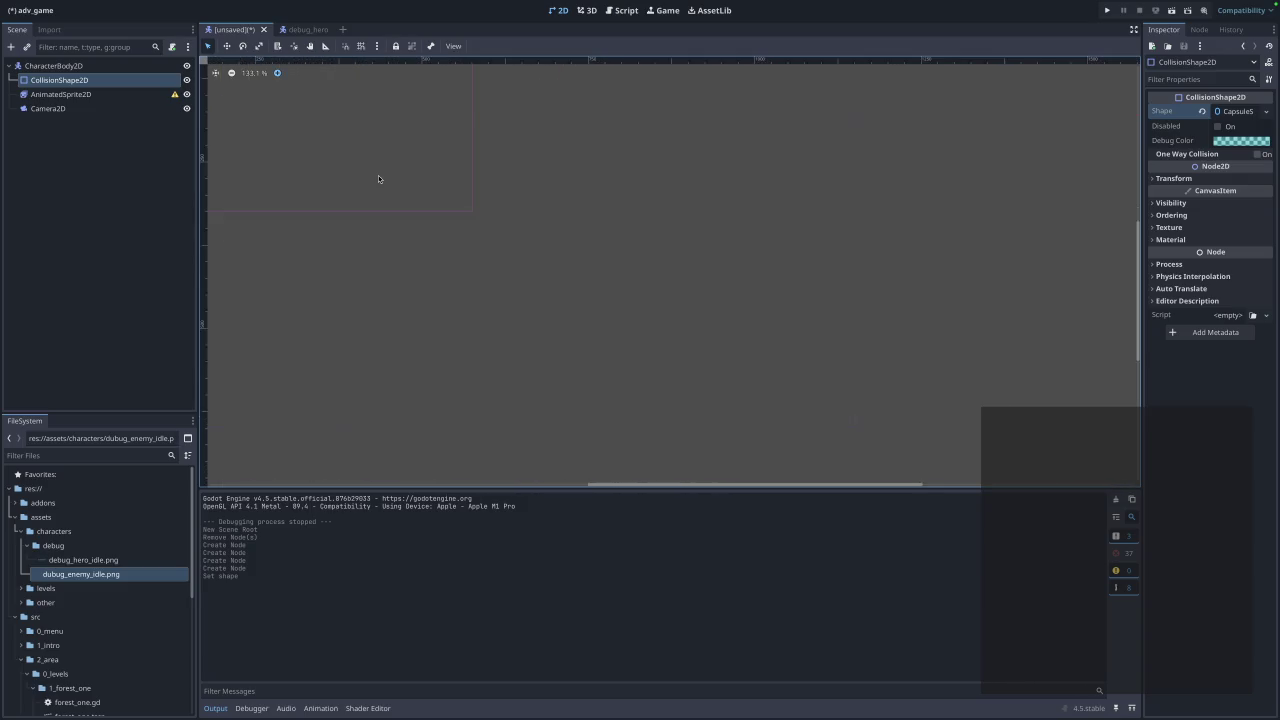
scroll(465, 206, "left", 3)
scroll(465, 206, "up", 6)
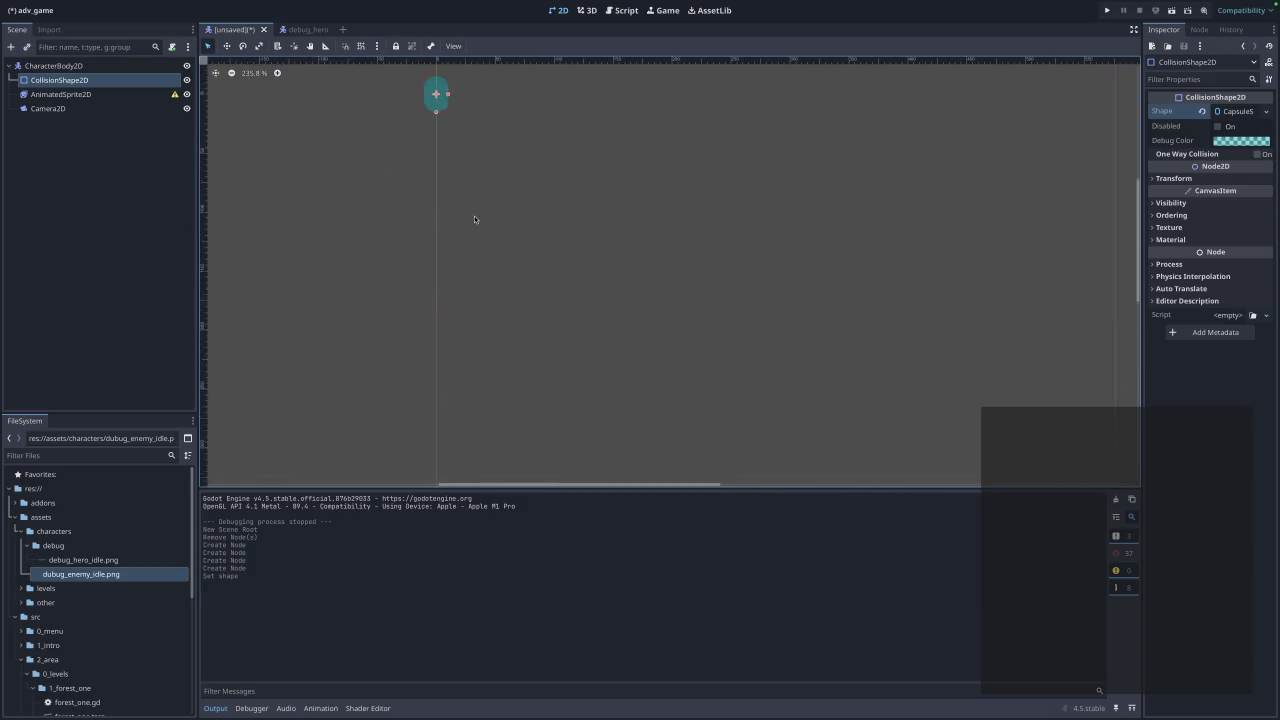
scroll(474, 216, "left", 2)
scroll(474, 216, "right", 3)
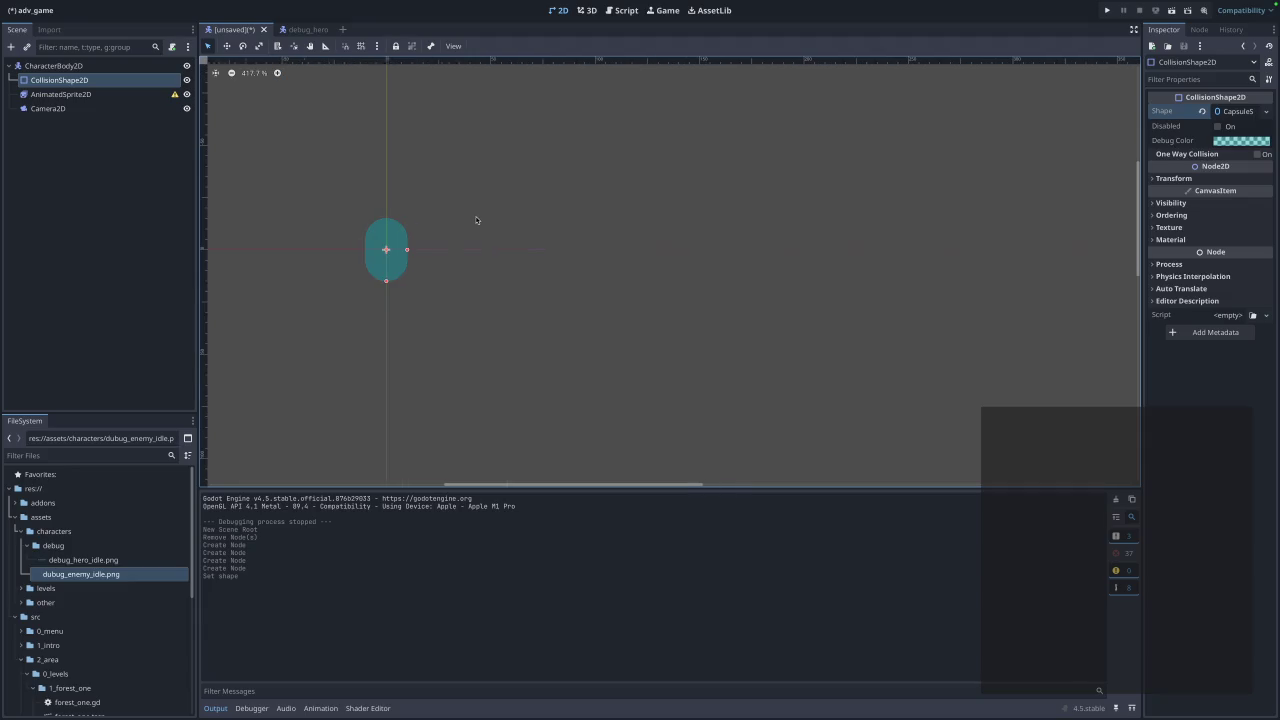
scroll(476, 218, "left", 3)
scroll(476, 218, "up", 3)
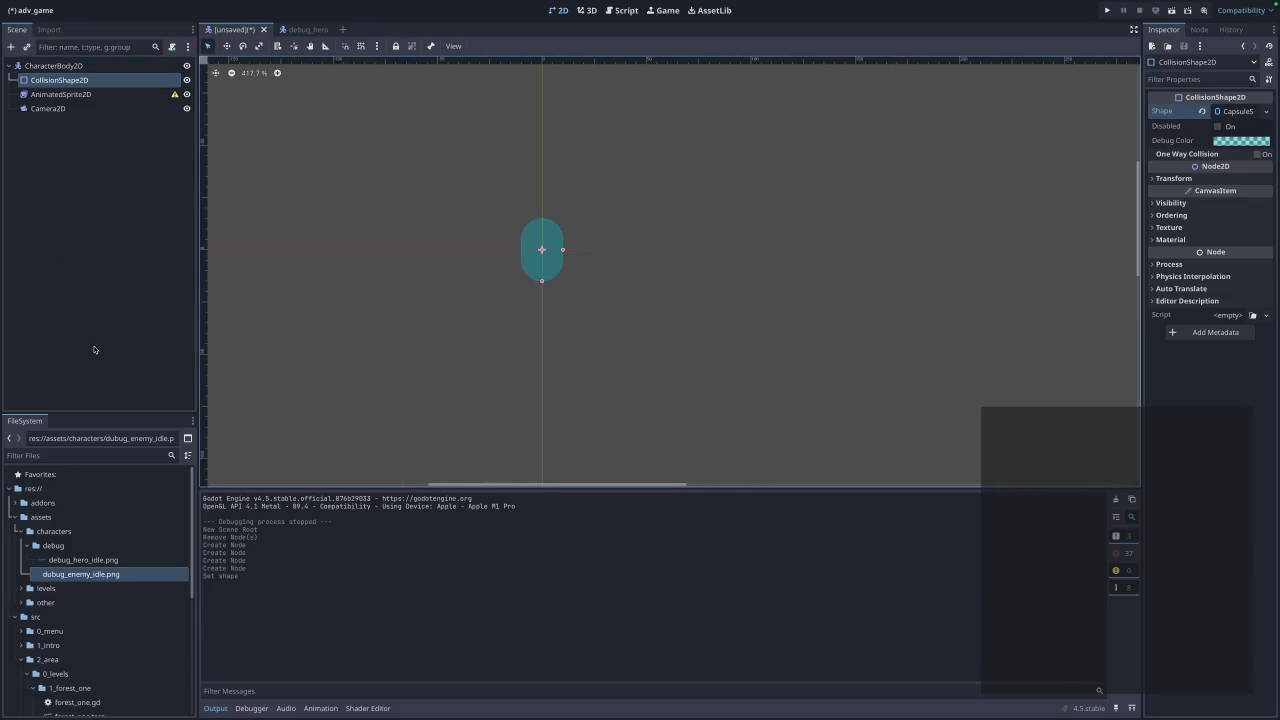
left_click(140, 93)
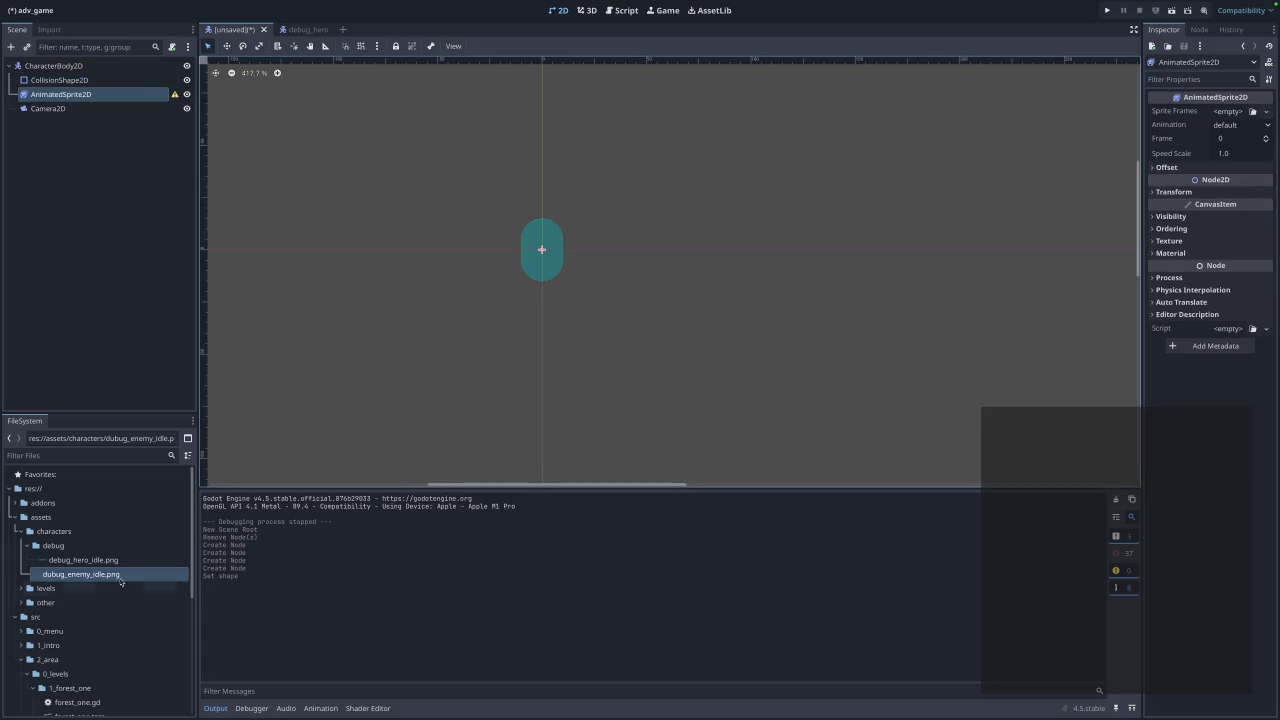
Give AnimatedSprite2D a New SpriteFrames resource, comparing with debug_hero's animated sprite setup.
mouse_move(93, 579)
left_mouse_down()
mouse_move(591, 434)
mouse_move(1230, 114)
left_mouse_up()
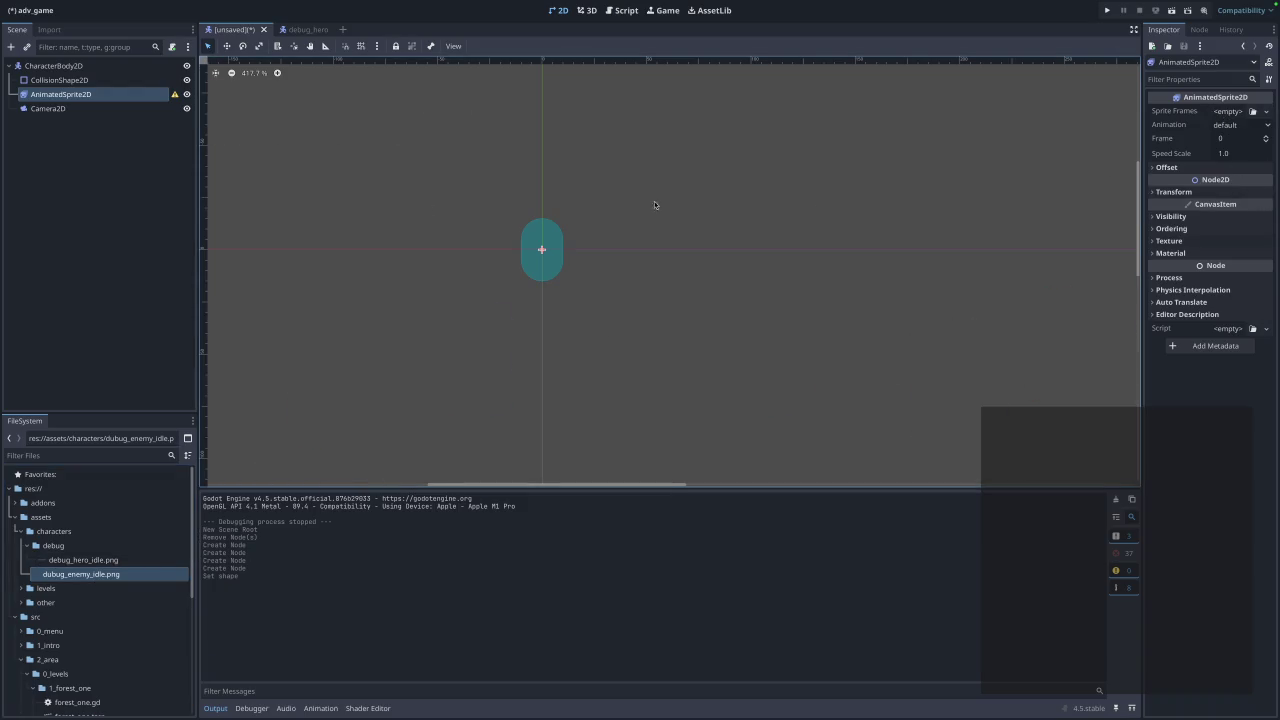
double_click(117, 95)
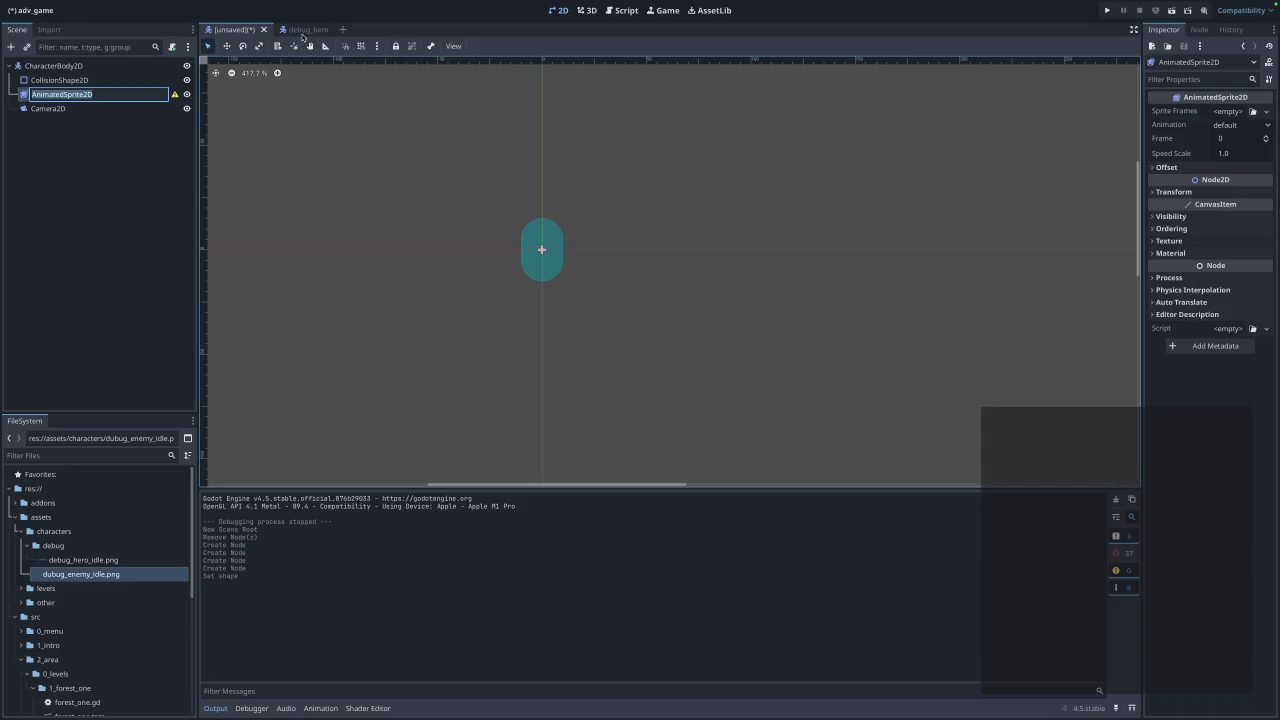
left_click(308, 29)
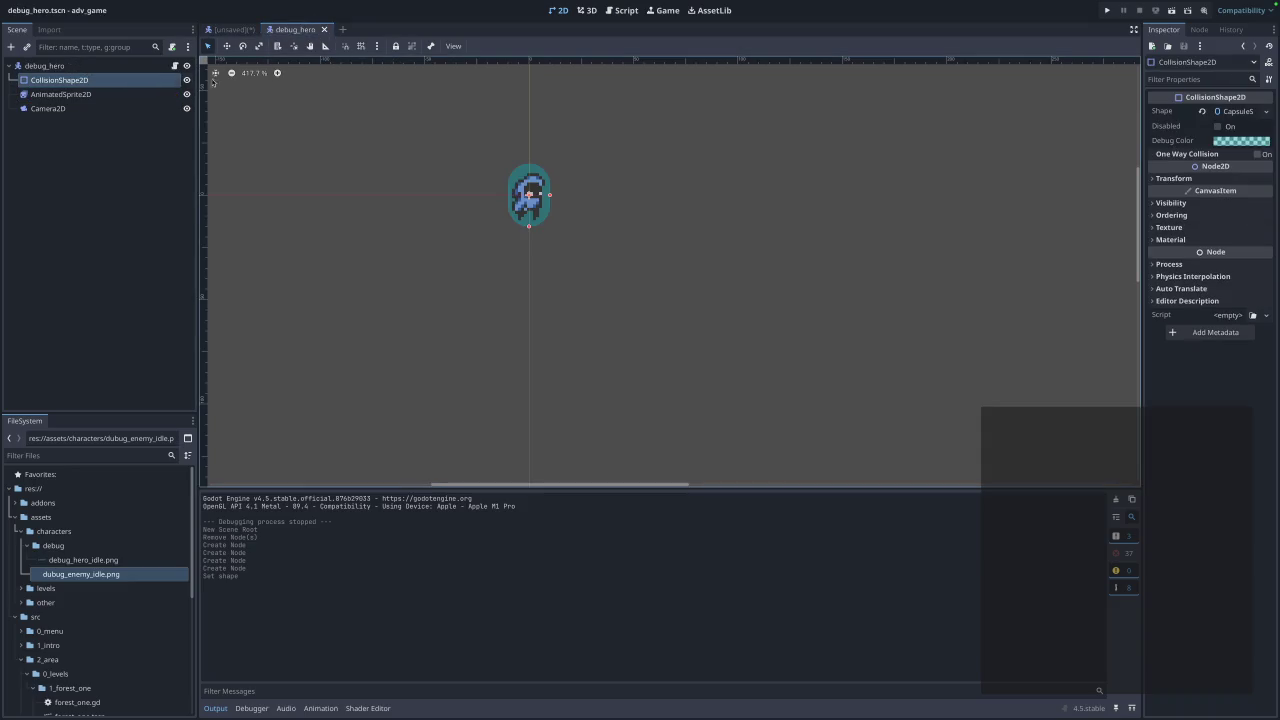
left_click(92, 97)
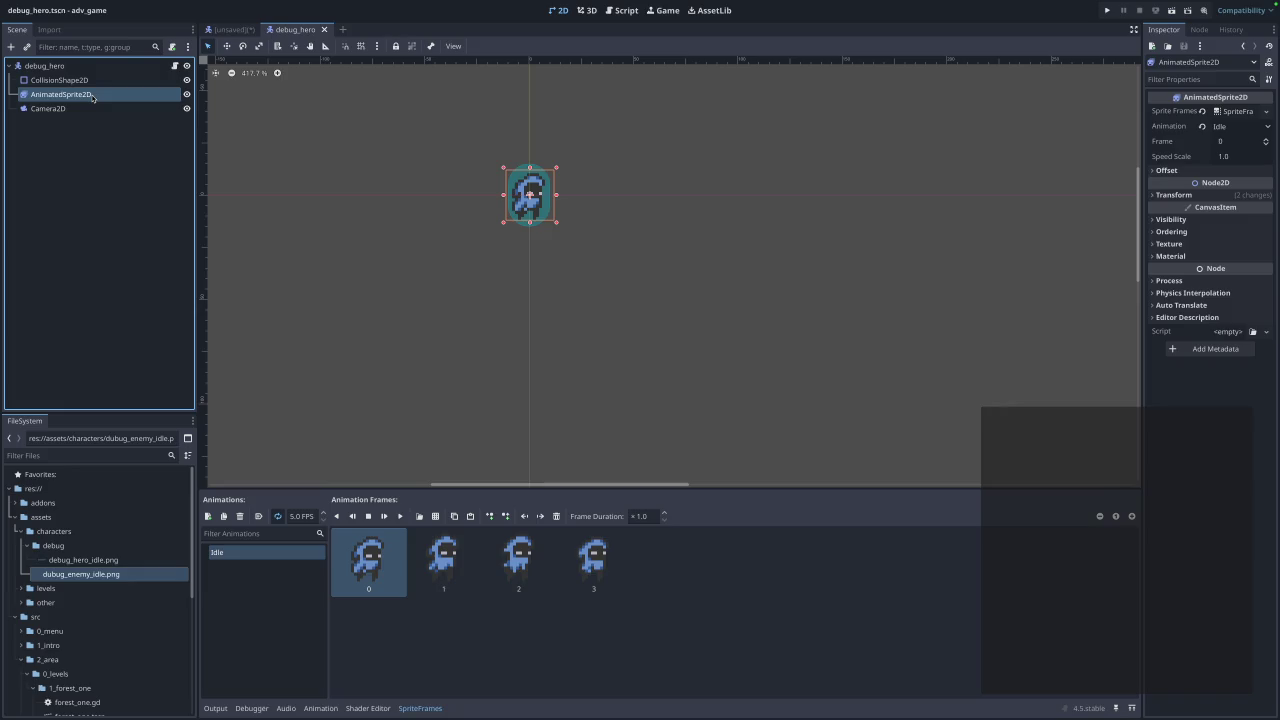
left_click(232, 29)
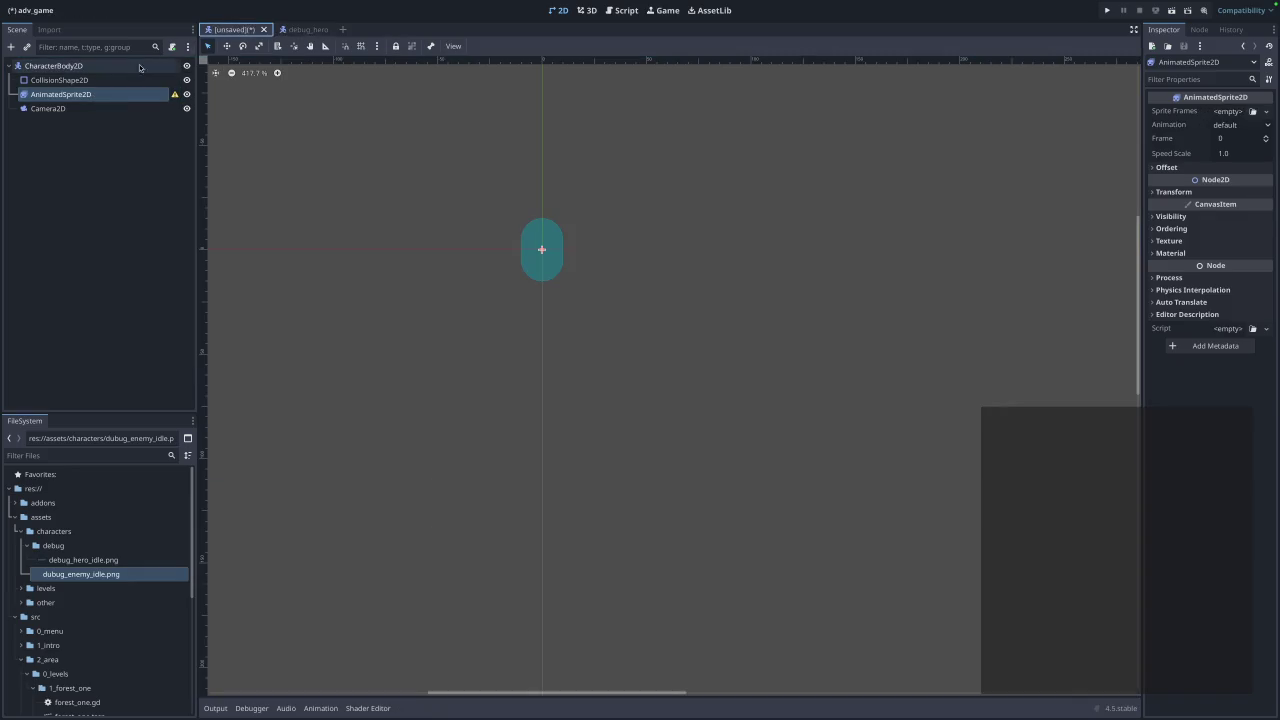
left_click(1265, 111)
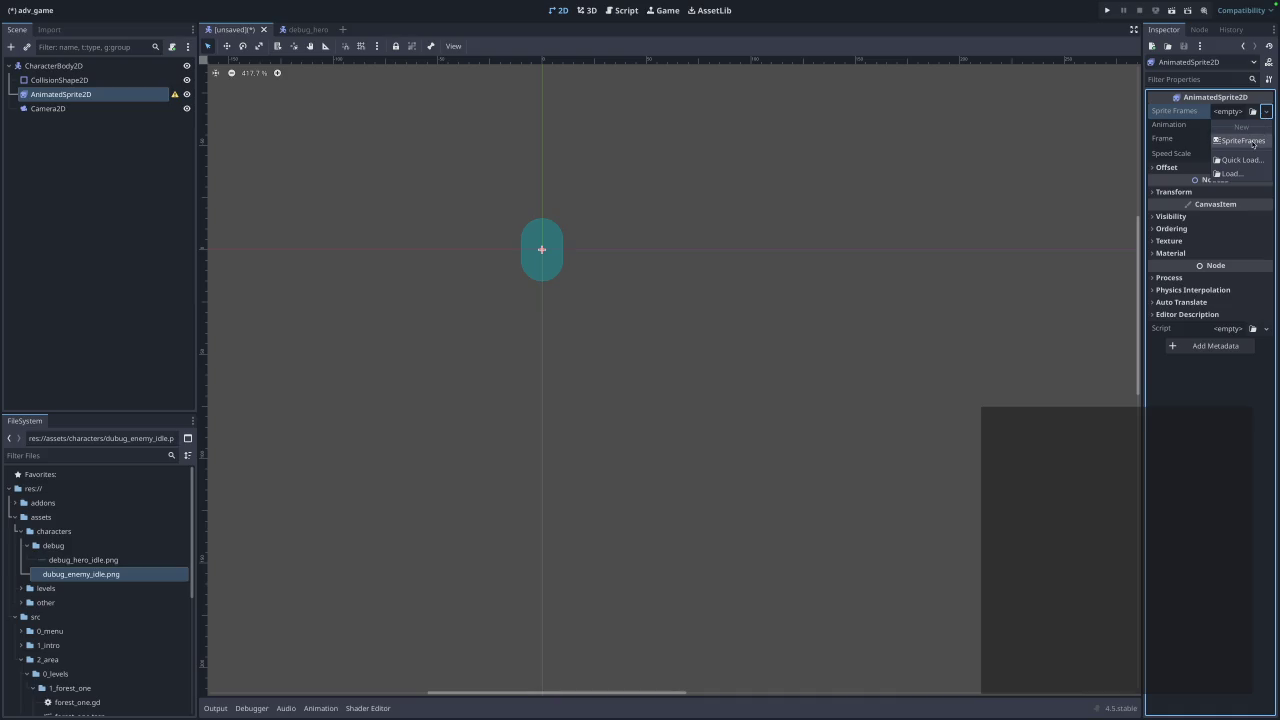
left_click(1250, 141)
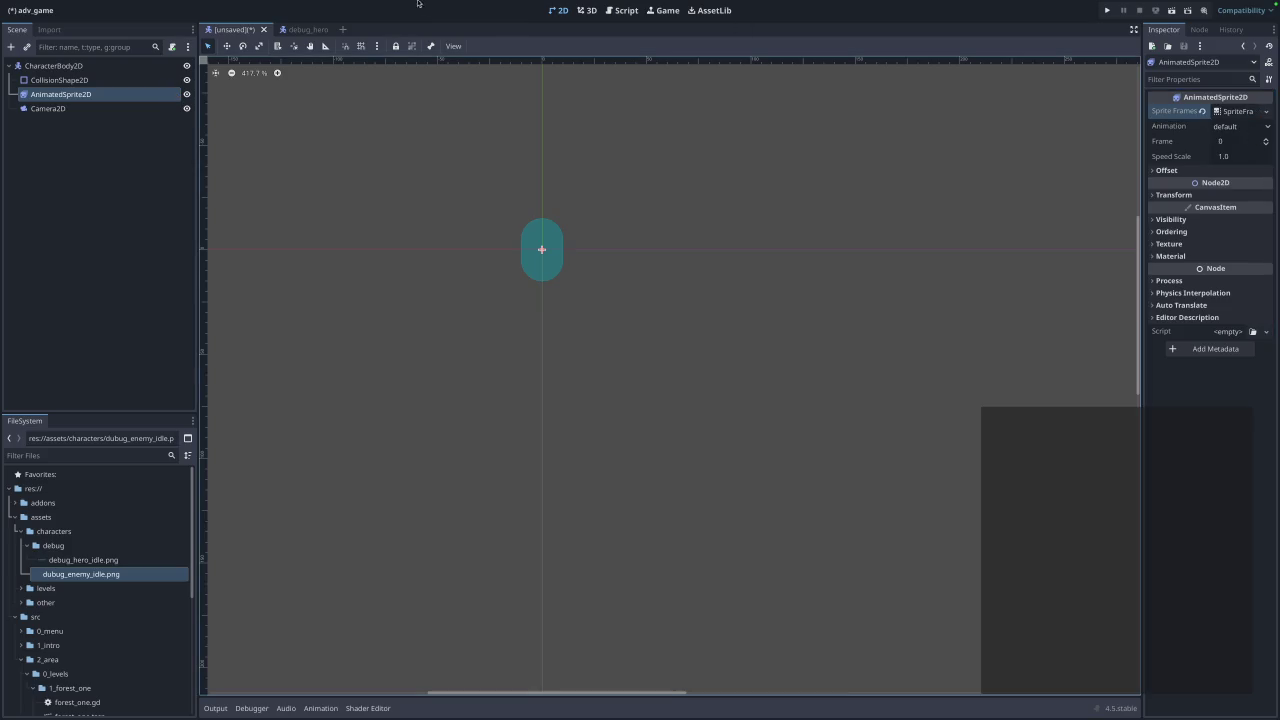
left_click(312, 32)
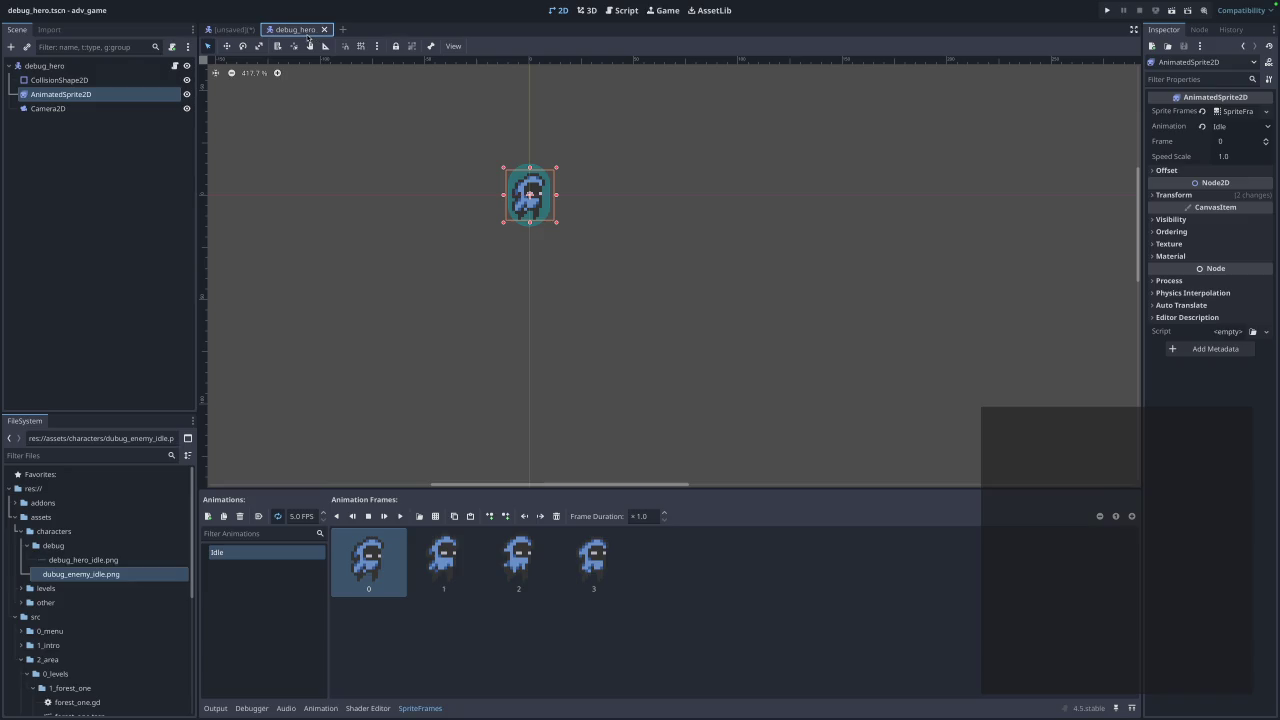
left_click(232, 30)
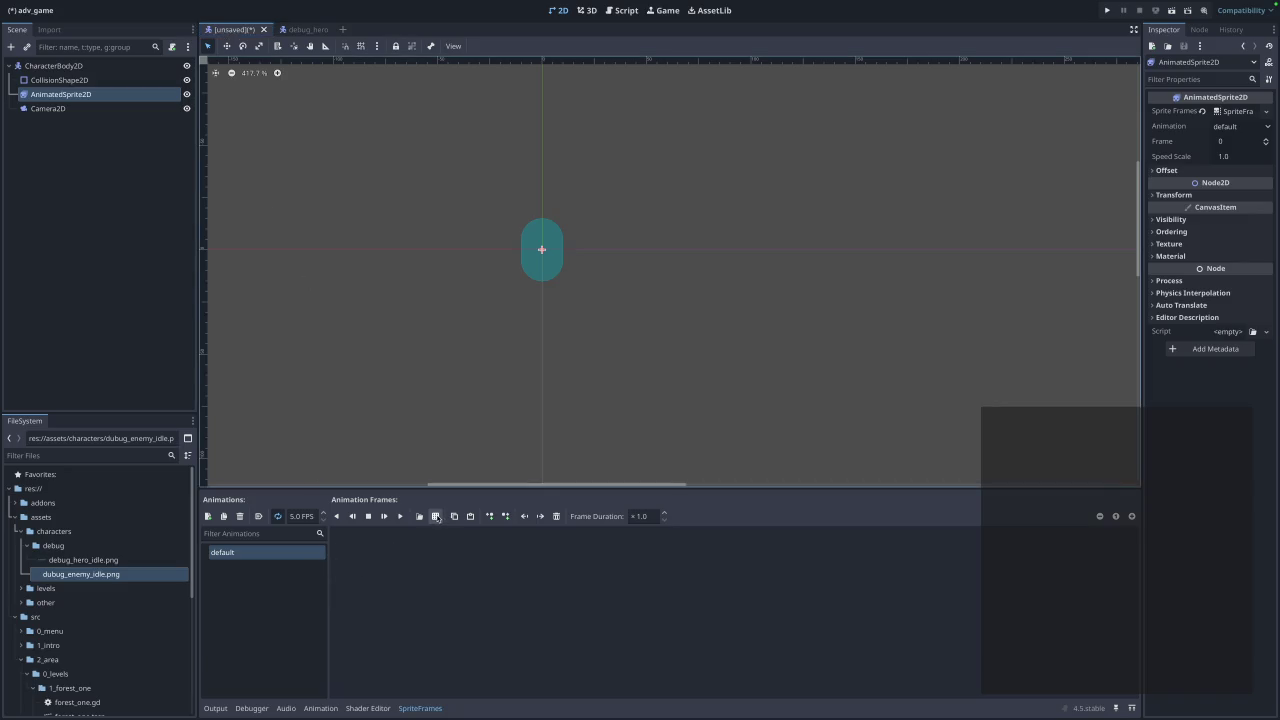
Load dubug_enemy_idle.png from res://assets/characters/debug as the sprite sheet to slice.
left_click(436, 517)
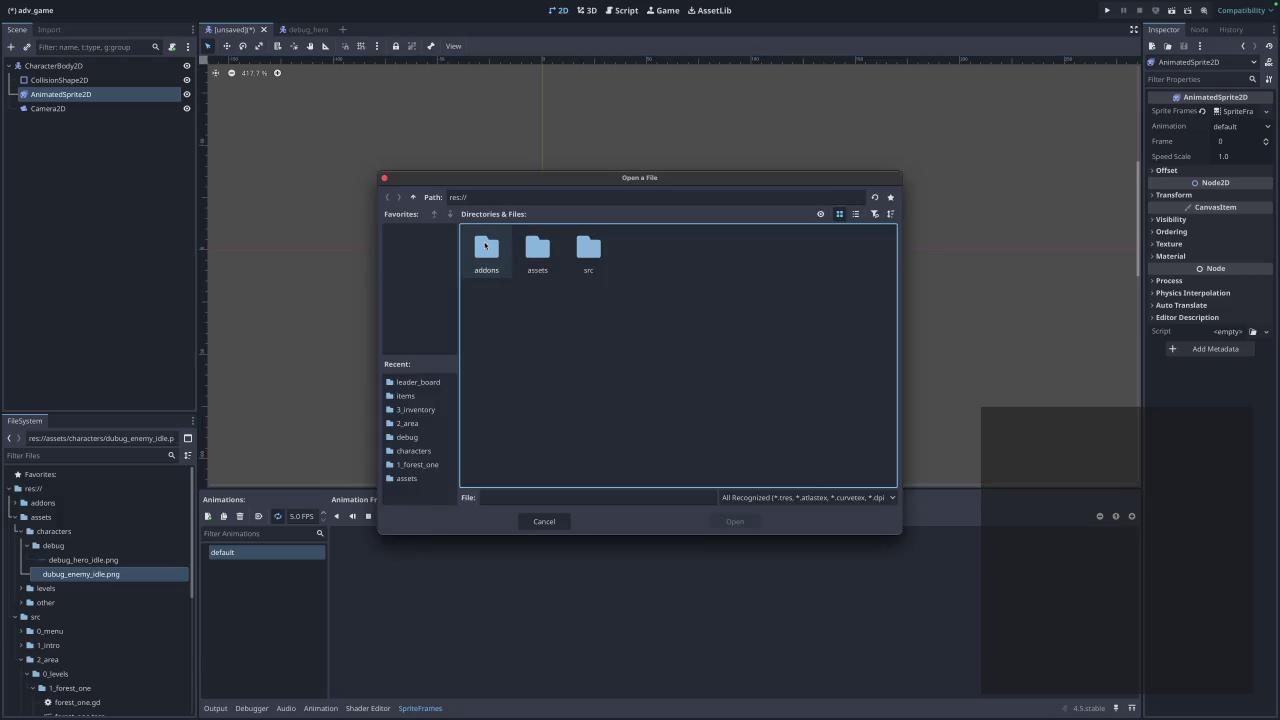
double_click(527, 243)
double_click(486, 247)
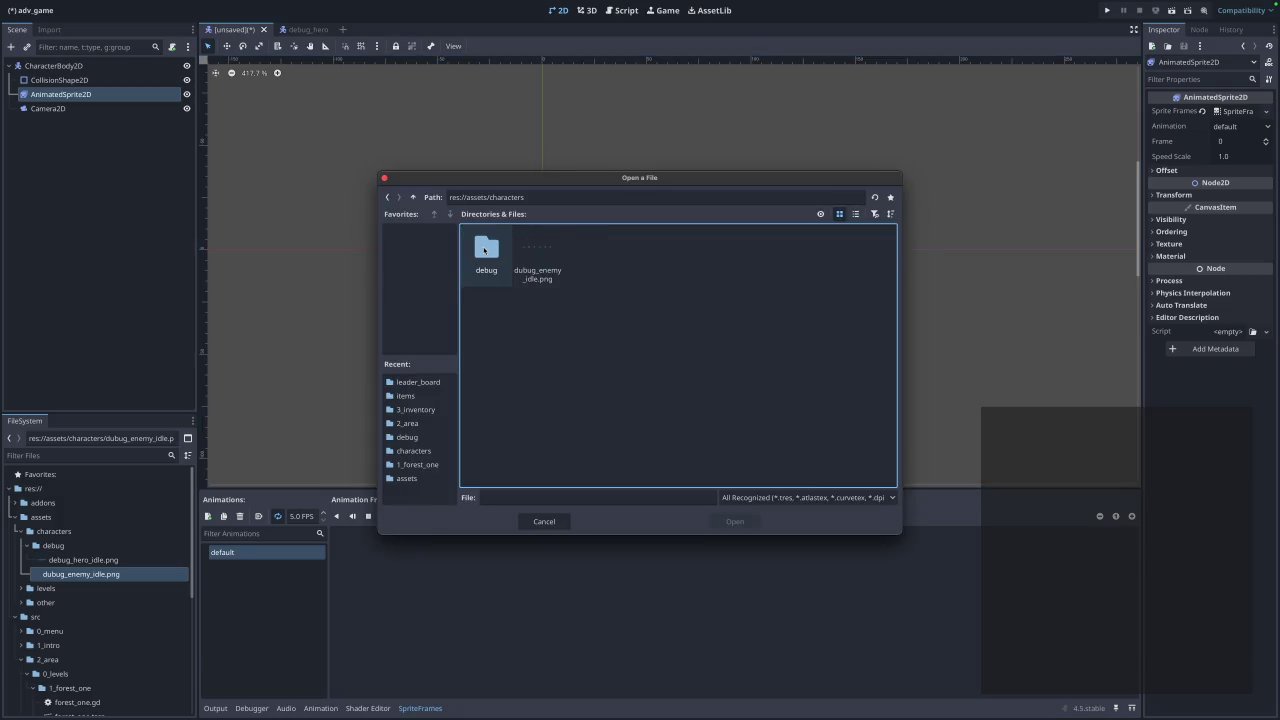
left_click(536, 270)
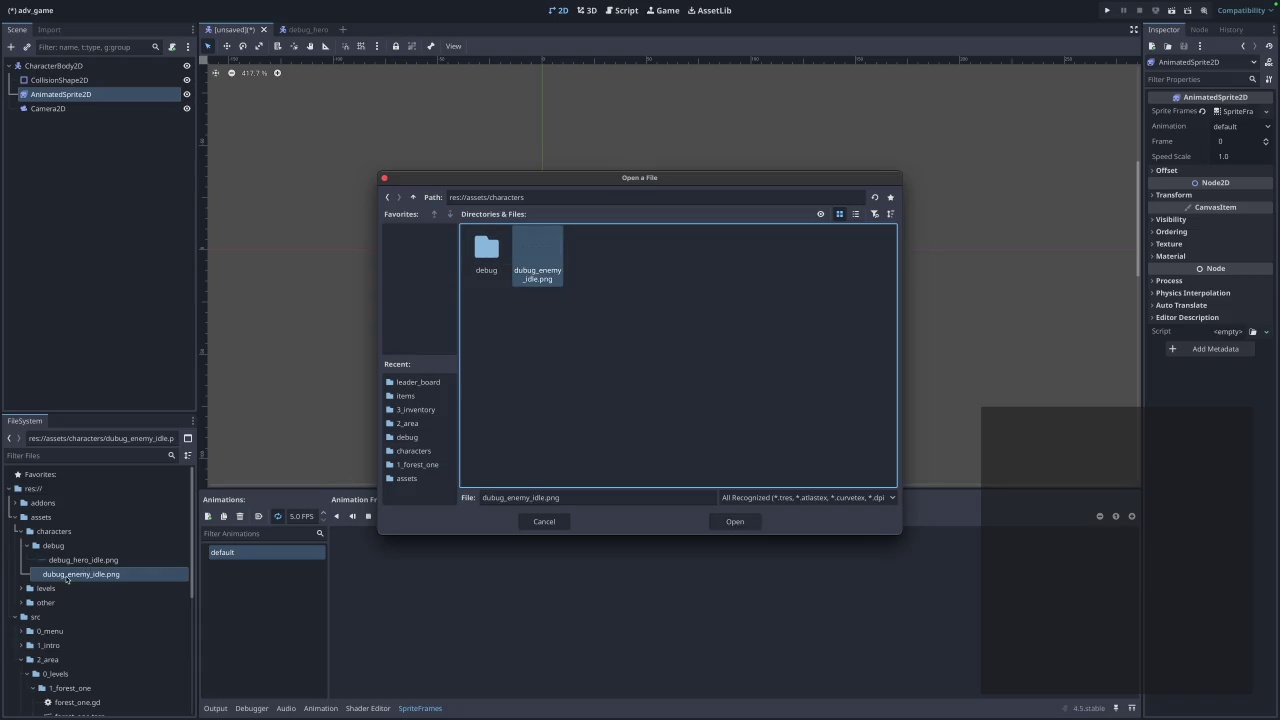
left_click(544, 521)
mouse_move(76, 580)
left_mouse_down()
mouse_move(60, 548)
mouse_move(120, 470)
mouse_move(341, 421)
left_mouse_up()
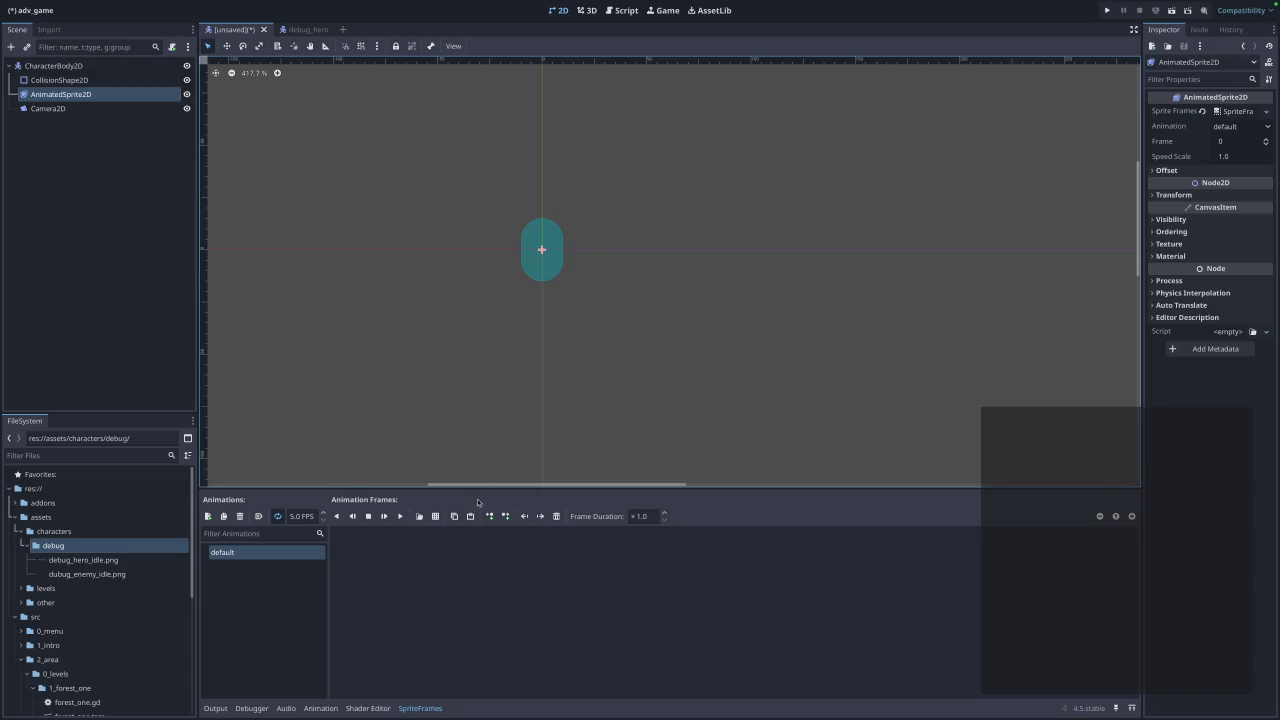
left_click(436, 516)
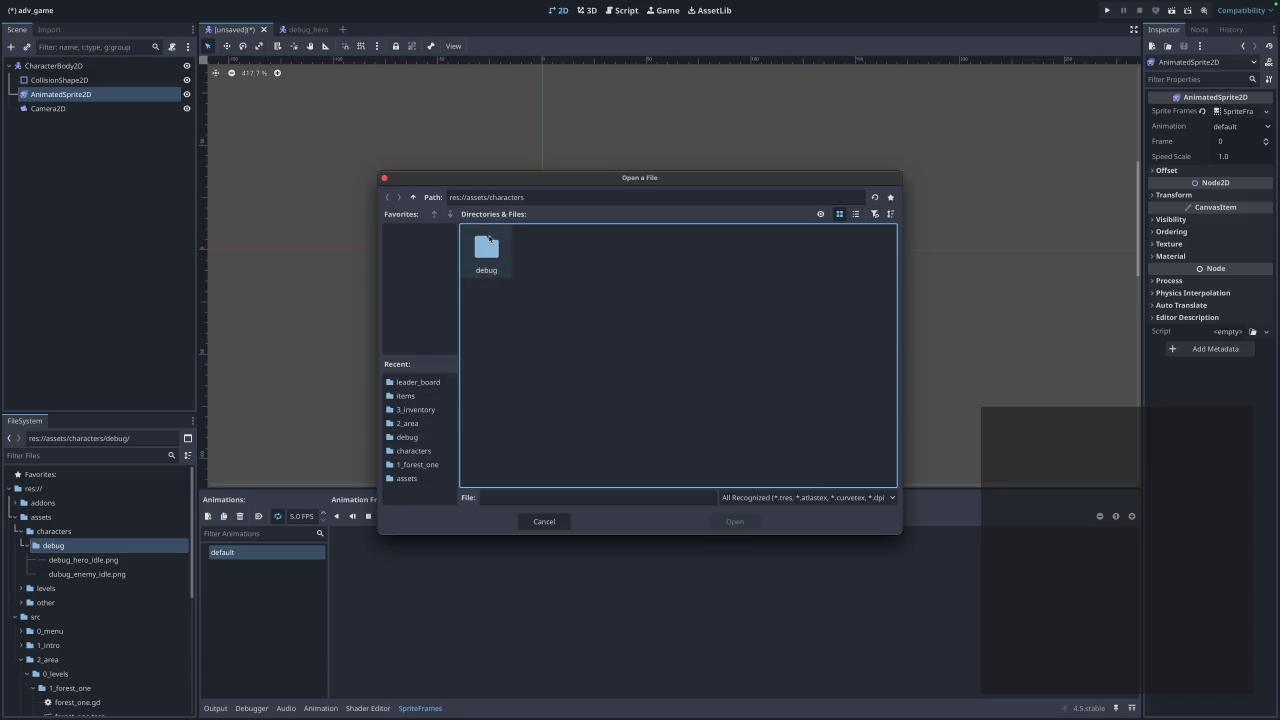
double_click(489, 240)
left_click(540, 252)
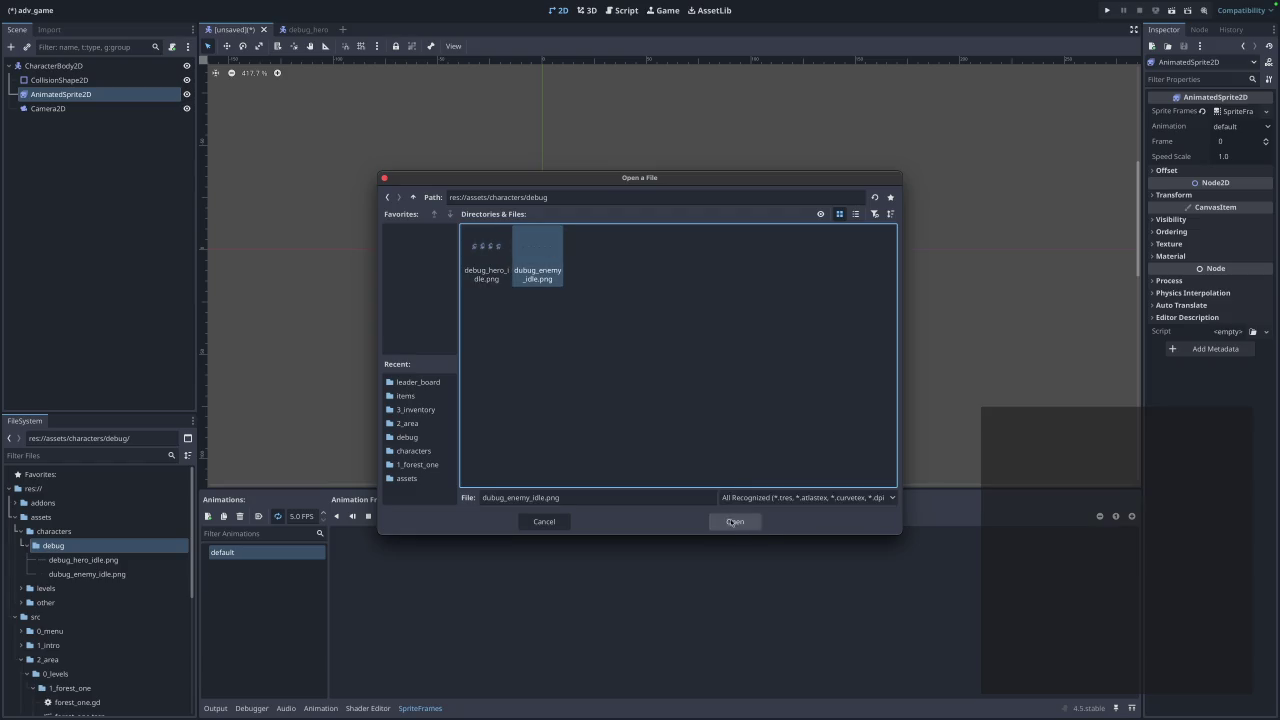
left_click(733, 520)
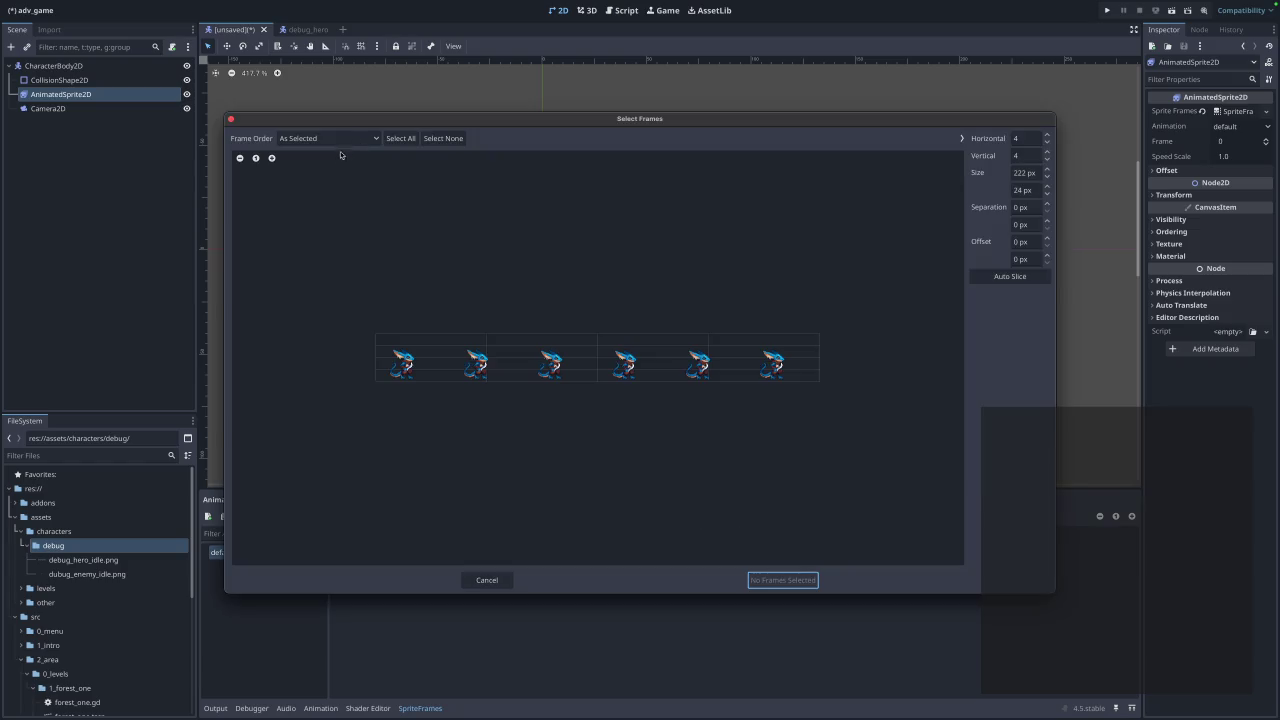
Slice the sprite sheet into a grid of 6 horizontal by 1 vertical frames.
left_click(1024, 137)
key("BackSpace")
type("1")
key("Tab")
type("6")
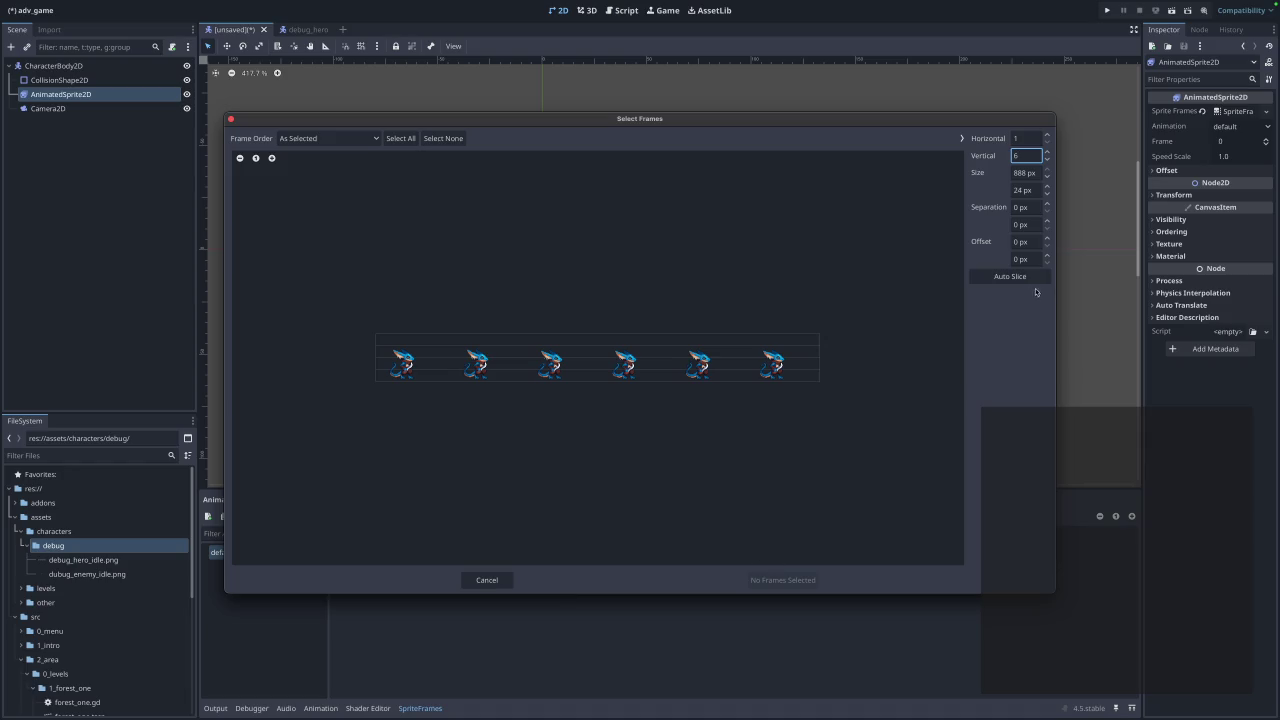
type("9")
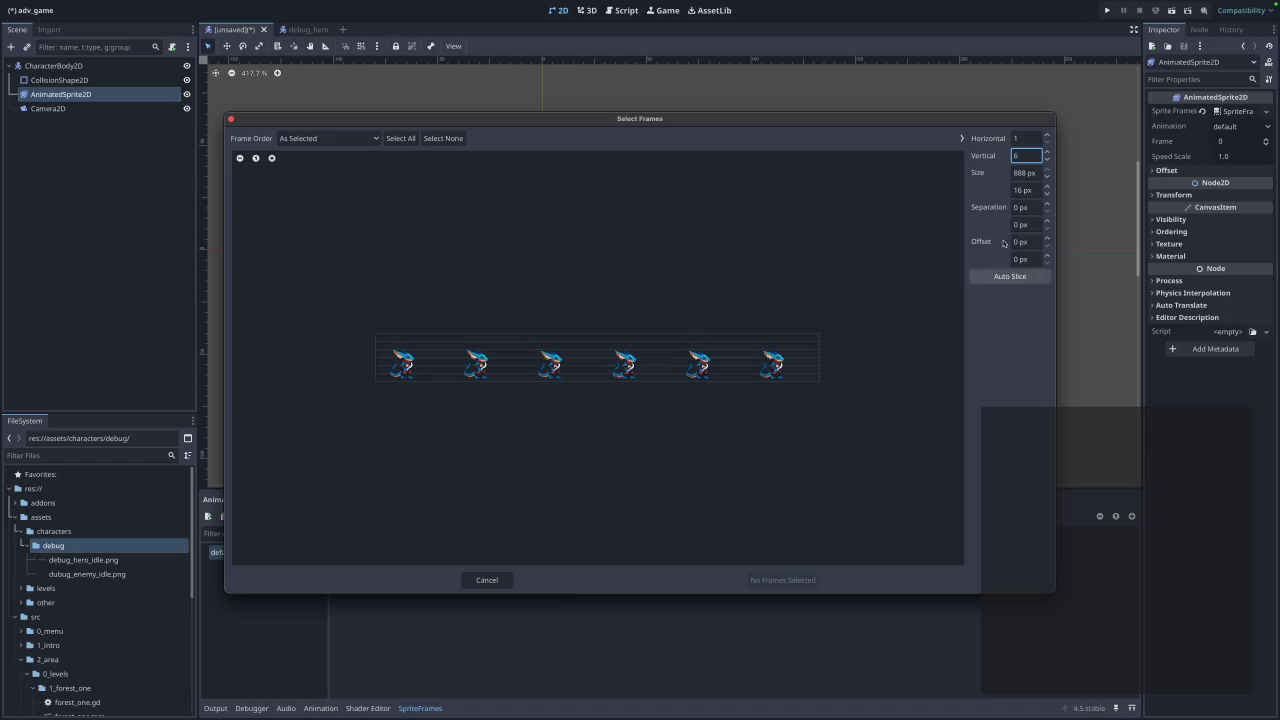
left_click(1024, 139)
type("6")
left_click(1028, 158)
type("1")
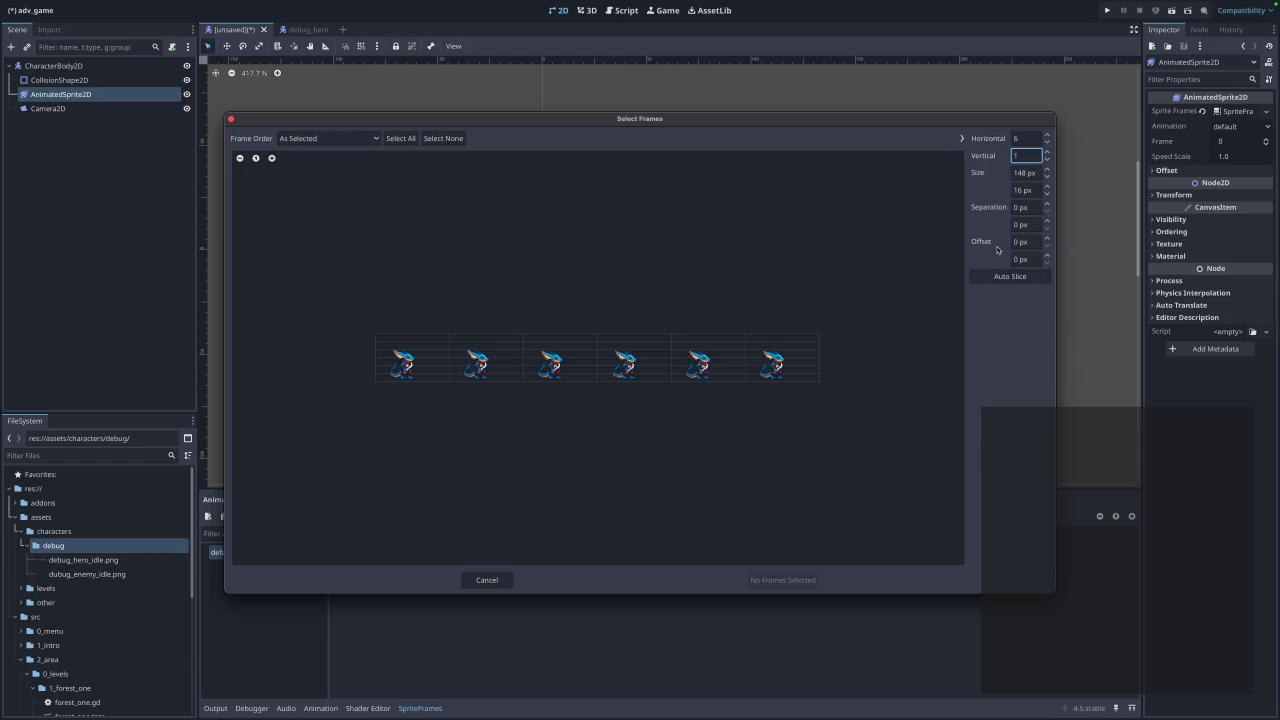
key("Return")
Try several frame selections, then cancel the picker without adding any frames.
left_click_drag(462, 356, 783, 357)
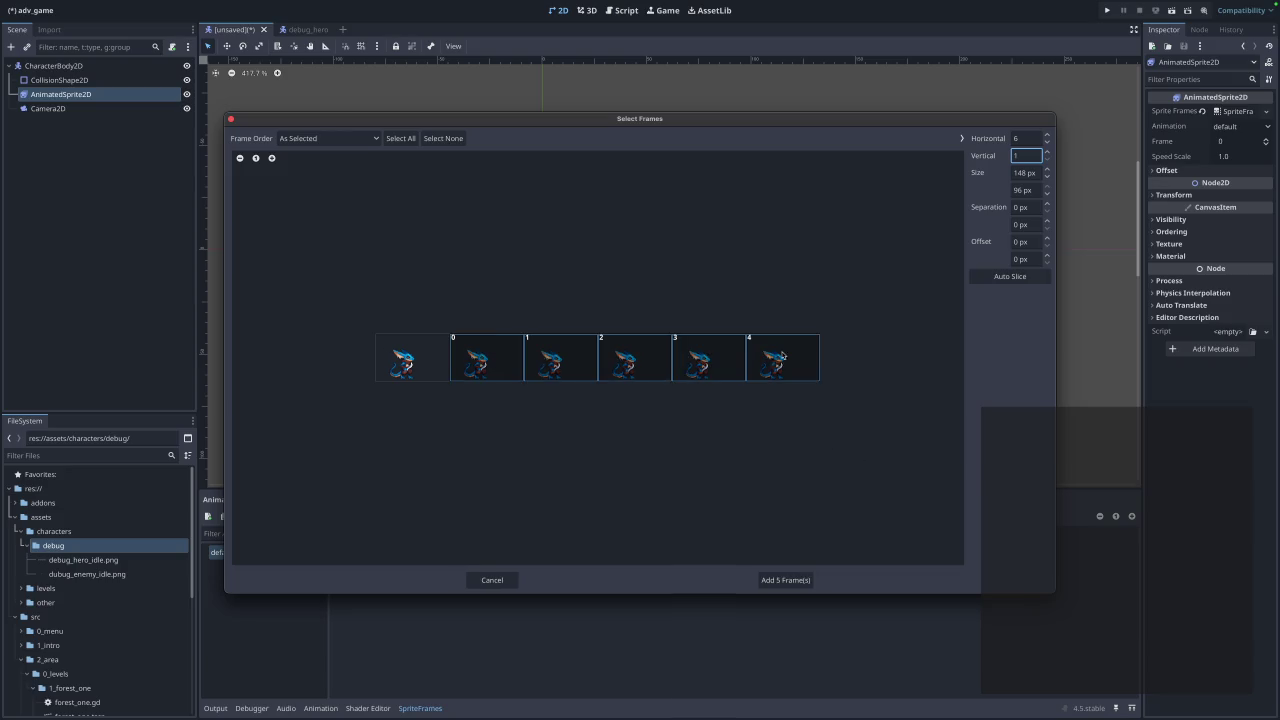
left_click(389, 357)
left_click(378, 357)
left_click_drag(460, 357, 783, 357)
left_click_drag(385, 356, 823, 353)
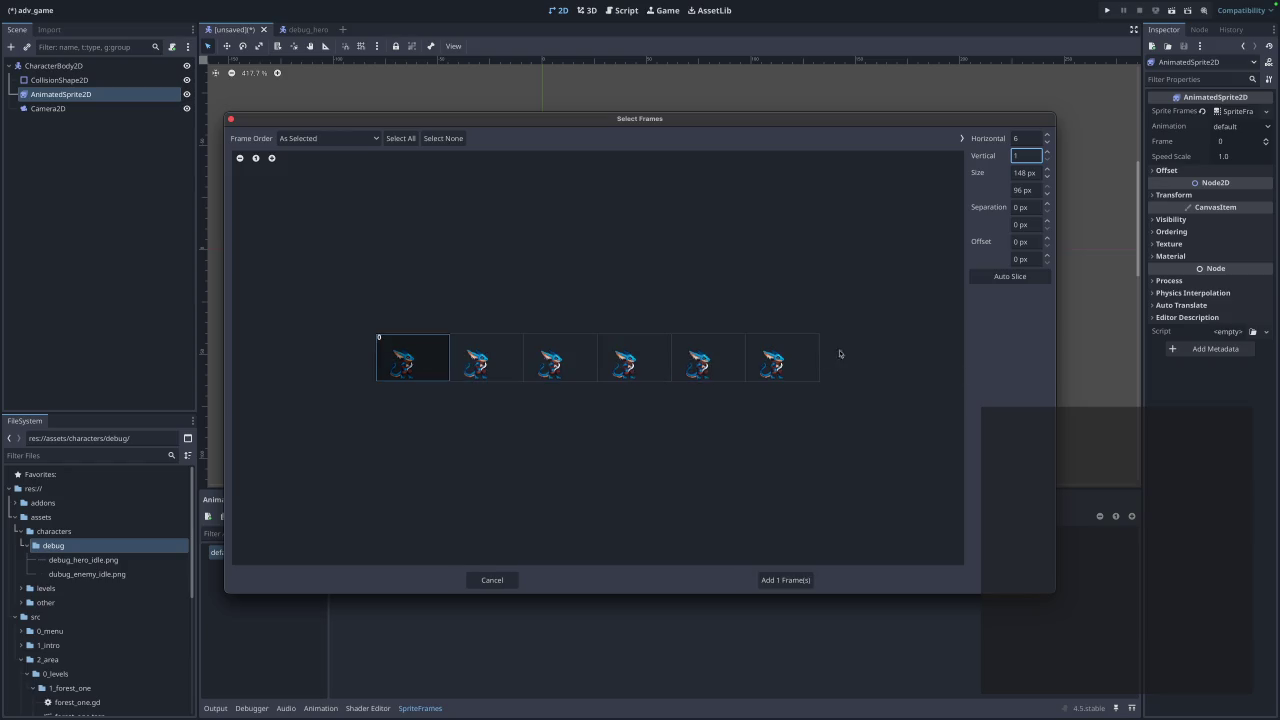
left_click(420, 352)
left_click_drag(462, 357, 806, 357)
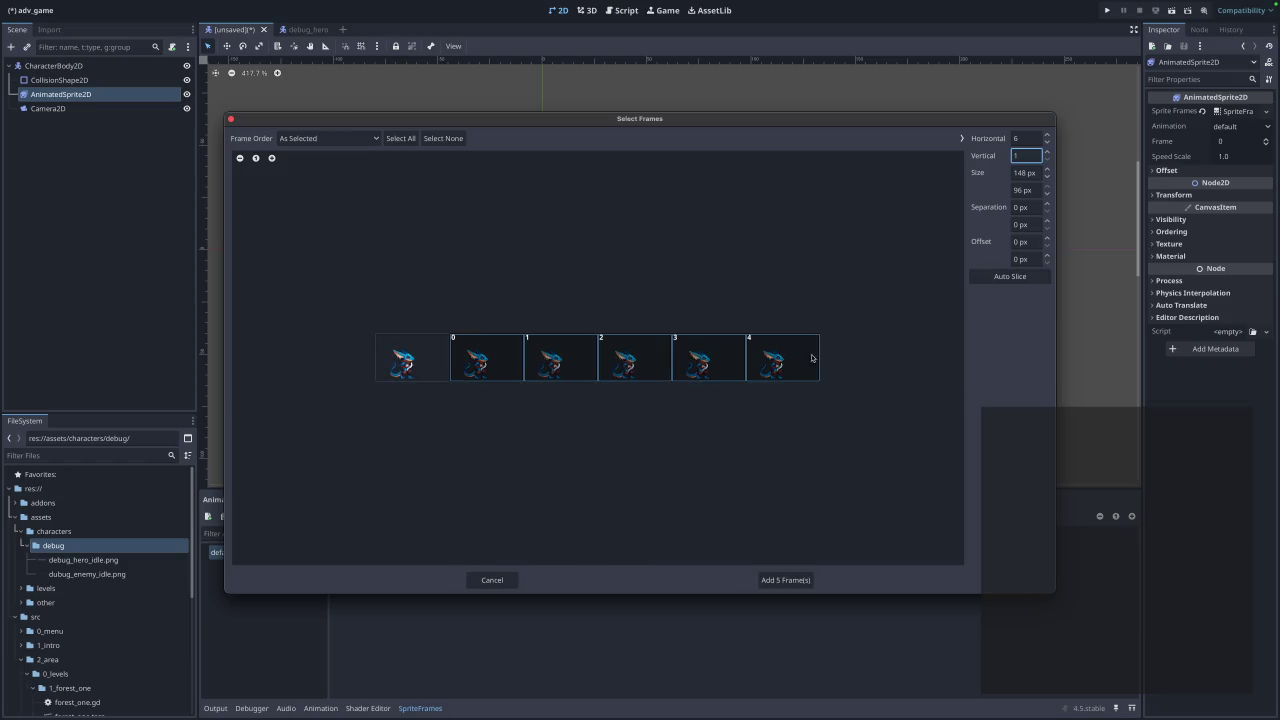
left_click(376, 366)
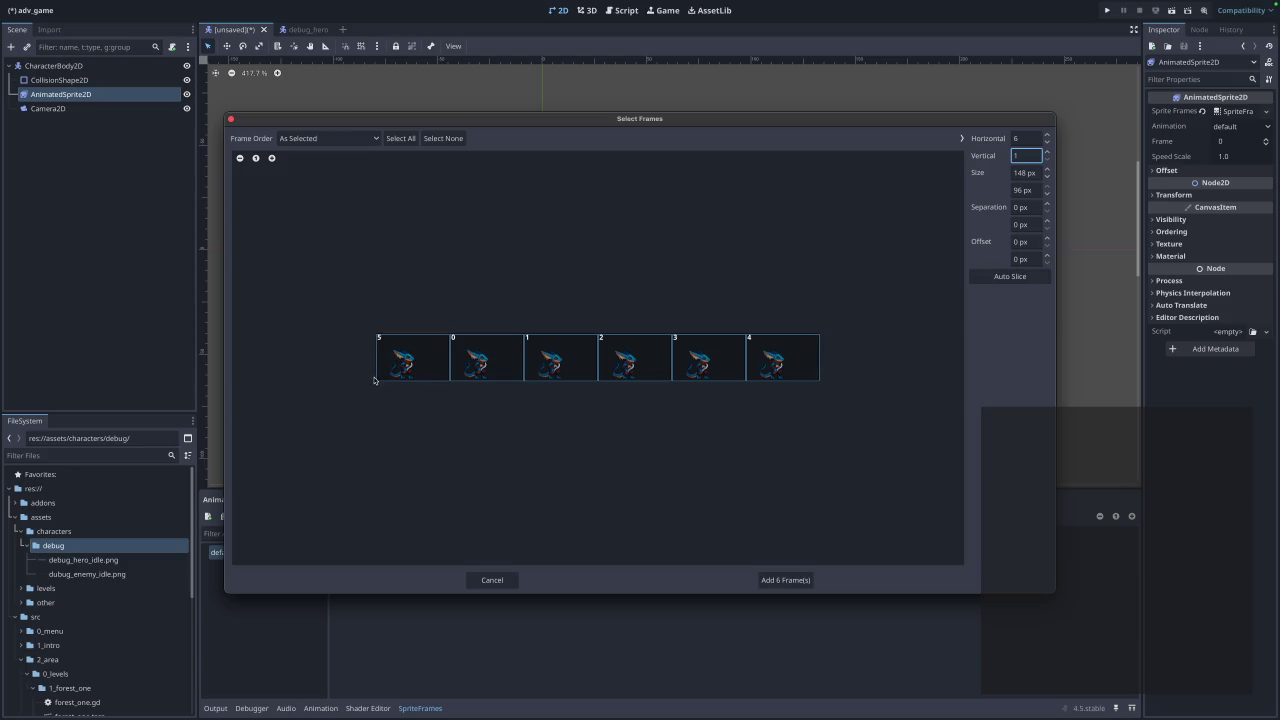
left_click(492, 580)
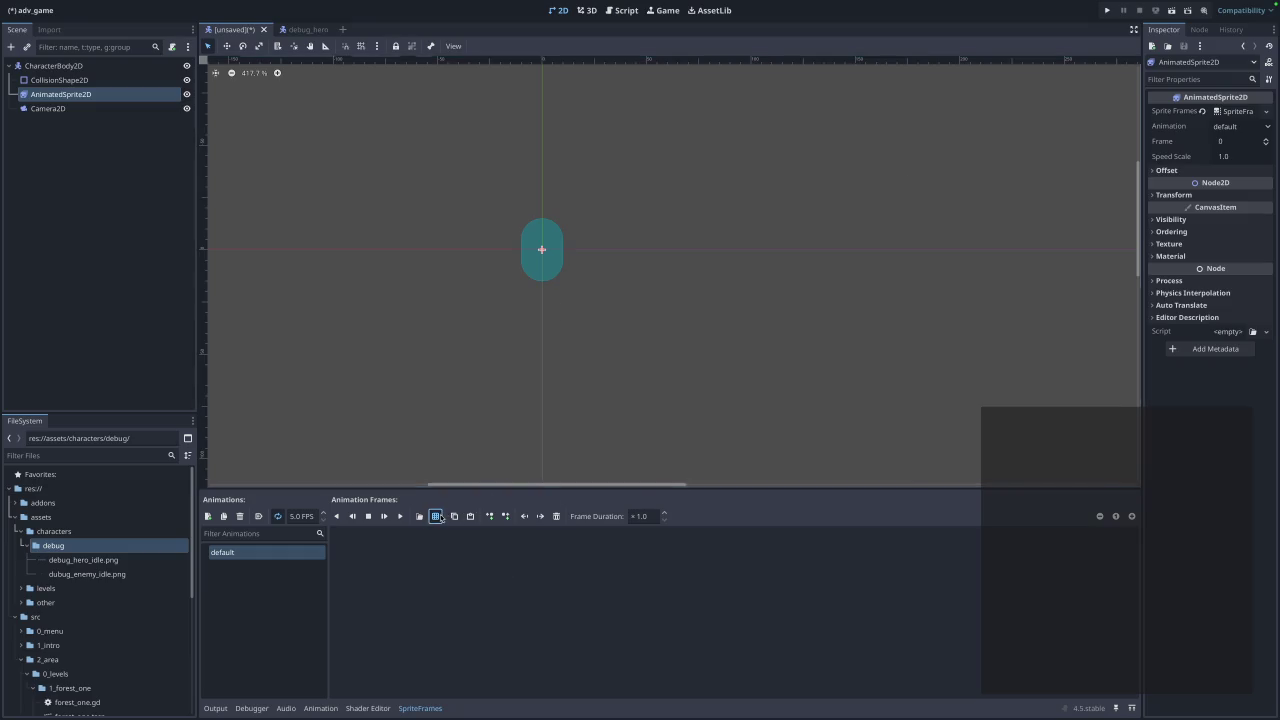
Load dubug_enemy_idle.png and add all six frames to the default animation.
left_click(437, 516)
left_click(538, 250)
left_click(735, 521)
left_click_drag(383, 364, 905, 363)
left_click(778, 582)
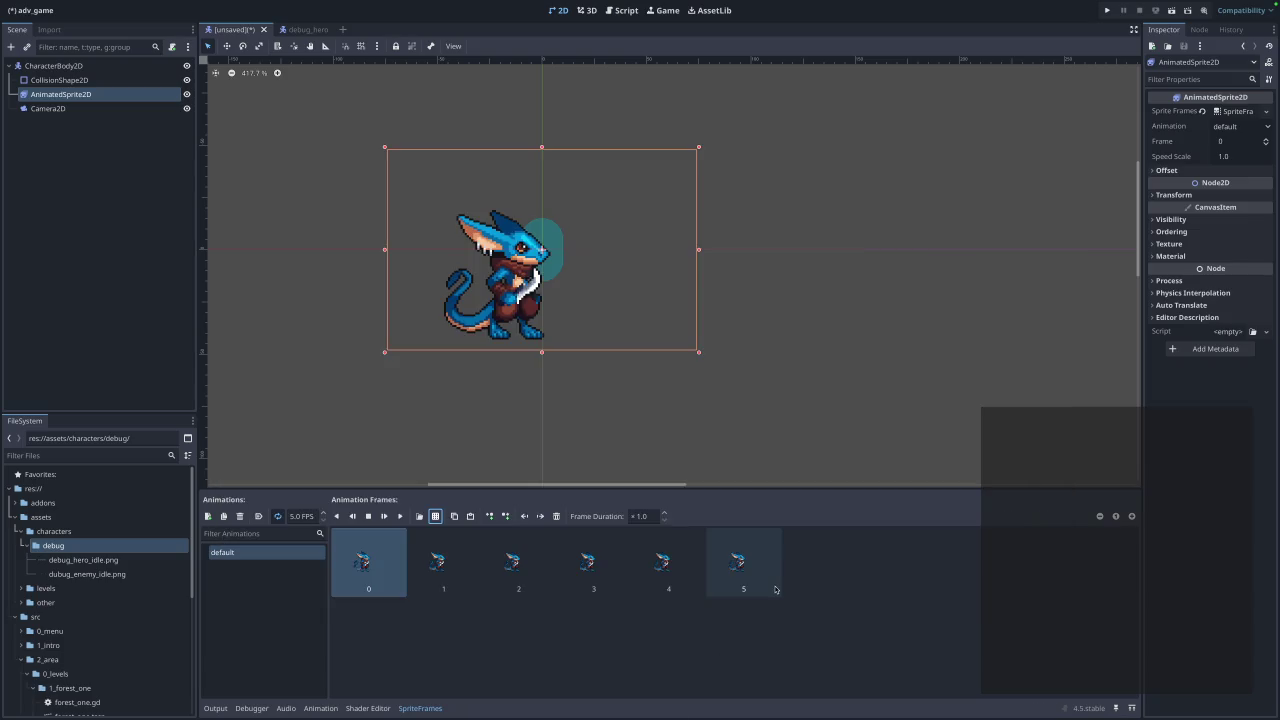
Scale the enemy sprite down and position it over the collision capsule.
left_click(295, 516)
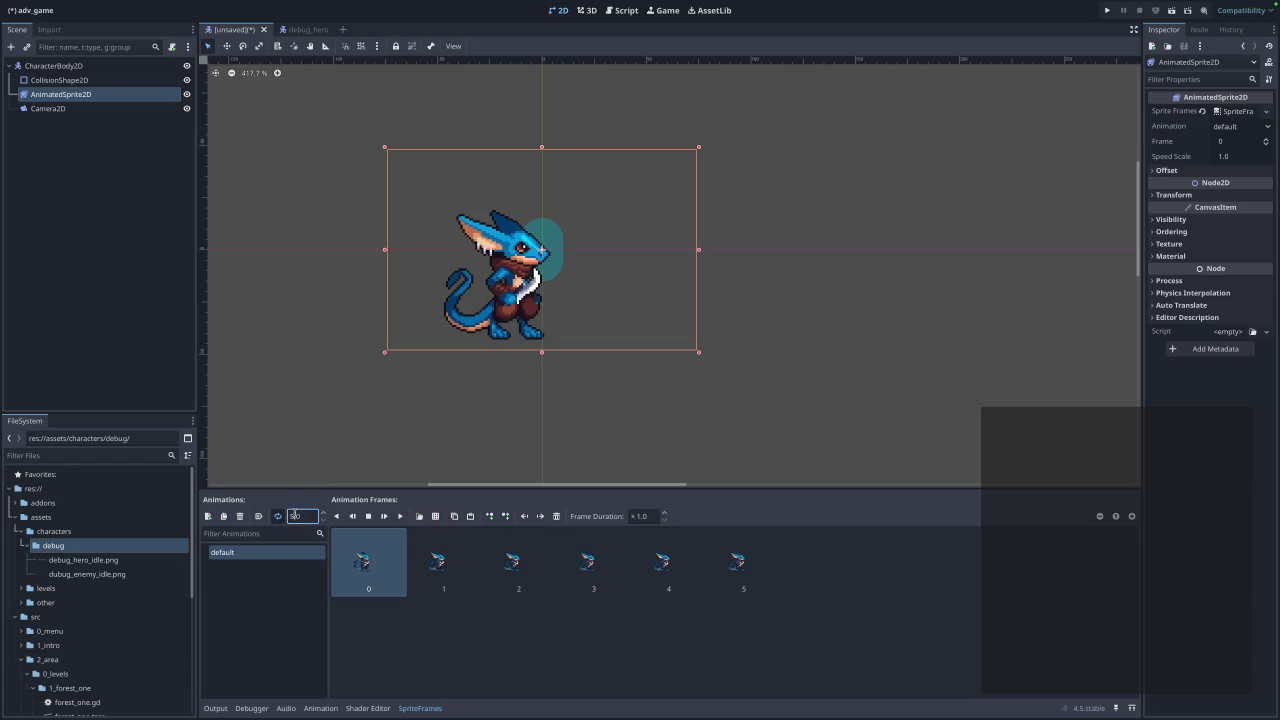
left_click(443, 670)
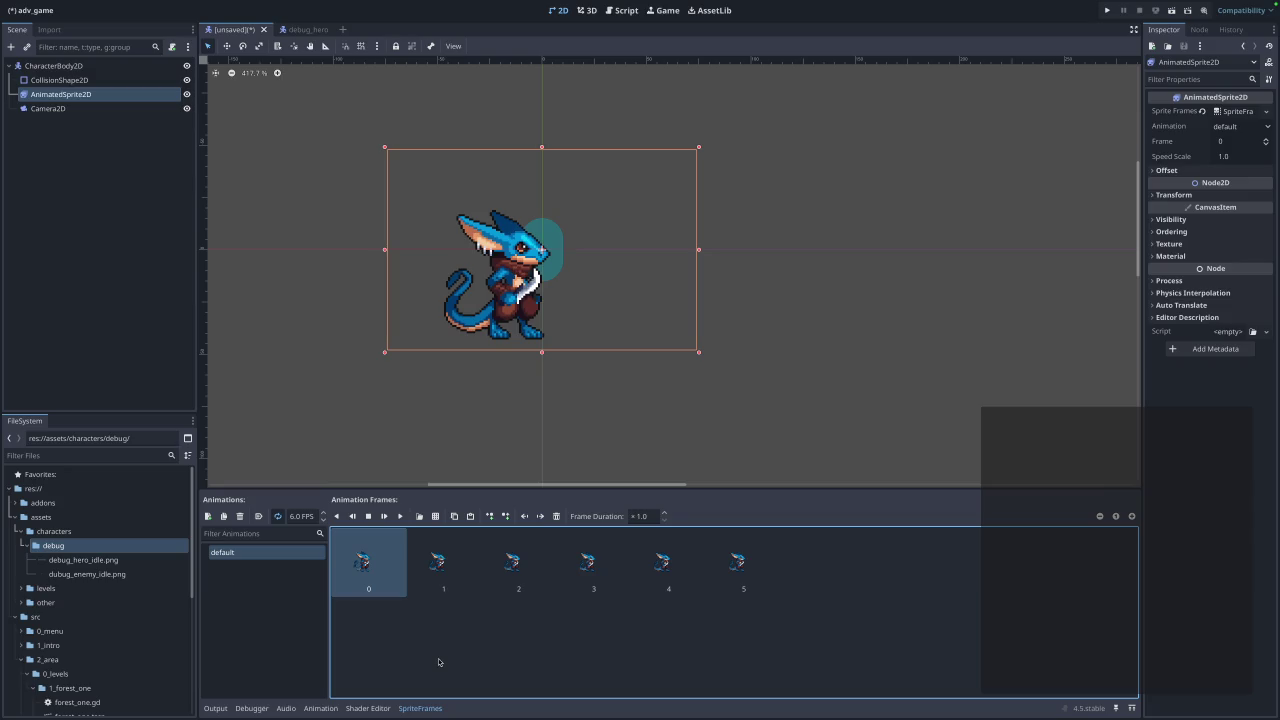
left_click_drag(512, 299, 542, 265)
left_click_drag(729, 116, 666, 160)
left_click_drag(589, 254, 614, 241)
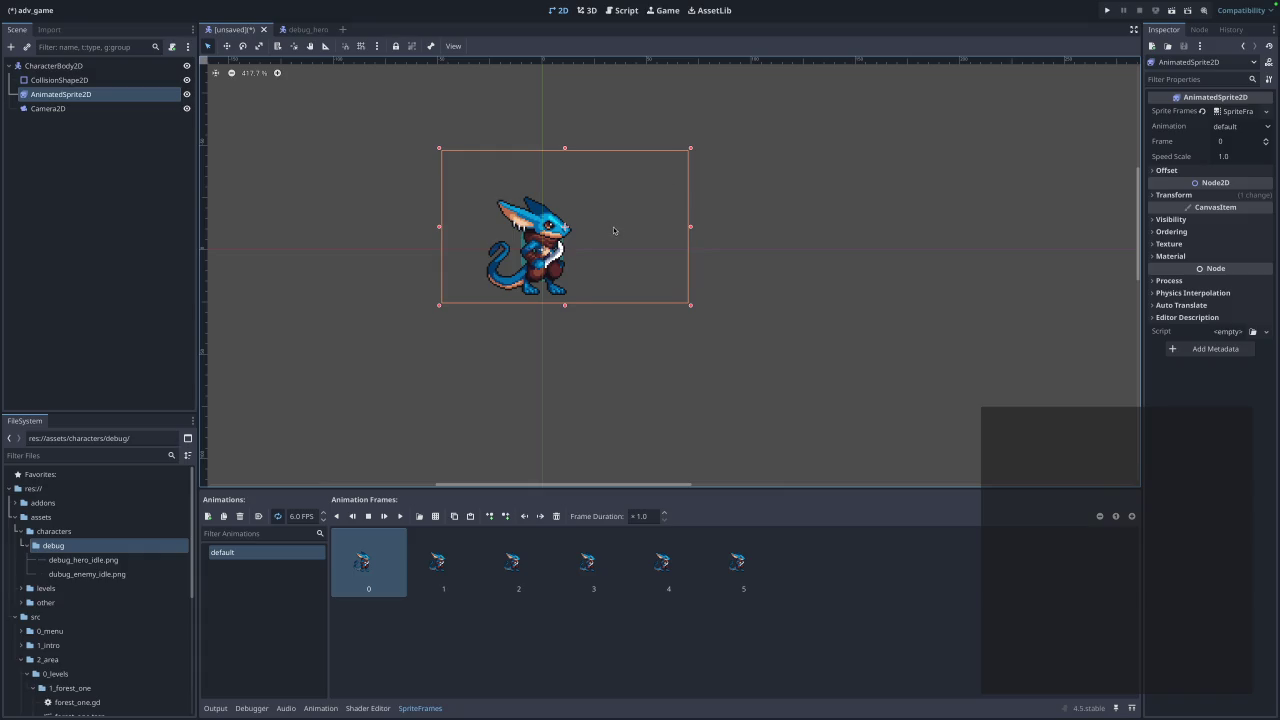
key("Left")
key("Right")
Play the animation and set its playback speed to 10 FPS.
left_click(400, 516)
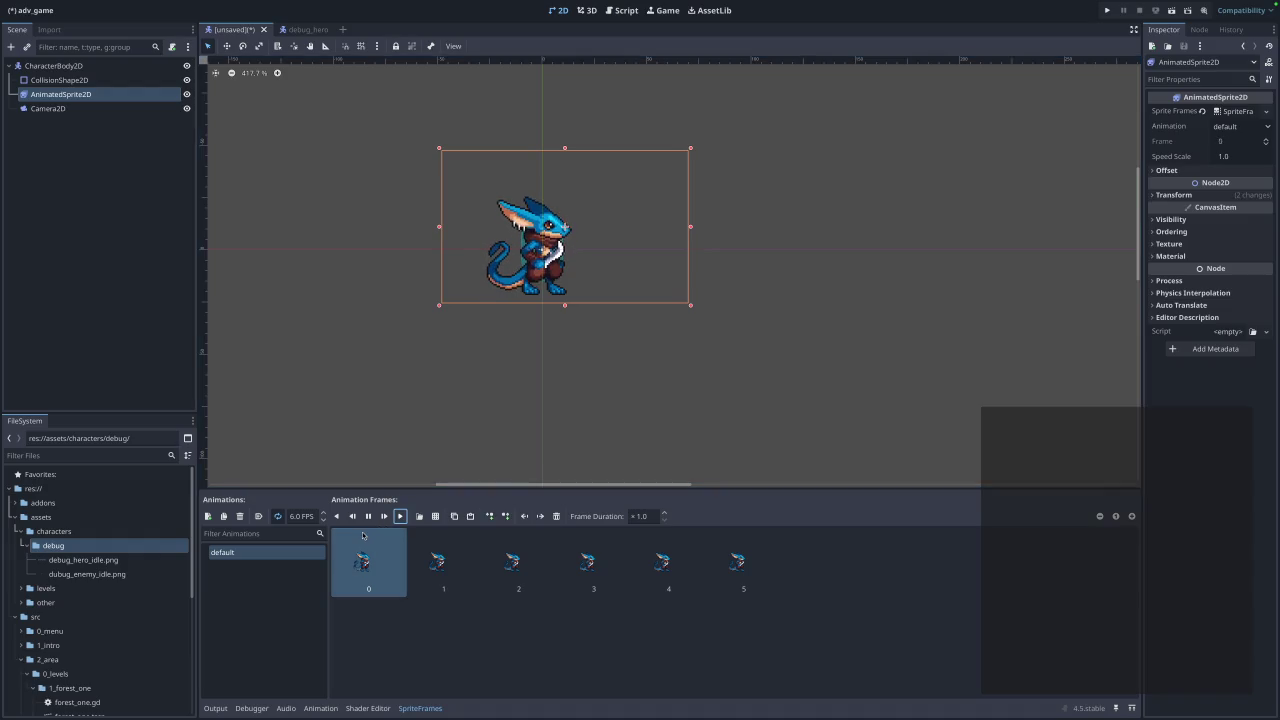
left_click(291, 516)
type("10")
key("Return")
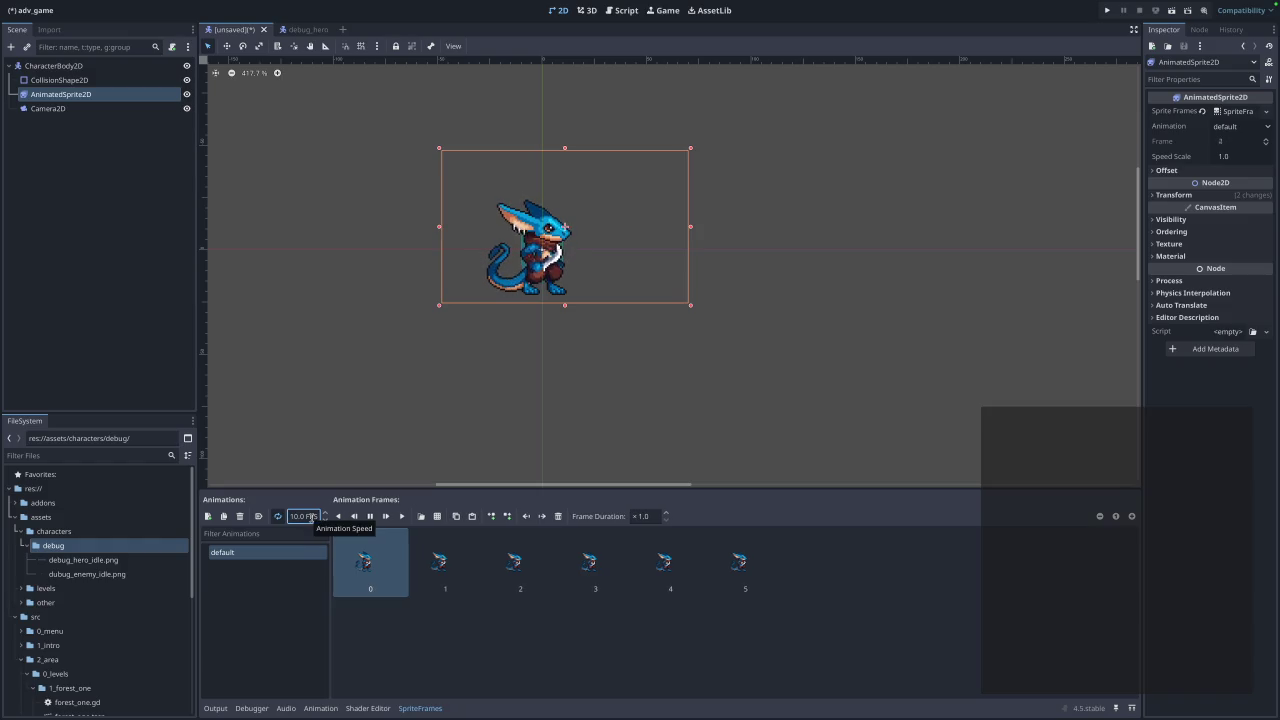
left_click(467, 652)
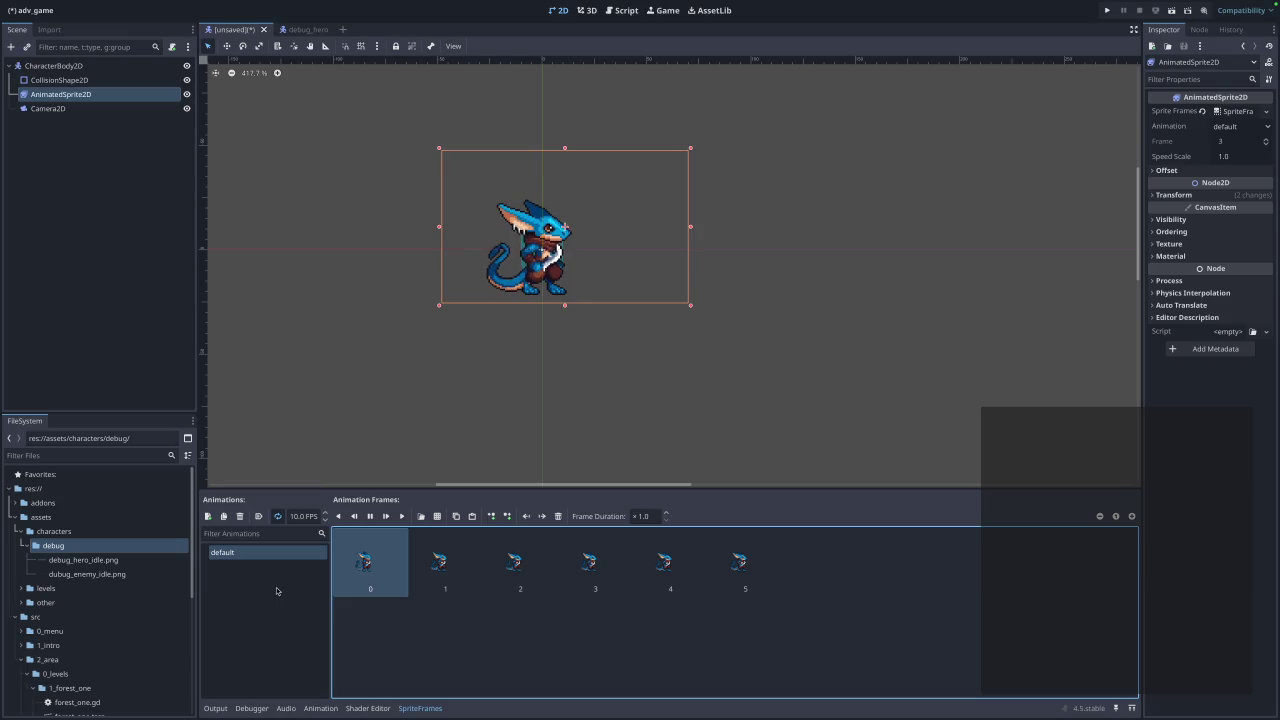
left_click(268, 558)
right_click(268, 558)
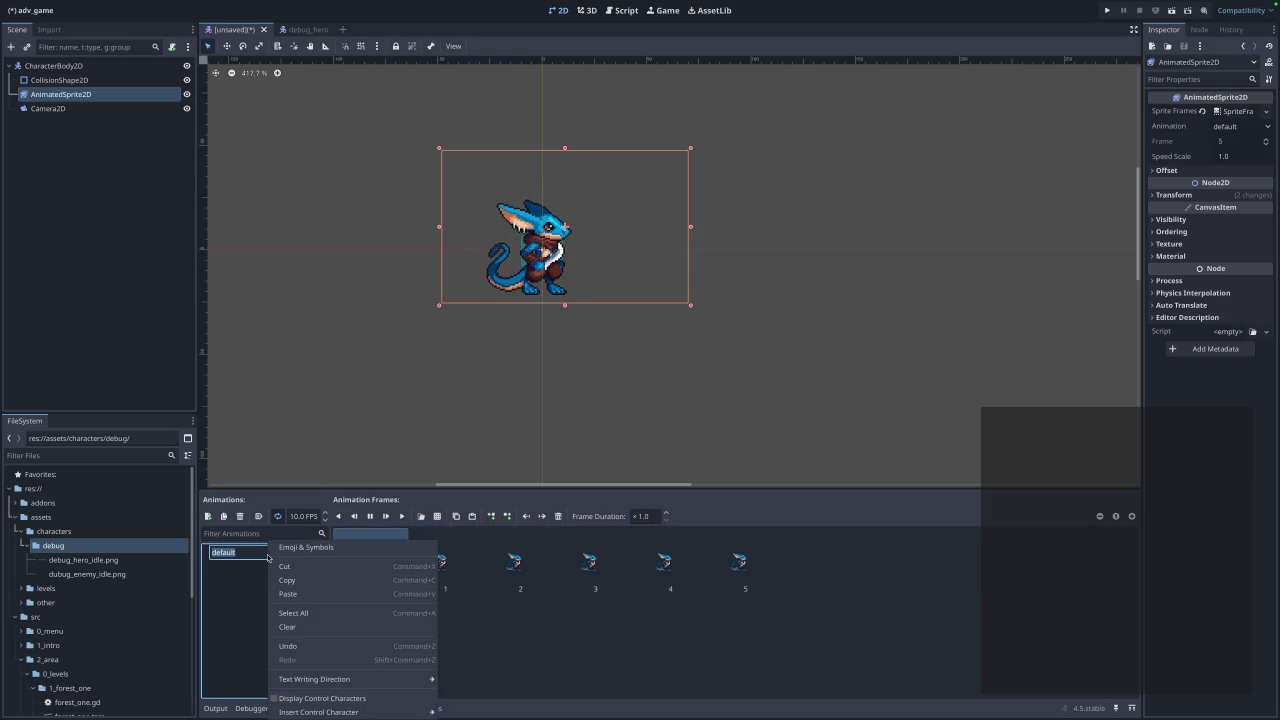
Rename the default animation to Idle.
left_click(244, 552)
type("i")
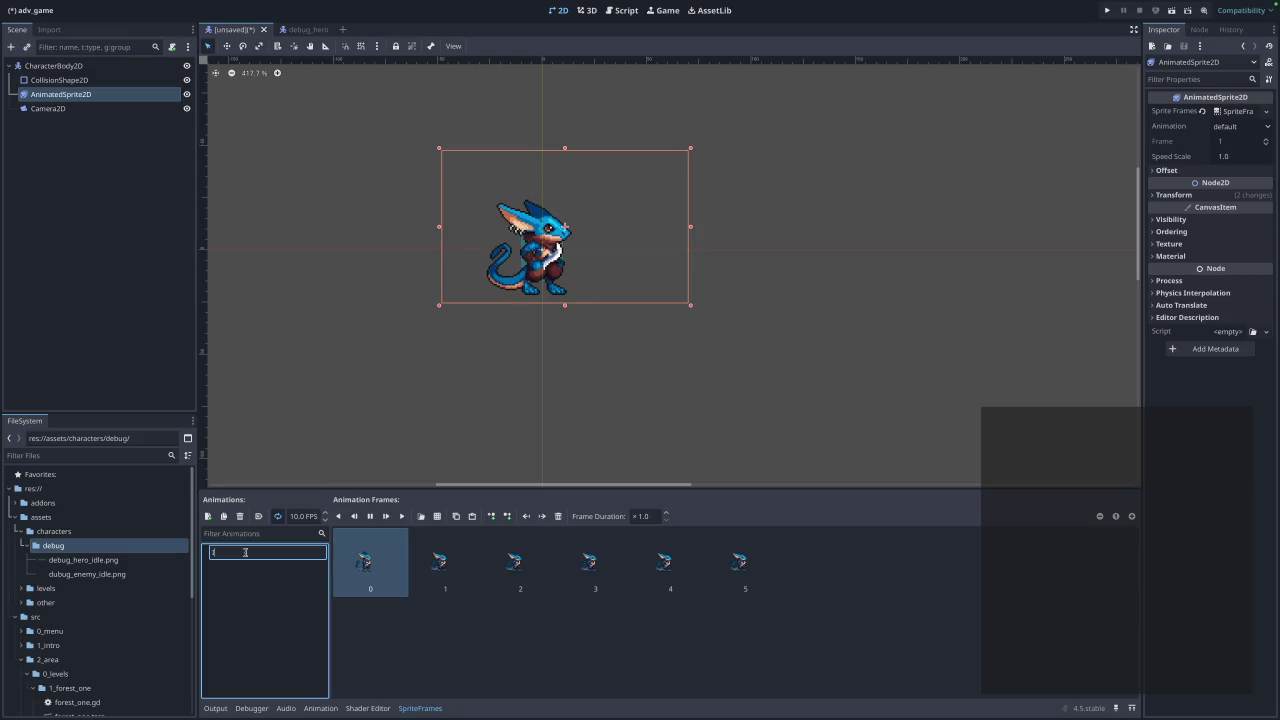
key("Return")
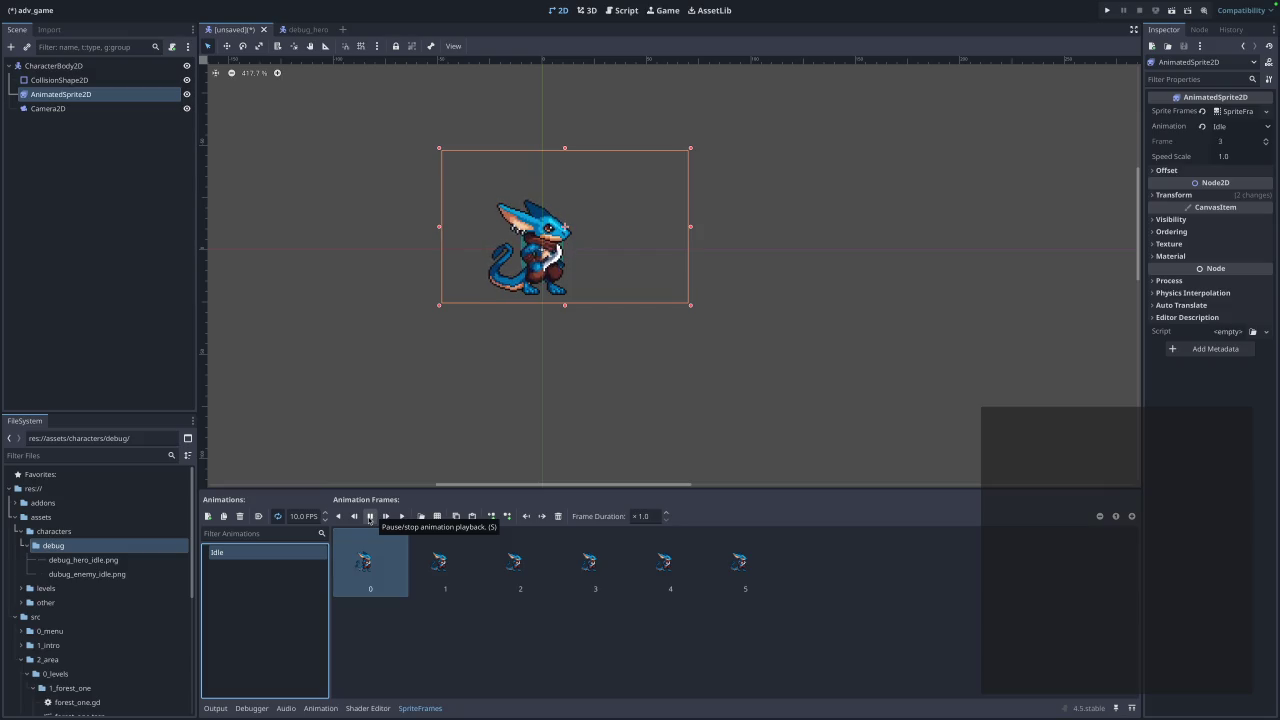
Inspect the sprite's Offset settings, then play the Idle animation in the preview.
left_click(370, 517)
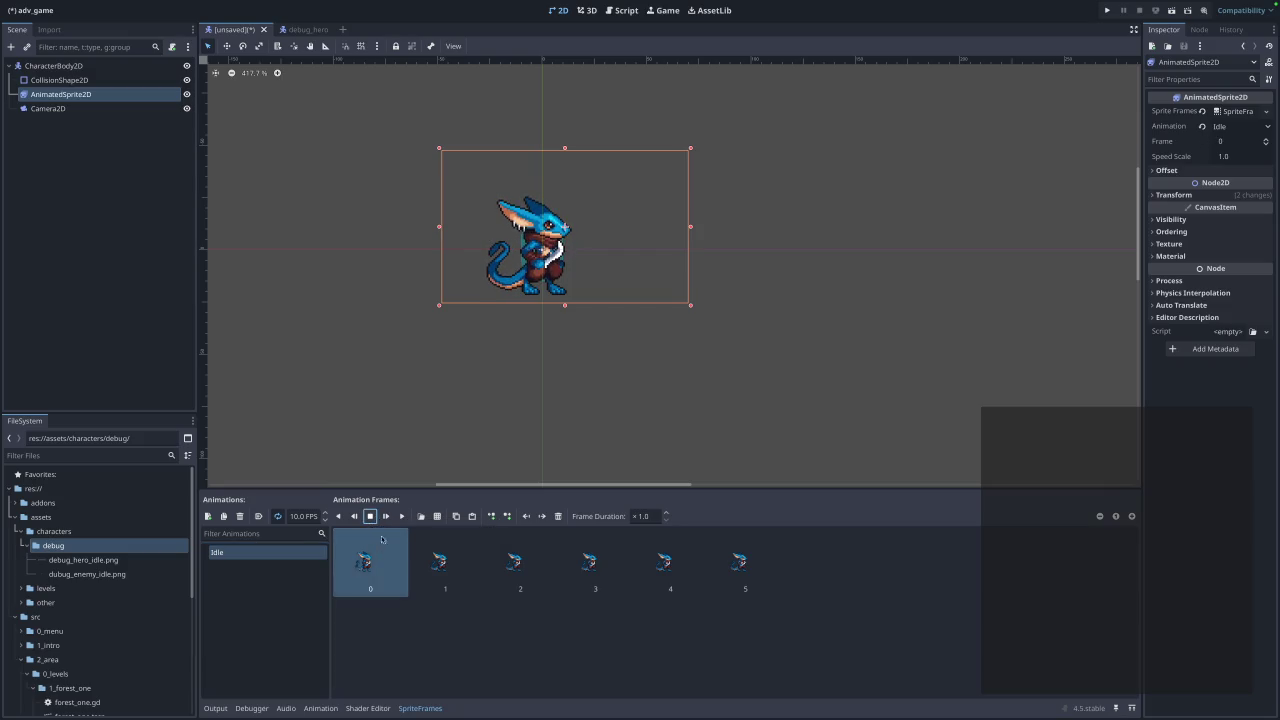
left_click(113, 93)
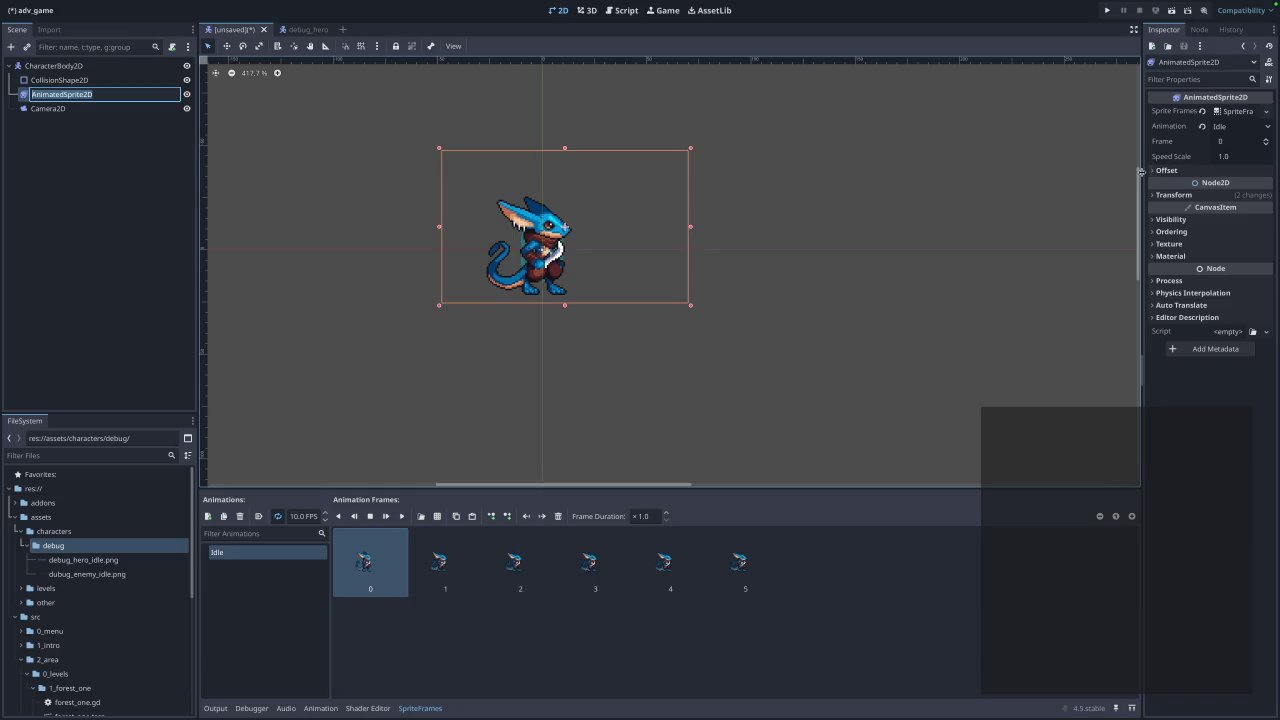
left_click(1153, 171)
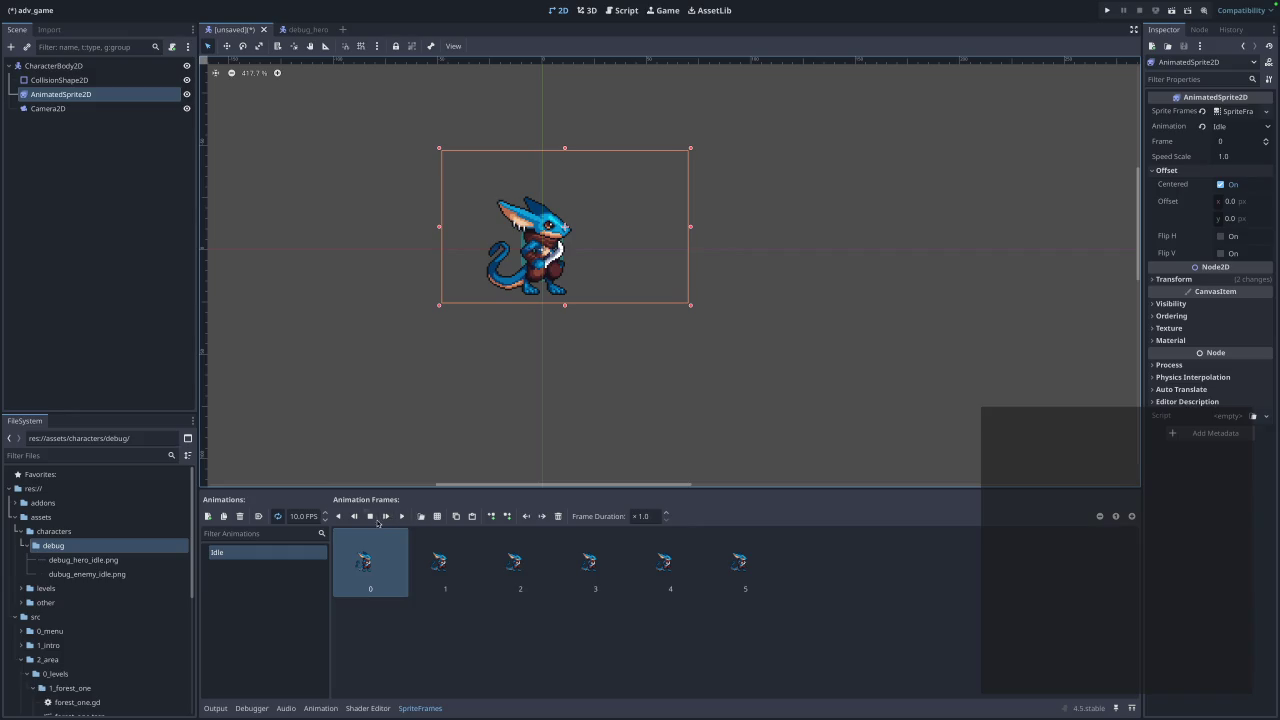
left_click(398, 697)
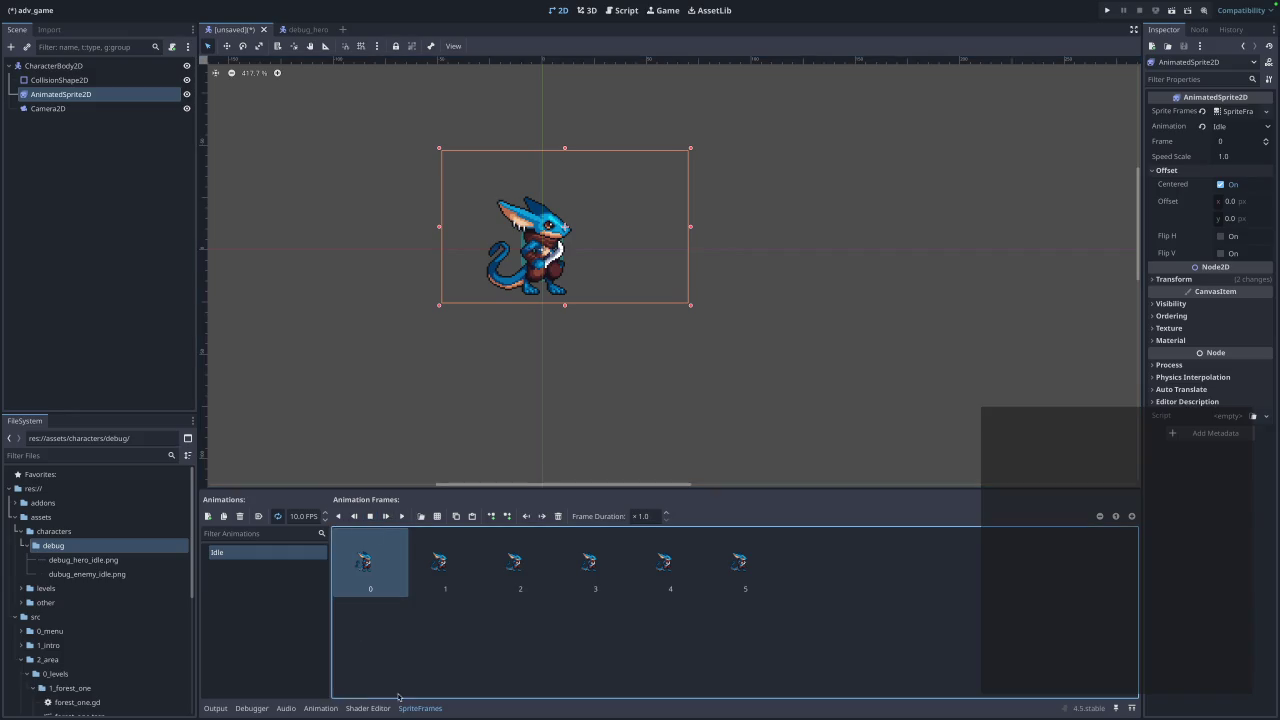
left_click(371, 519)
left_click(400, 517)
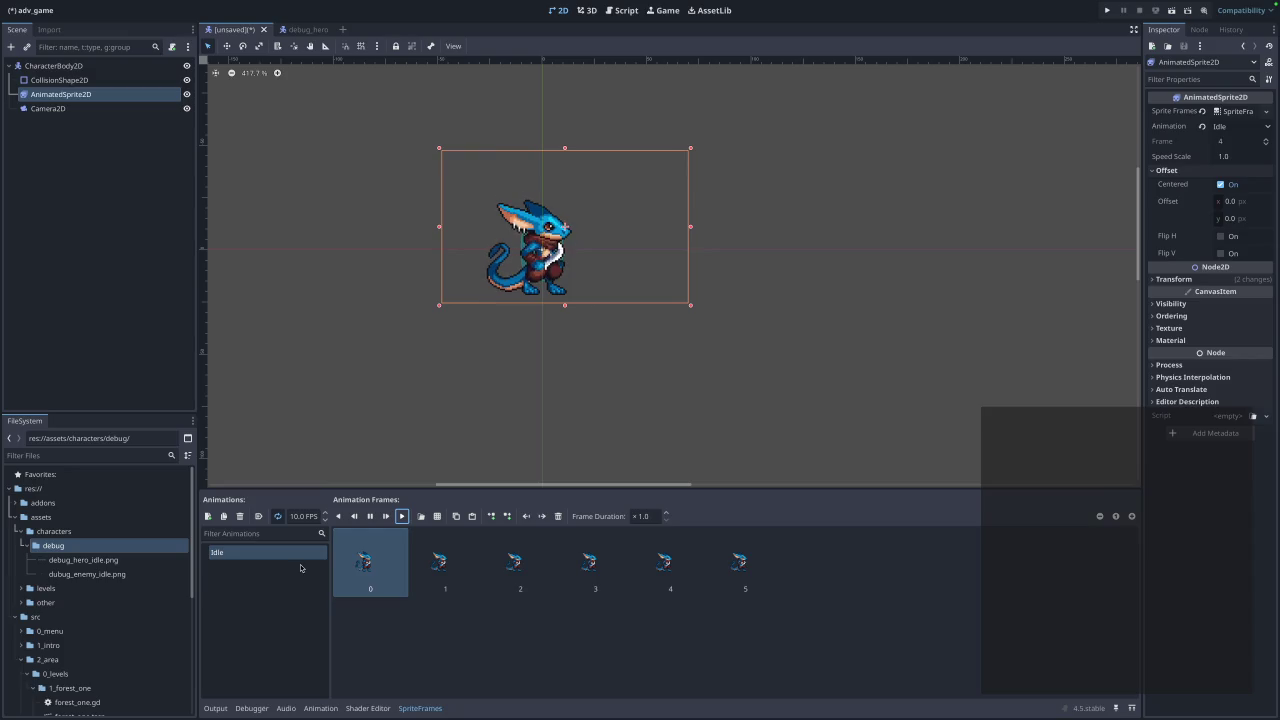
left_click(414, 341)
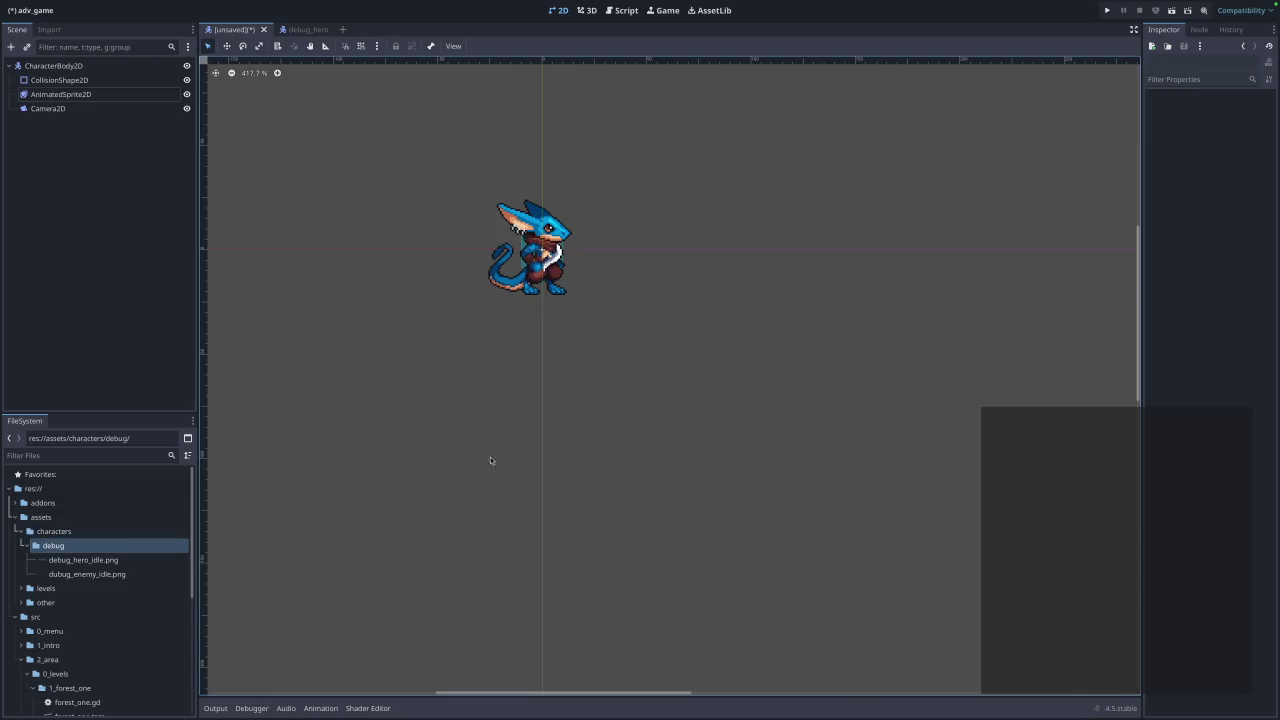
key("ctrl+s")
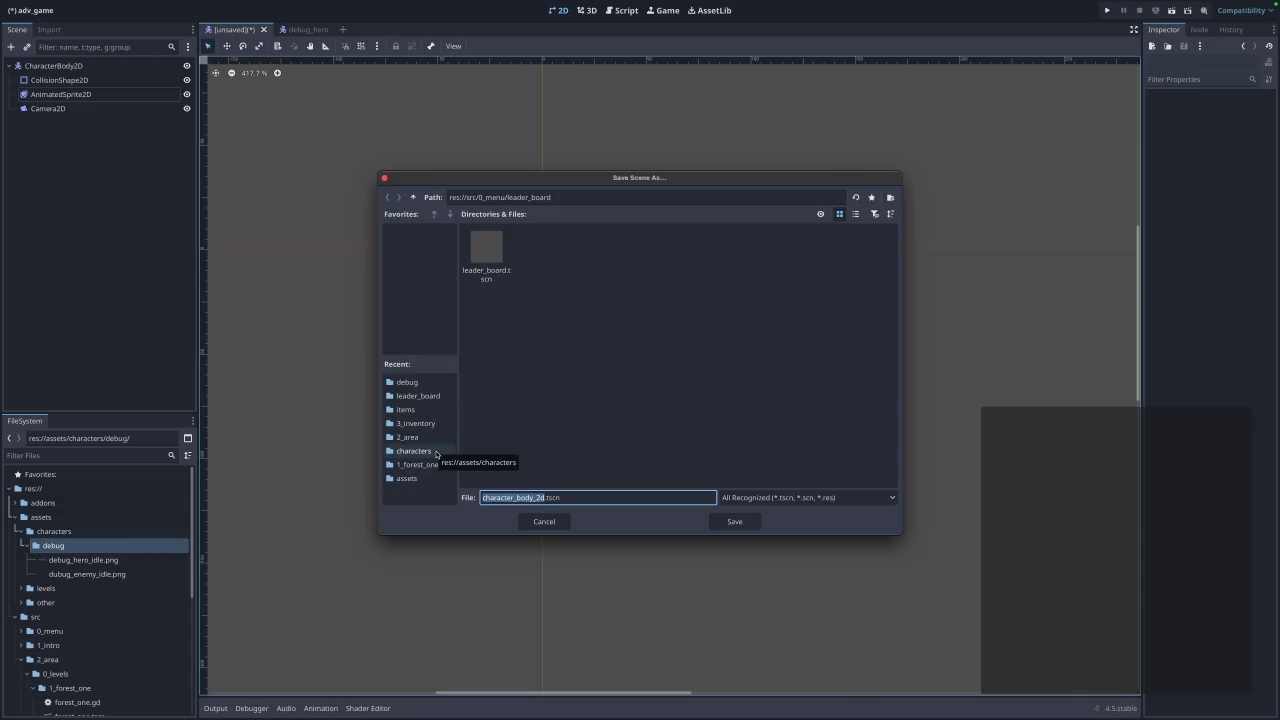
left_click(436, 452)
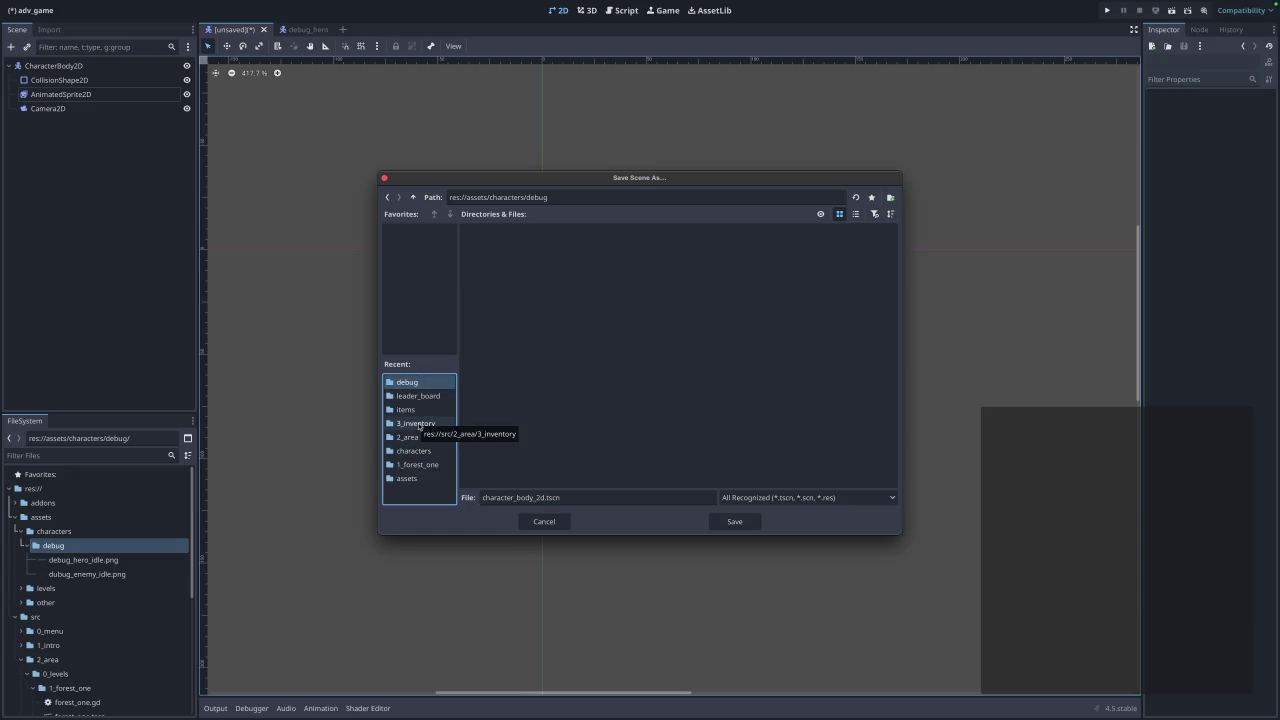
left_click(420, 452)
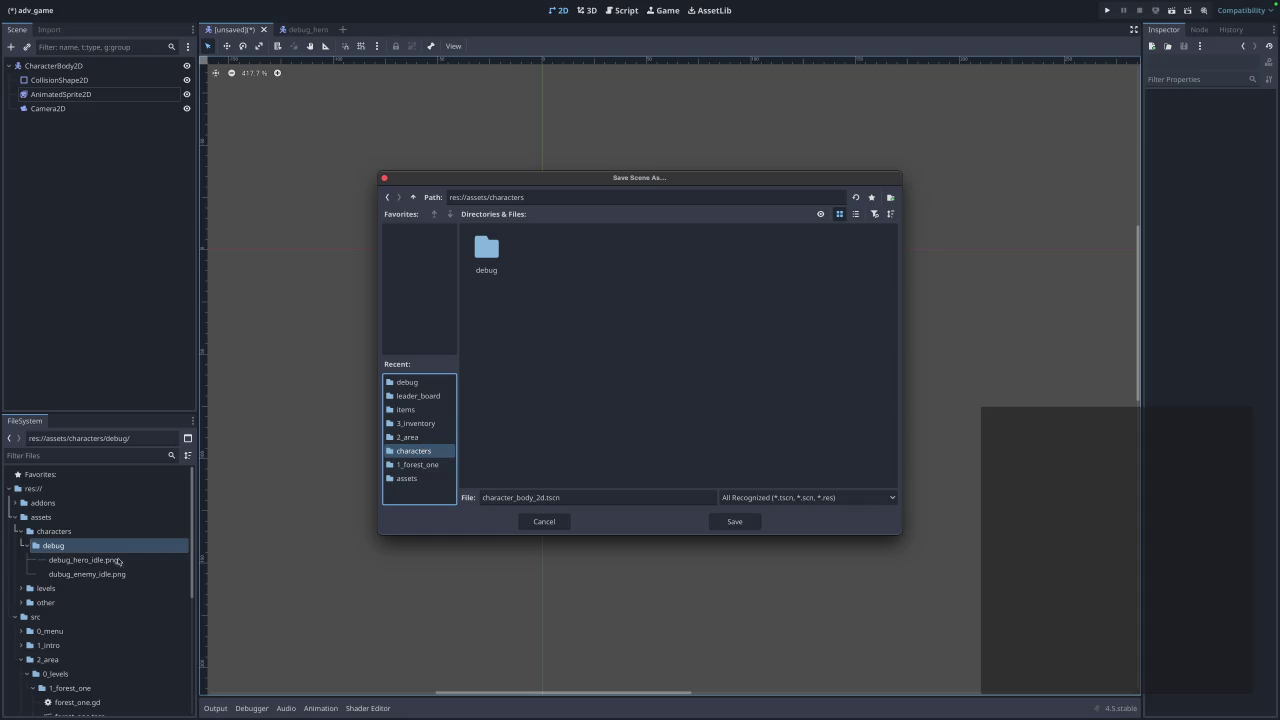
left_click(522, 524)
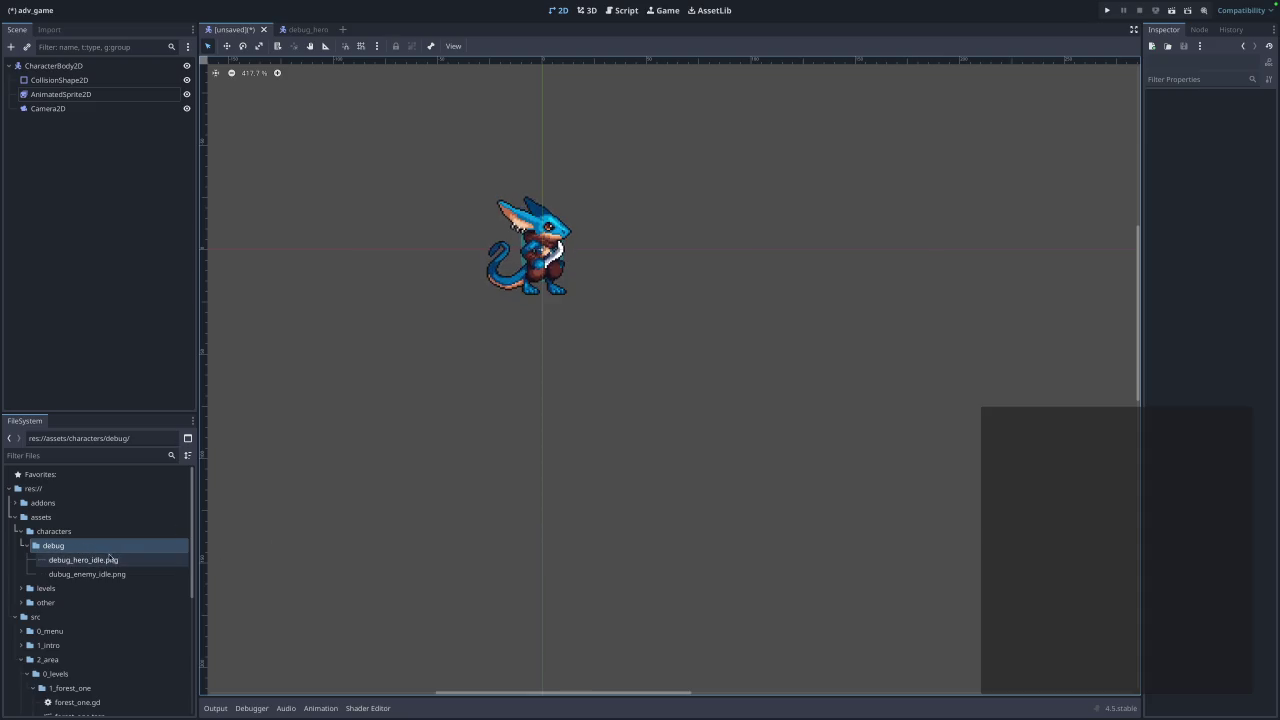
Resize and widen the collision capsule over the sprite.
scroll(114, 556, "down", 5)
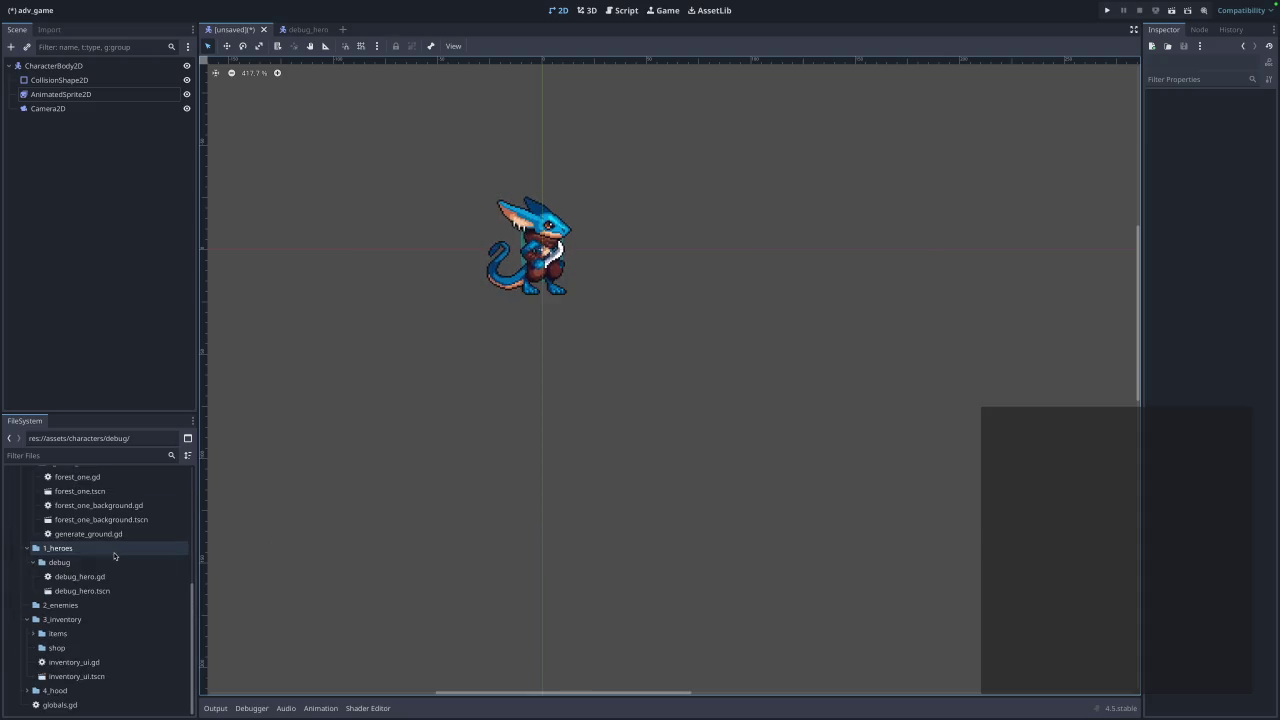
left_click(60, 81)
left_click(546, 287)
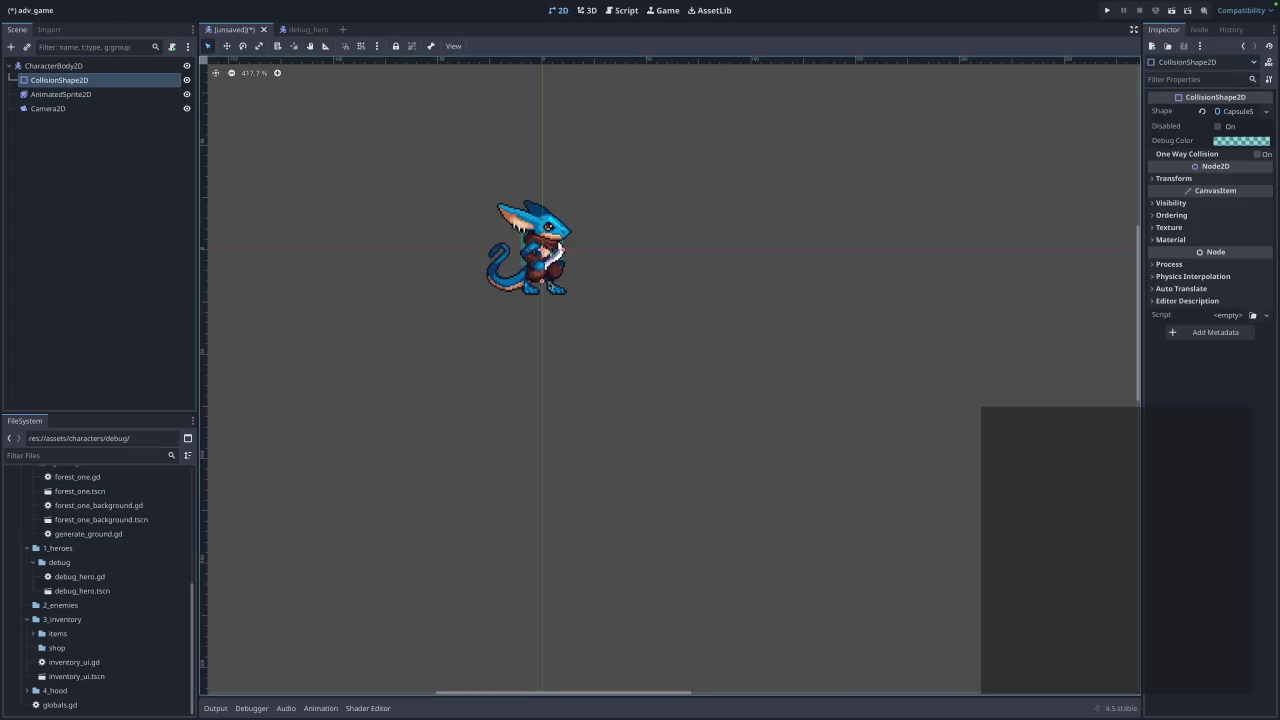
left_click_drag(546, 287, 547, 301)
left_click_drag(566, 248, 600, 253)
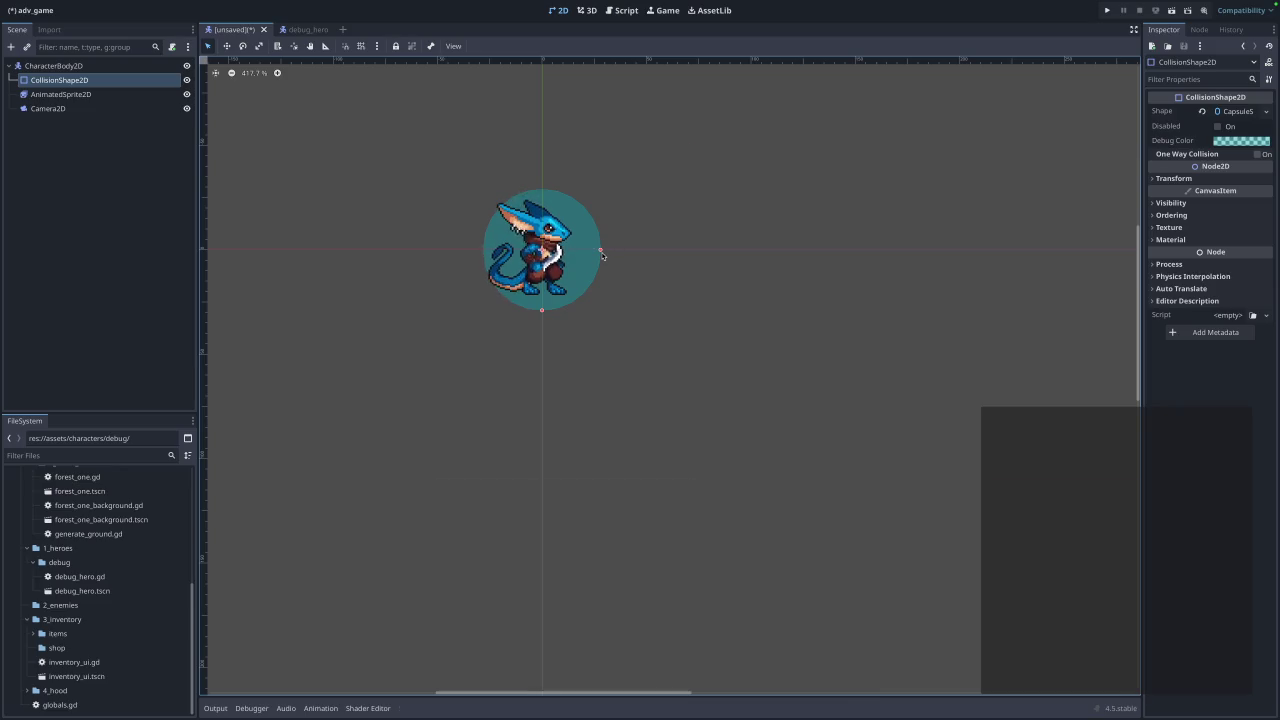
Nudge the sprite right and narrow the capsule to the sprite's width.
left_click(597, 257)
key("Right")
key("Right")
key("Right")
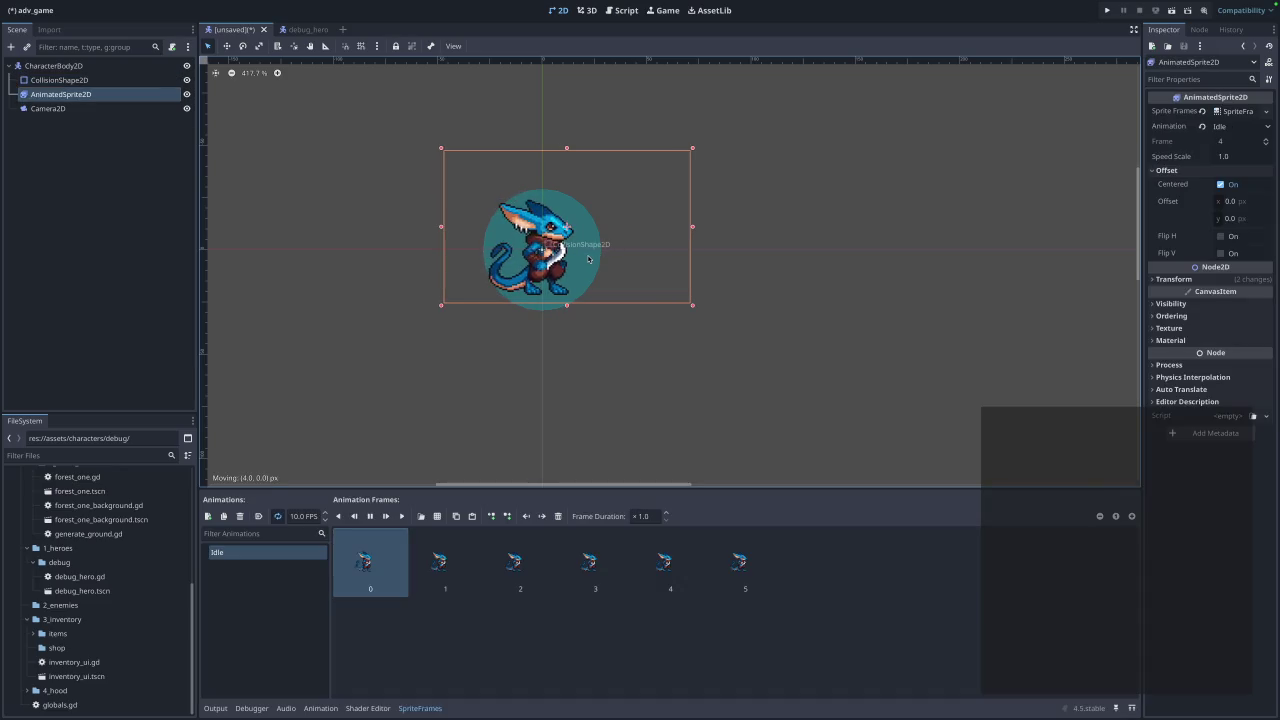
left_click(565, 348)
left_click(80, 94)
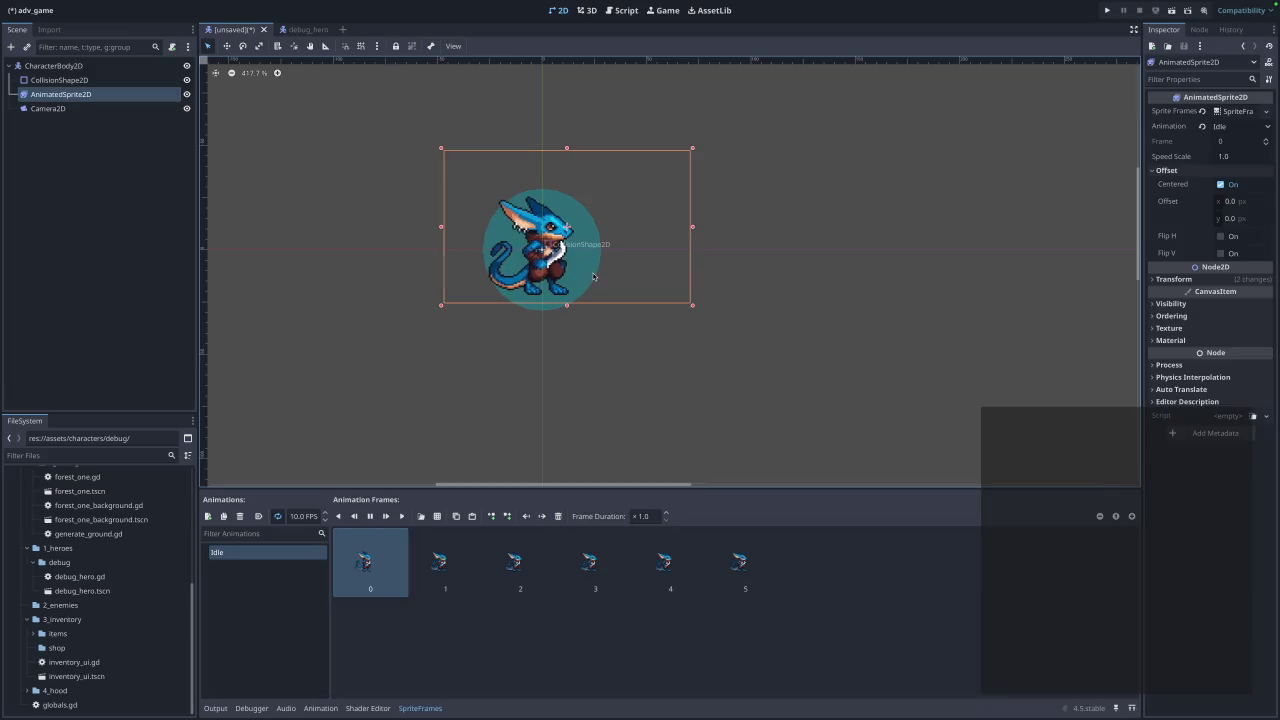
left_click(59, 80)
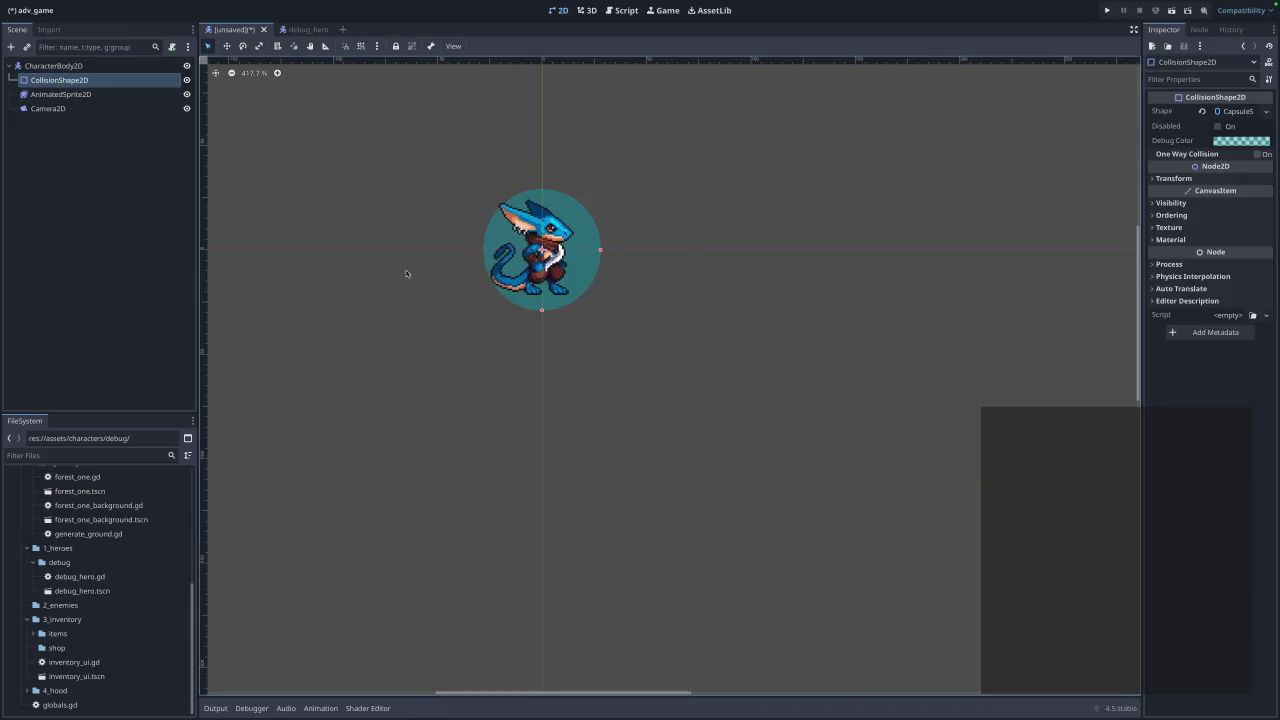
left_click_drag(600, 249, 590, 249)
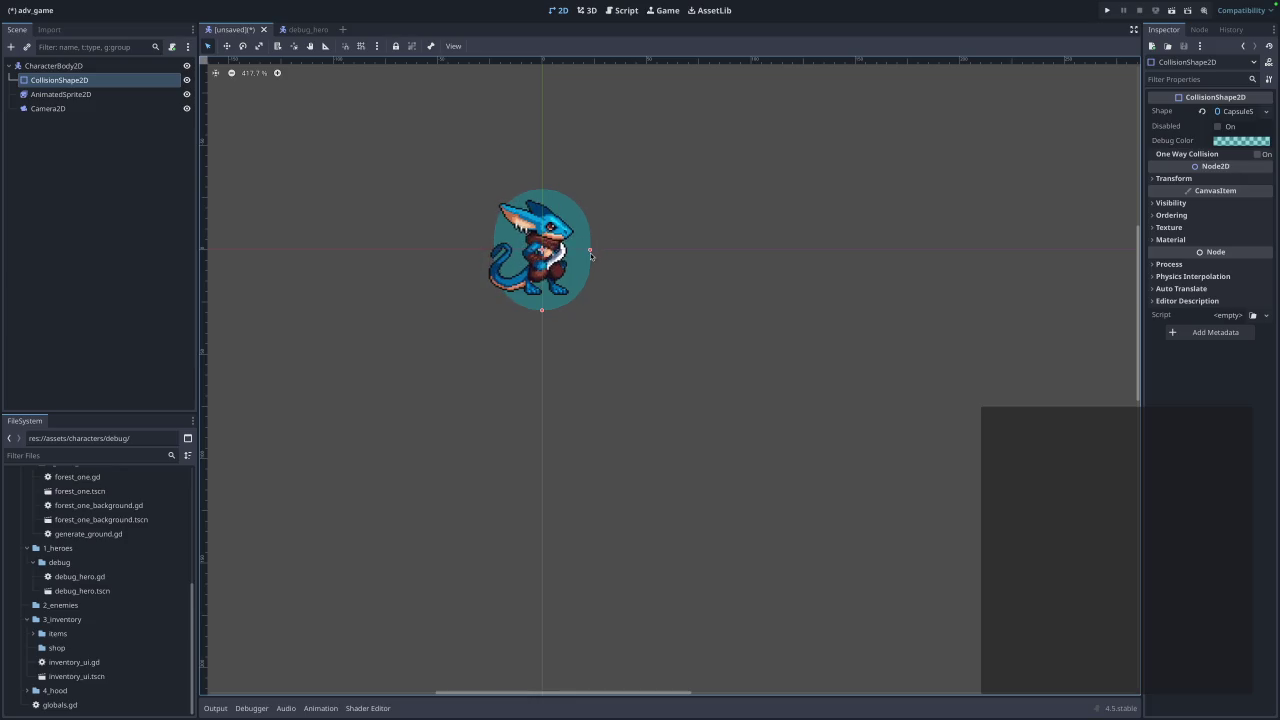
Shift the sprite about 8 px right to centre it over the capsule.
left_click(575, 266)
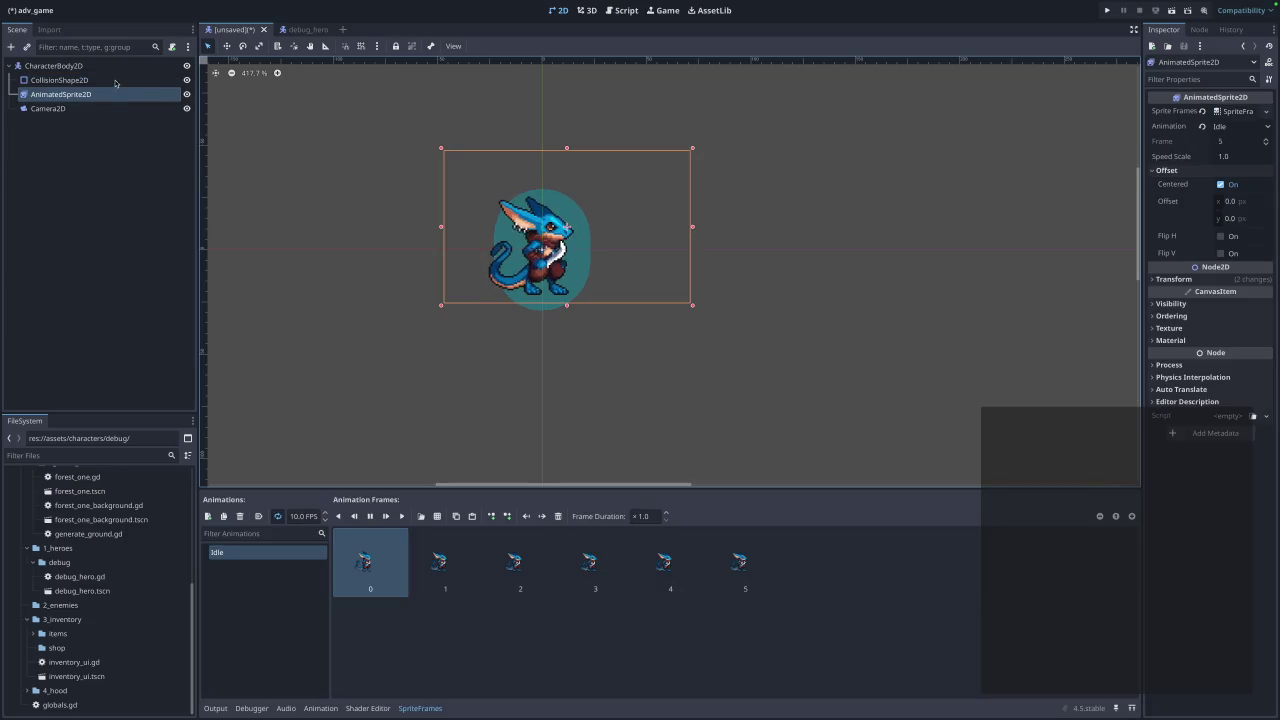
left_click(60, 80)
left_click(549, 287)
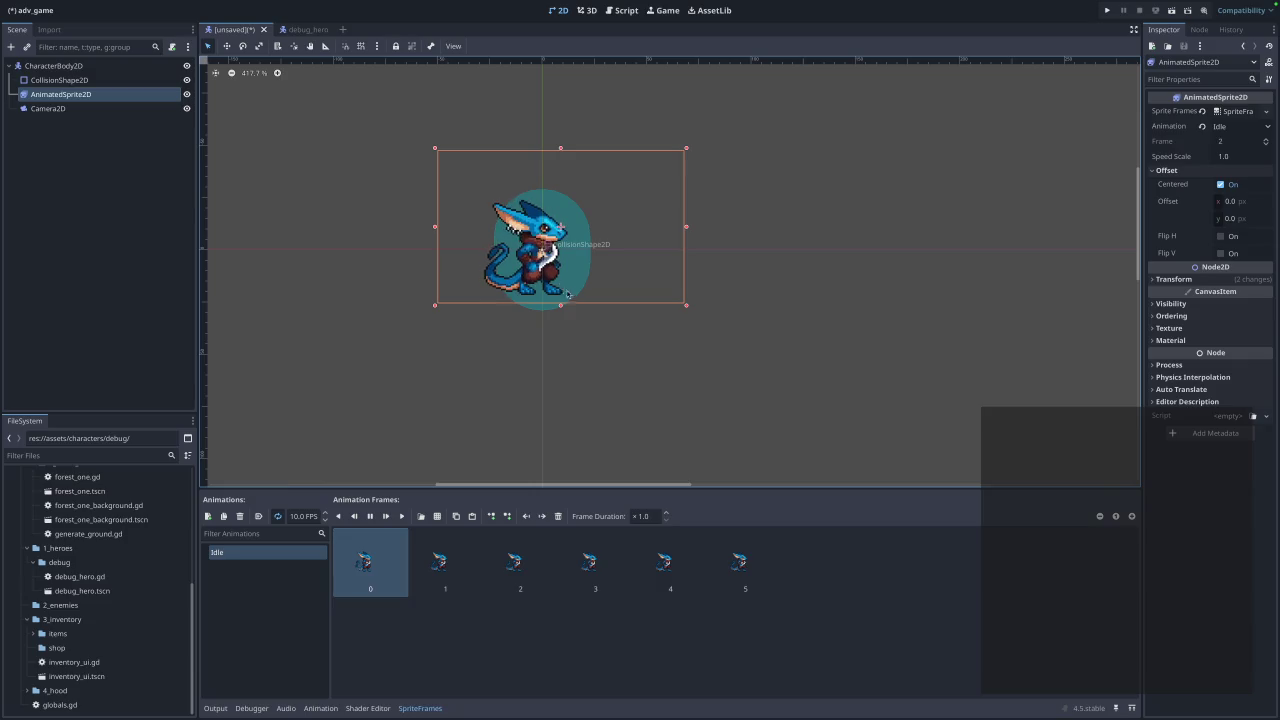
key("ctrl+s")
left_click(544, 521)
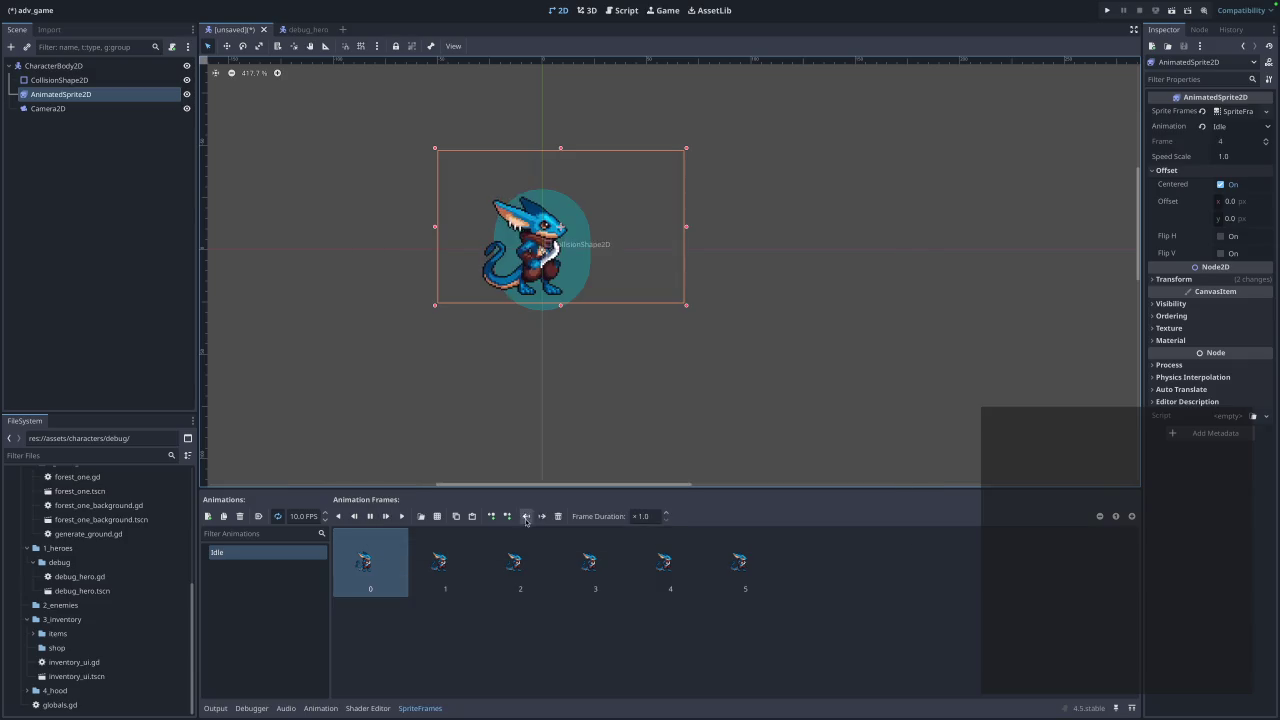
left_click(60, 80)
left_click(570, 265)
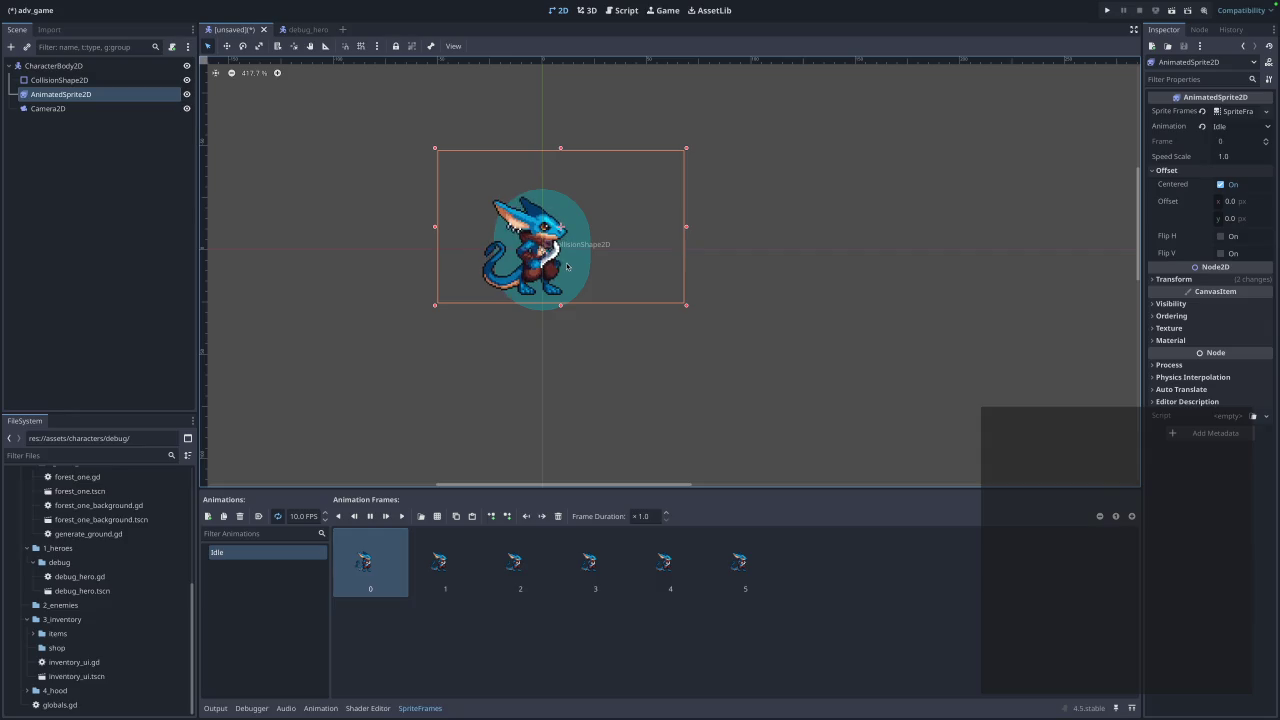
left_click_drag(580, 264, 592, 260)
Shorten the collision capsule from the bottom for a snug fit.
left_click(662, 366)
left_click(560, 295)
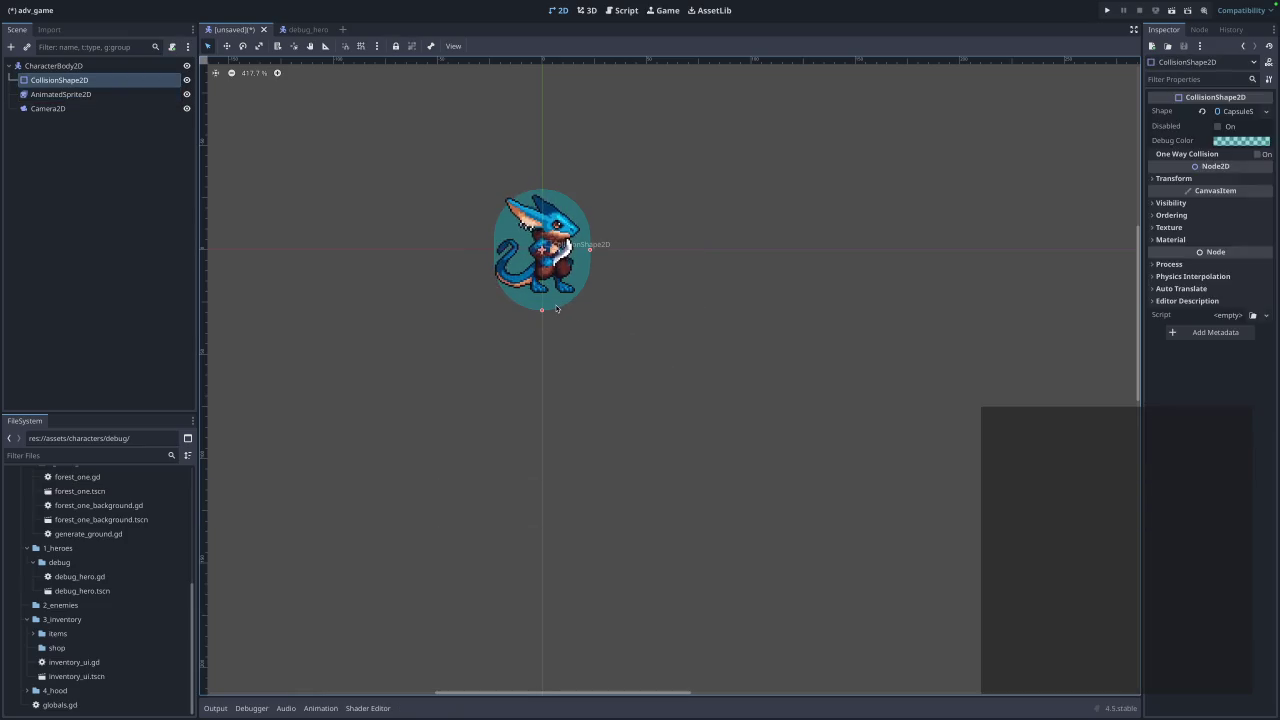
left_click_drag(542, 310, 543, 304)
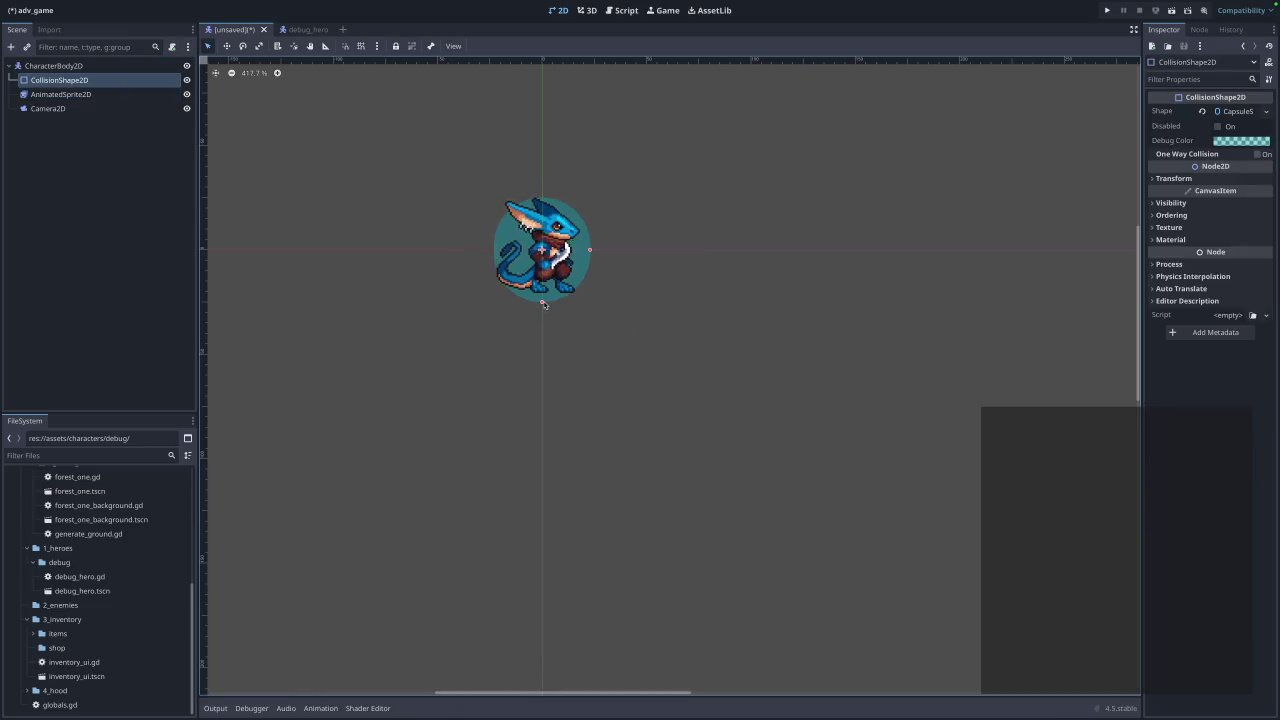
left_click(666, 400)
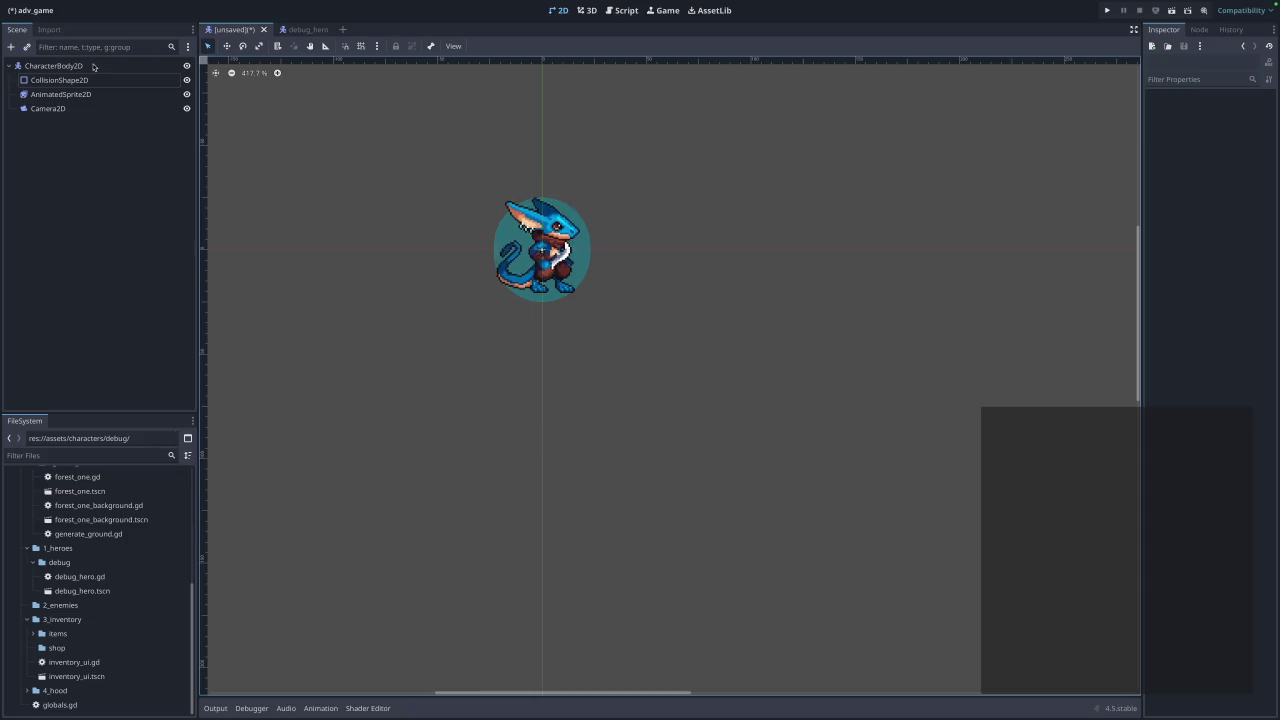
Rename the scene's root node to debug_enemy.
left_click(62, 79)
left_click(302, 29)
left_click(232, 30)
right_click(61, 66)
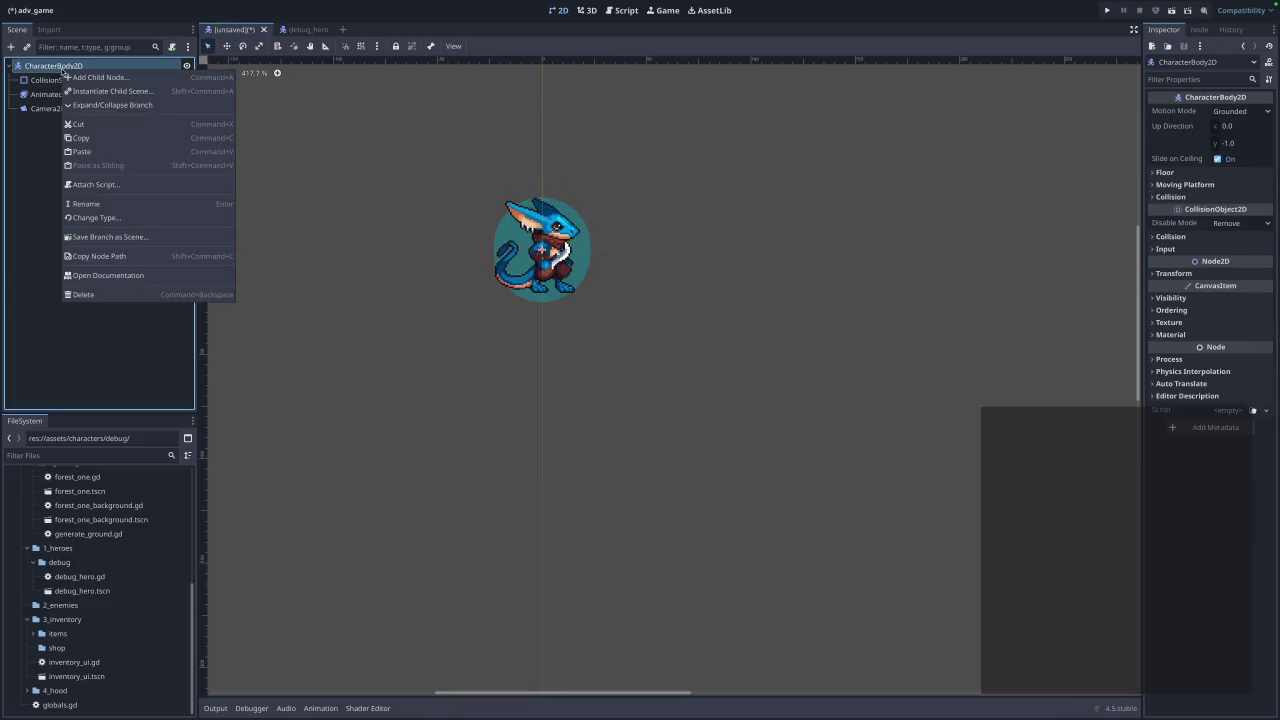
left_click(100, 204)
type("debug_h")
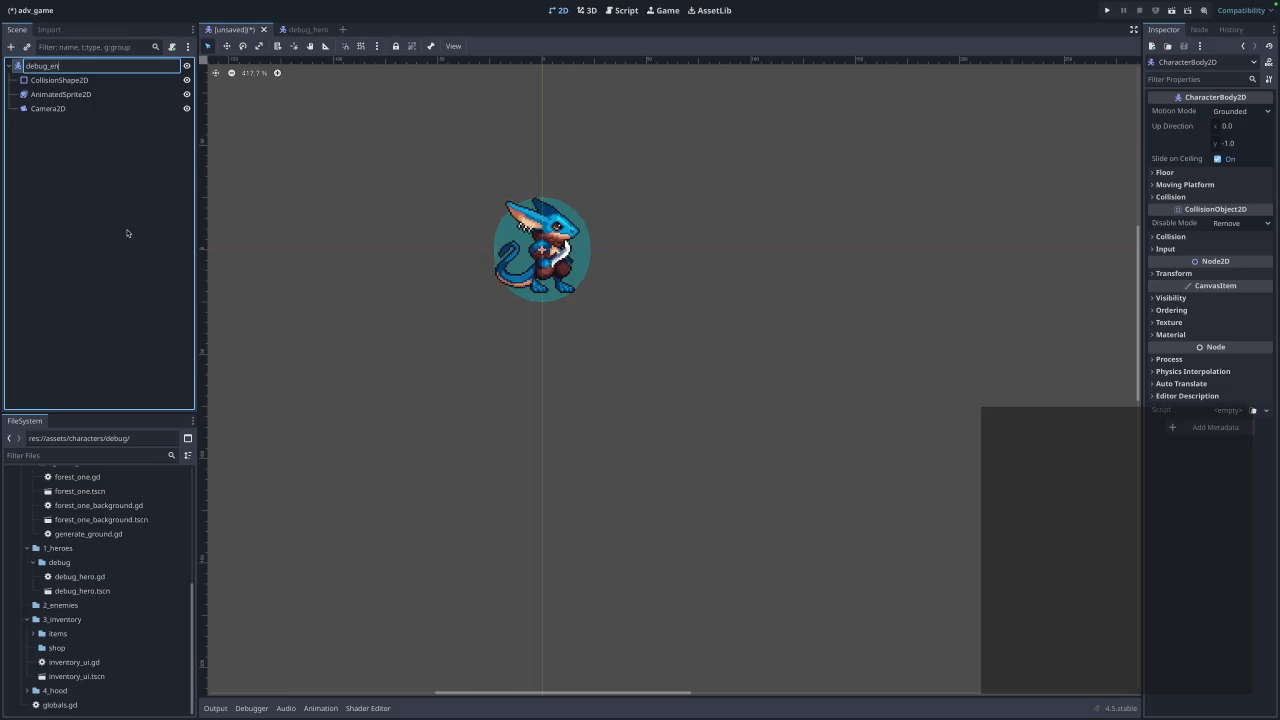
type("my")
key("Return")
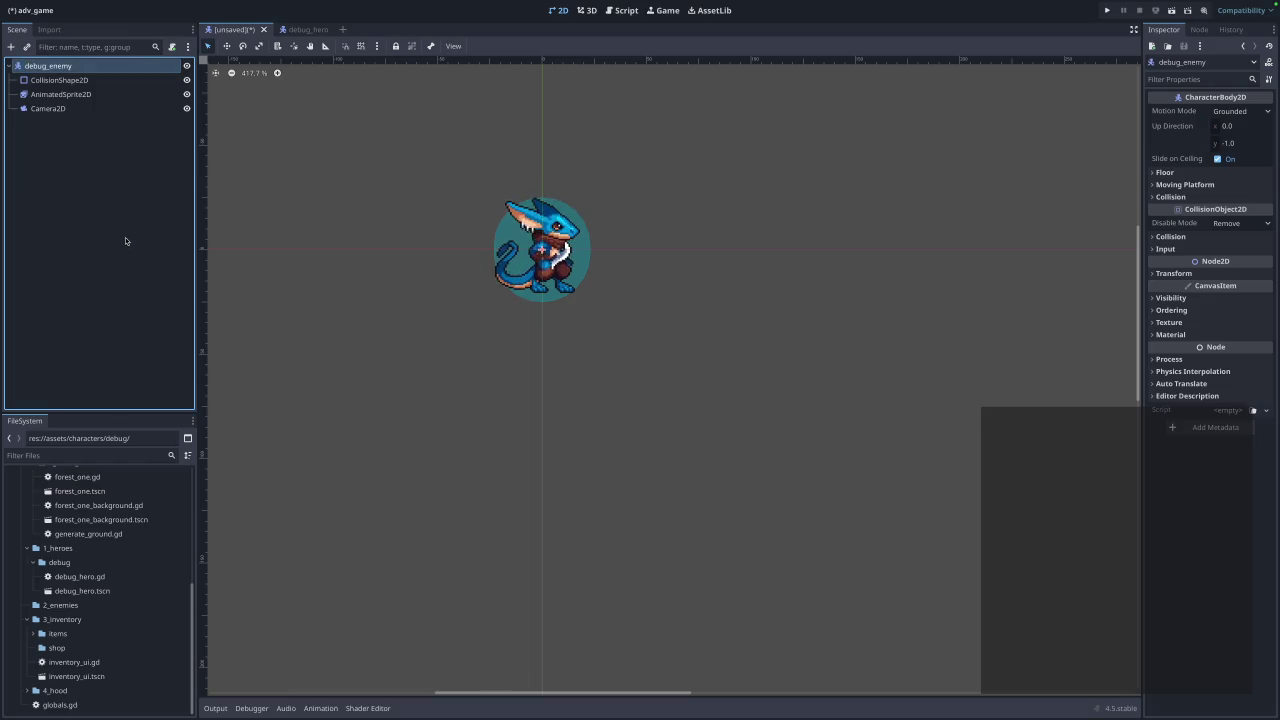
left_click(737, 389)
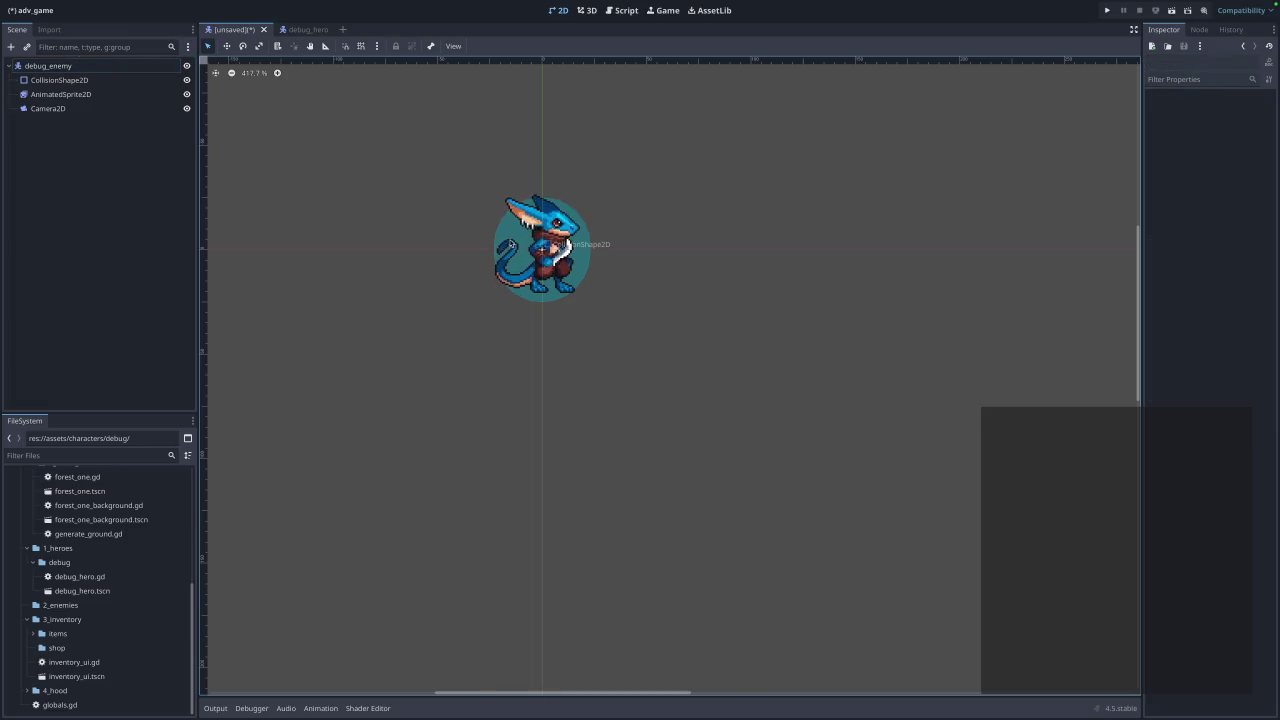
Open Save Scene As with debug_enemy.tscn as the file name.
left_click(541, 249)
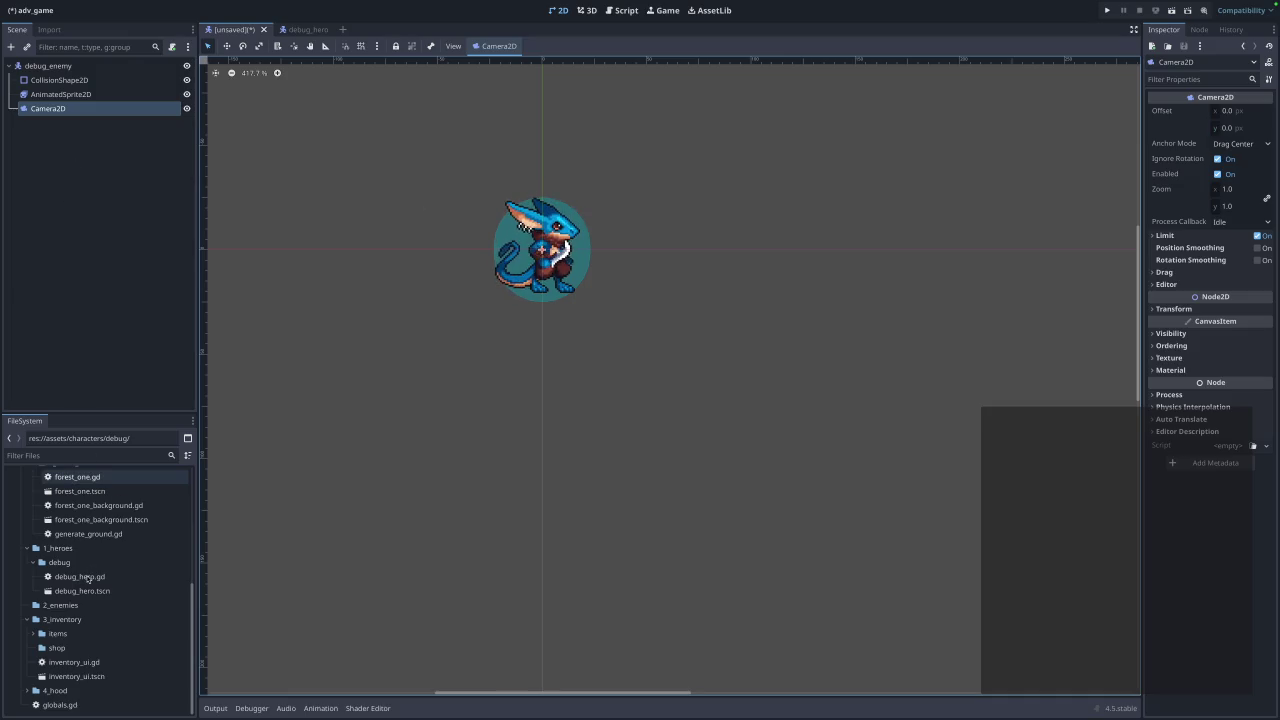
scroll(96, 595, "up", 2)
scroll(96, 595, "down", 2)
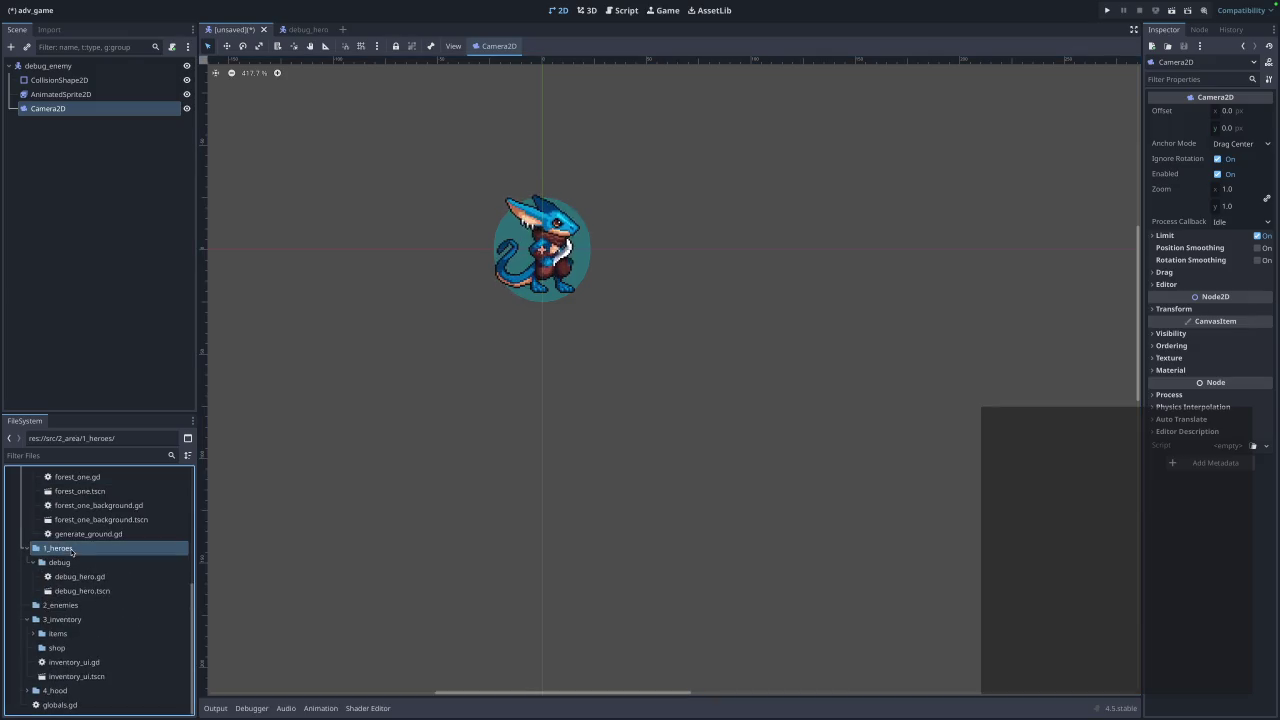
left_click(71, 549)
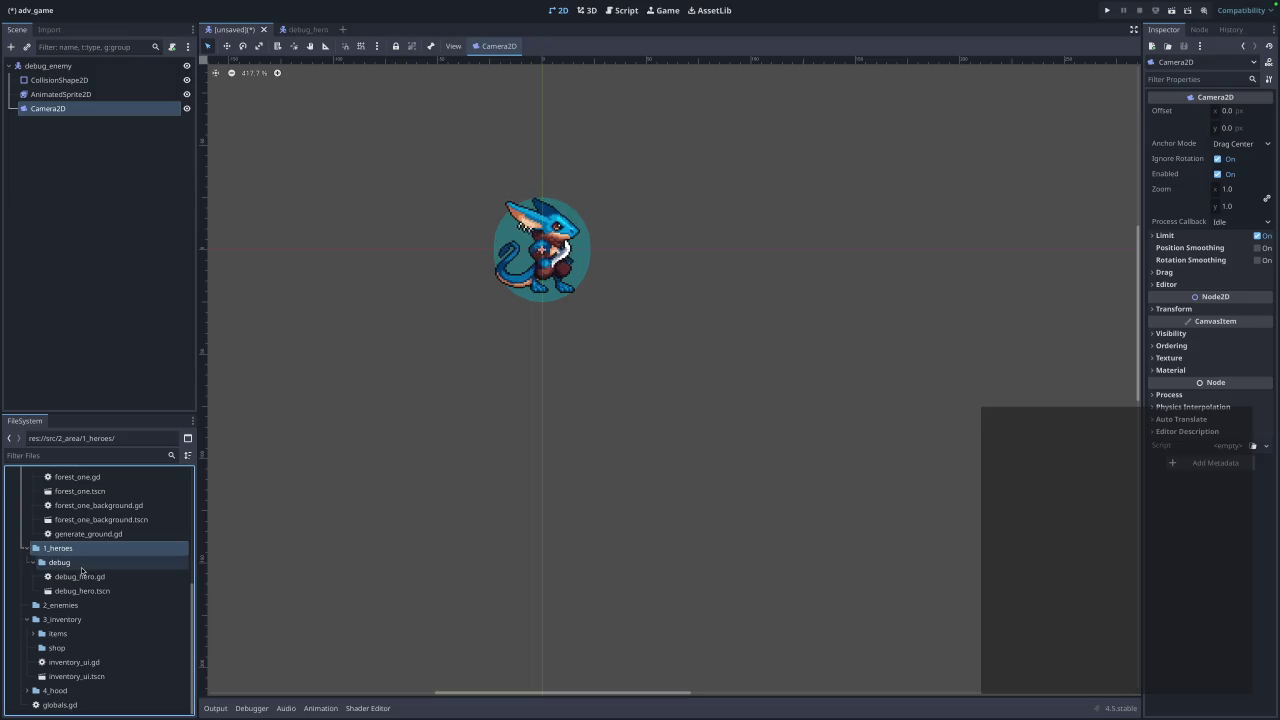
scroll(87, 570, "up", 4)
scroll(87, 570, "down", 4)
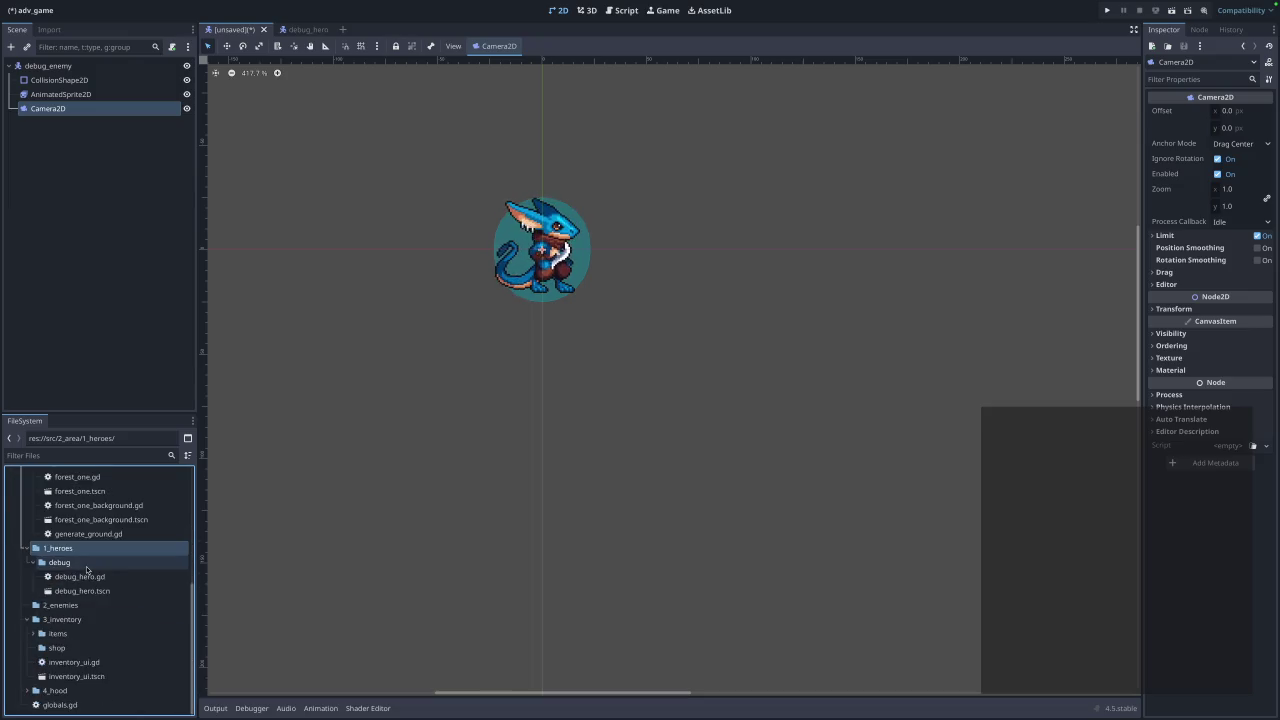
key("ctrl+s")
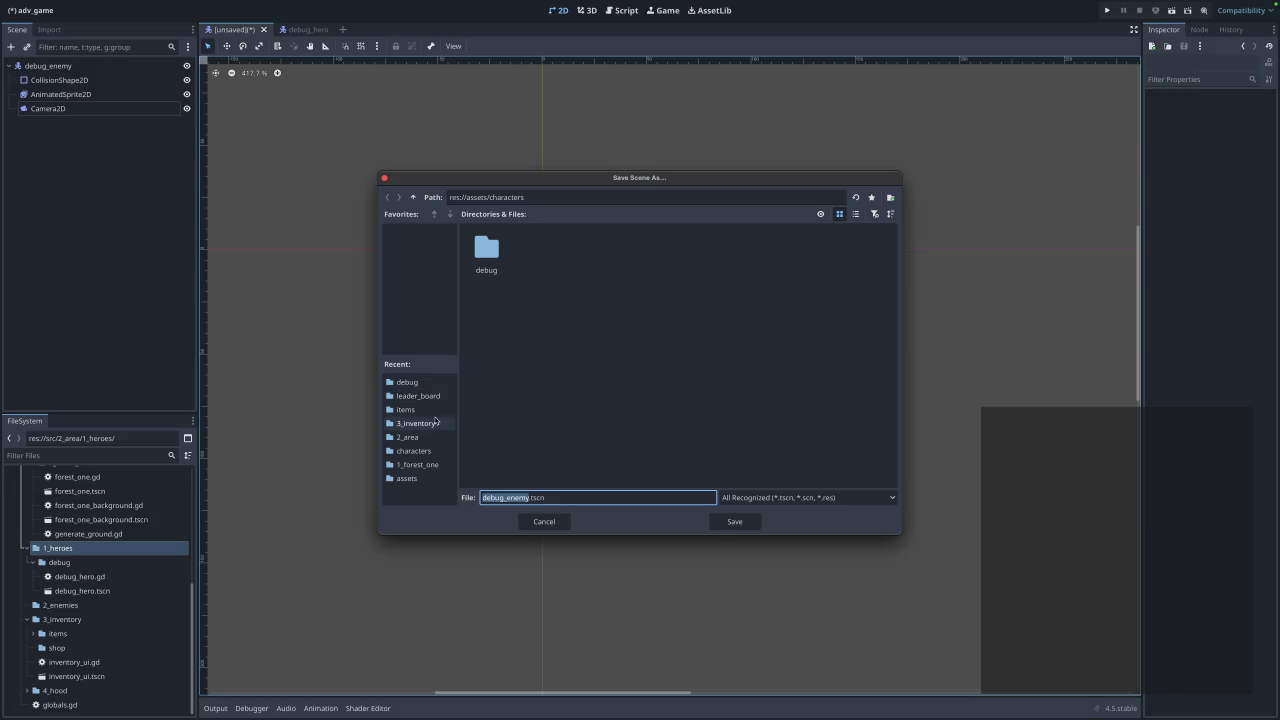
Browse to res://src/2_area/2_enemies and save debug_enemy.tscn there.
left_click(531, 198)
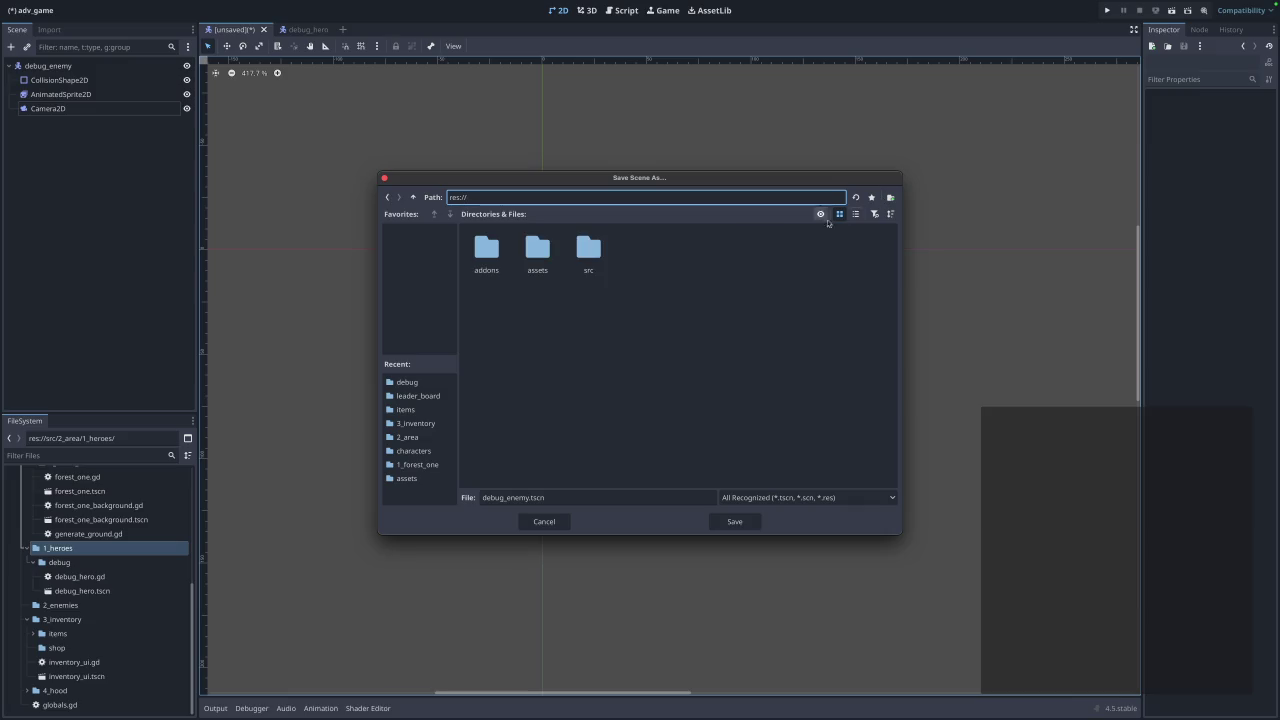
double_click(578, 253)
double_click(586, 258)
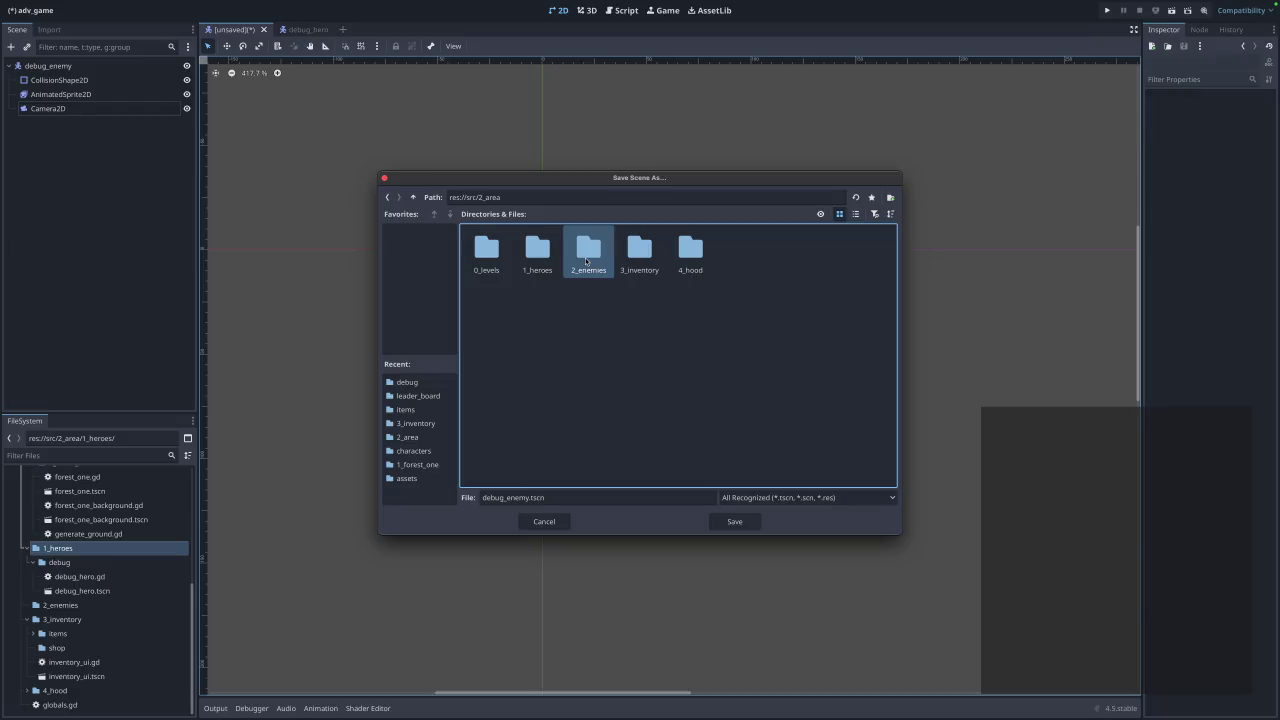
double_click(588, 255)
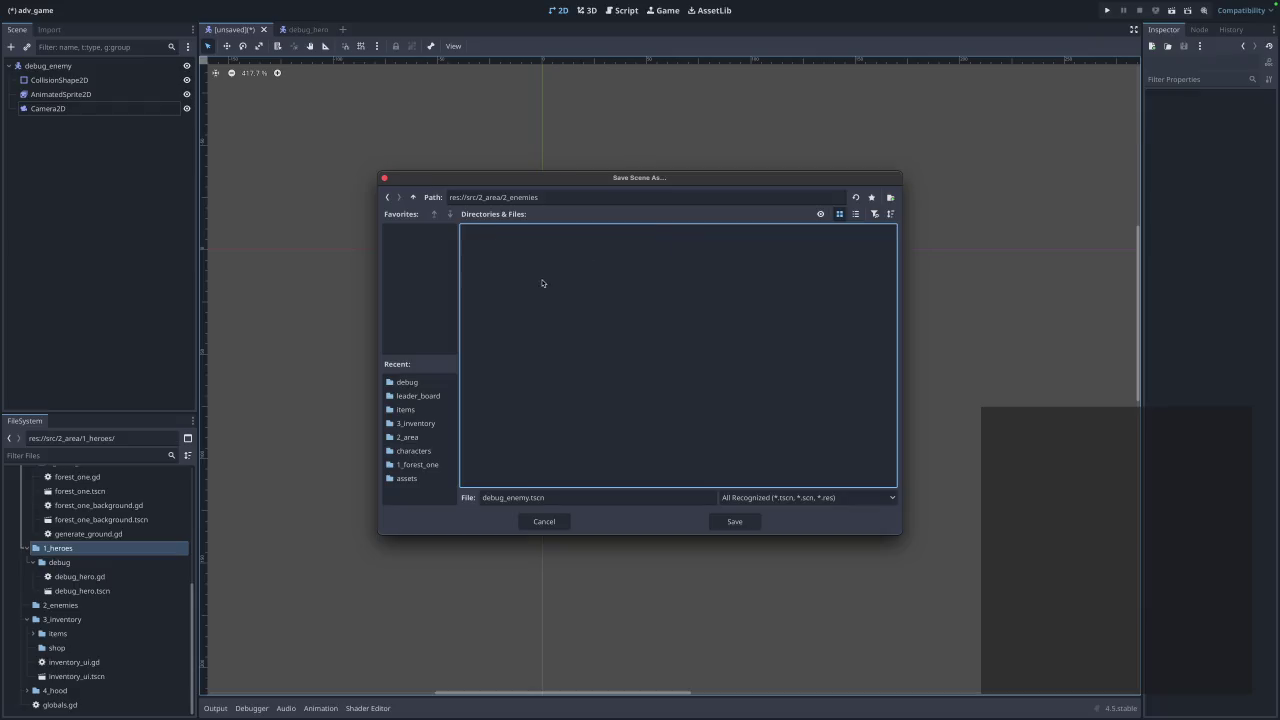
left_click(736, 522)
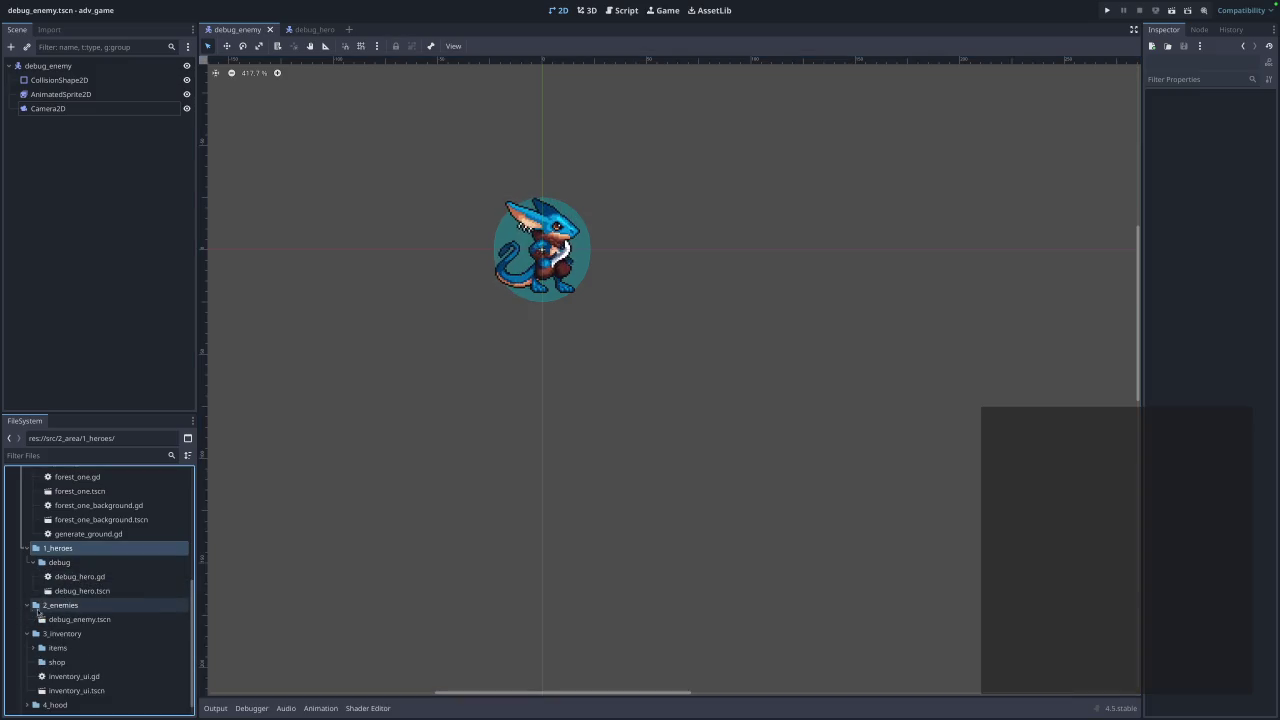
Rename the 2_enemies folder to debug by mistake.
right_click(61, 607)
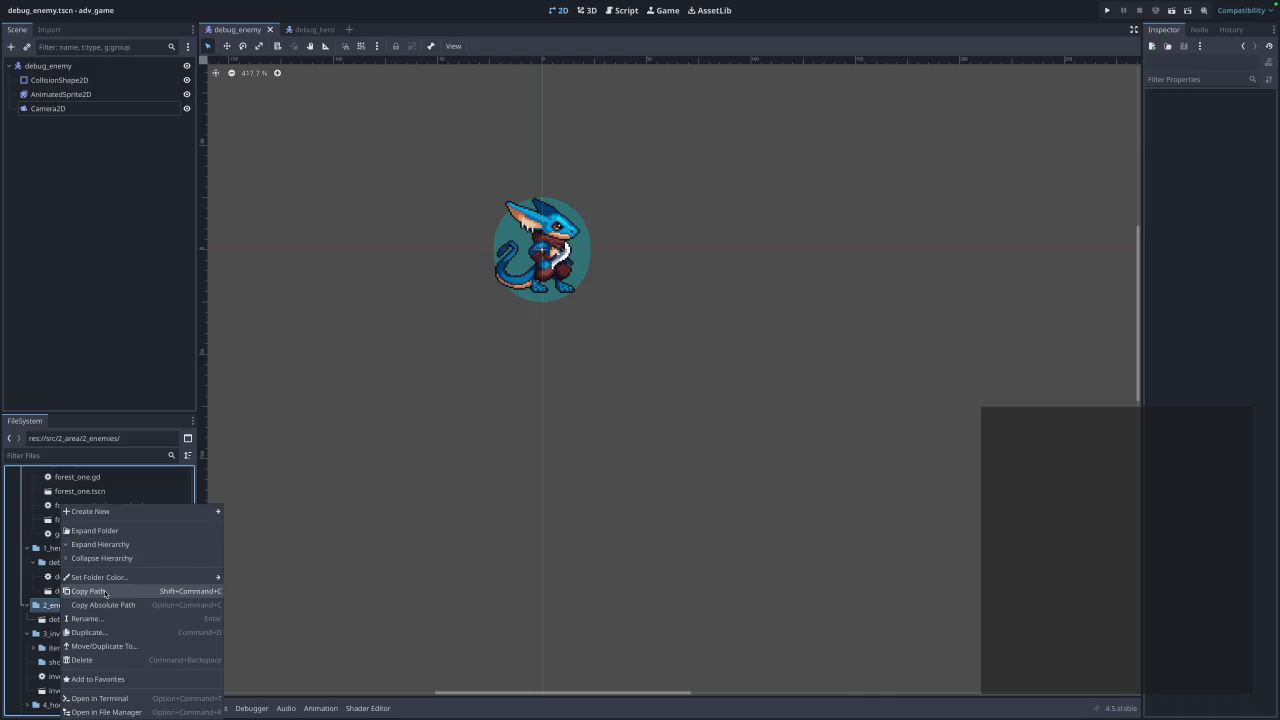
left_click(86, 618)
type("de")
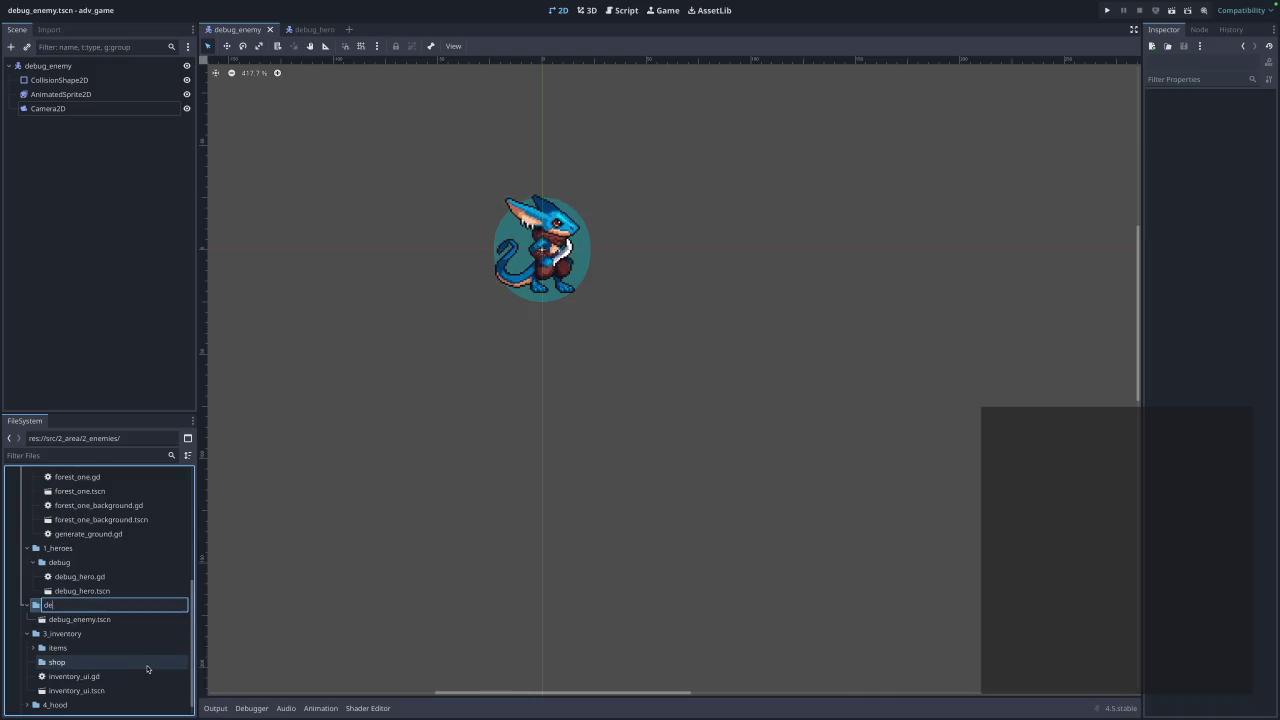
type("bug")
key("Return")
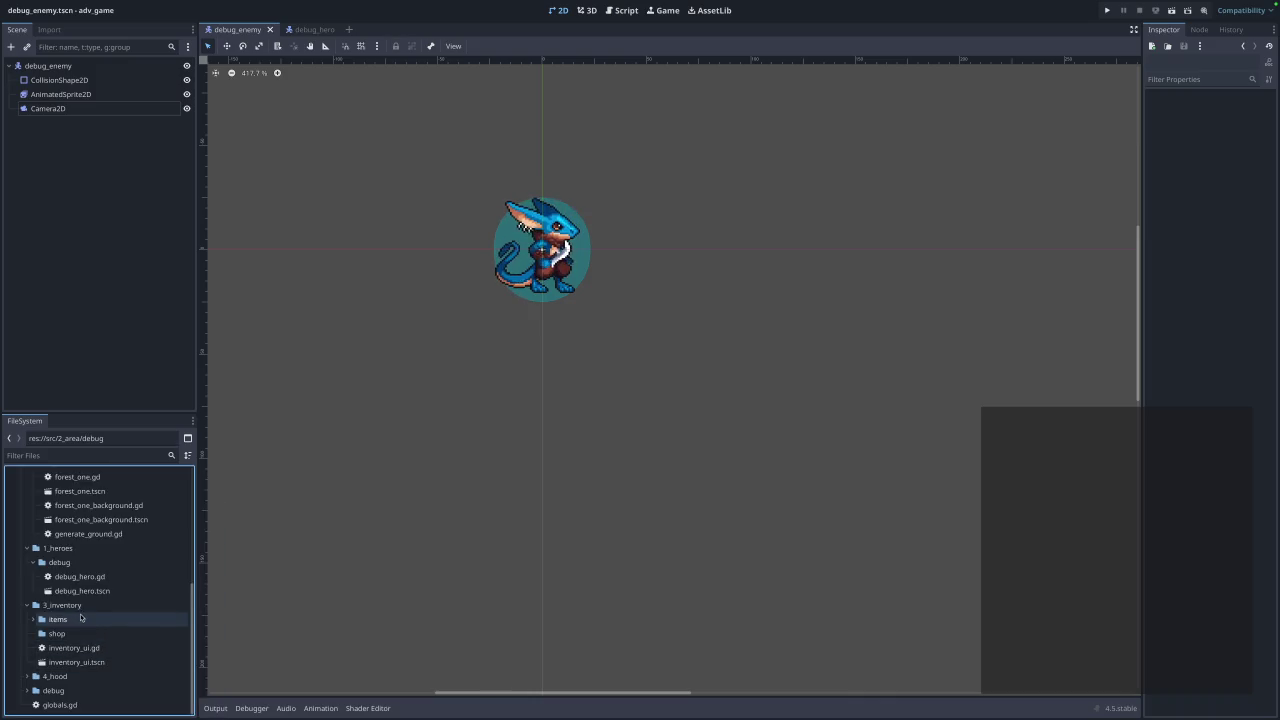
Find the wrongly renamed folder and restore its name to 2_enemies.
scroll(86, 609, "up", 3)
scroll(86, 609, "down", 2)
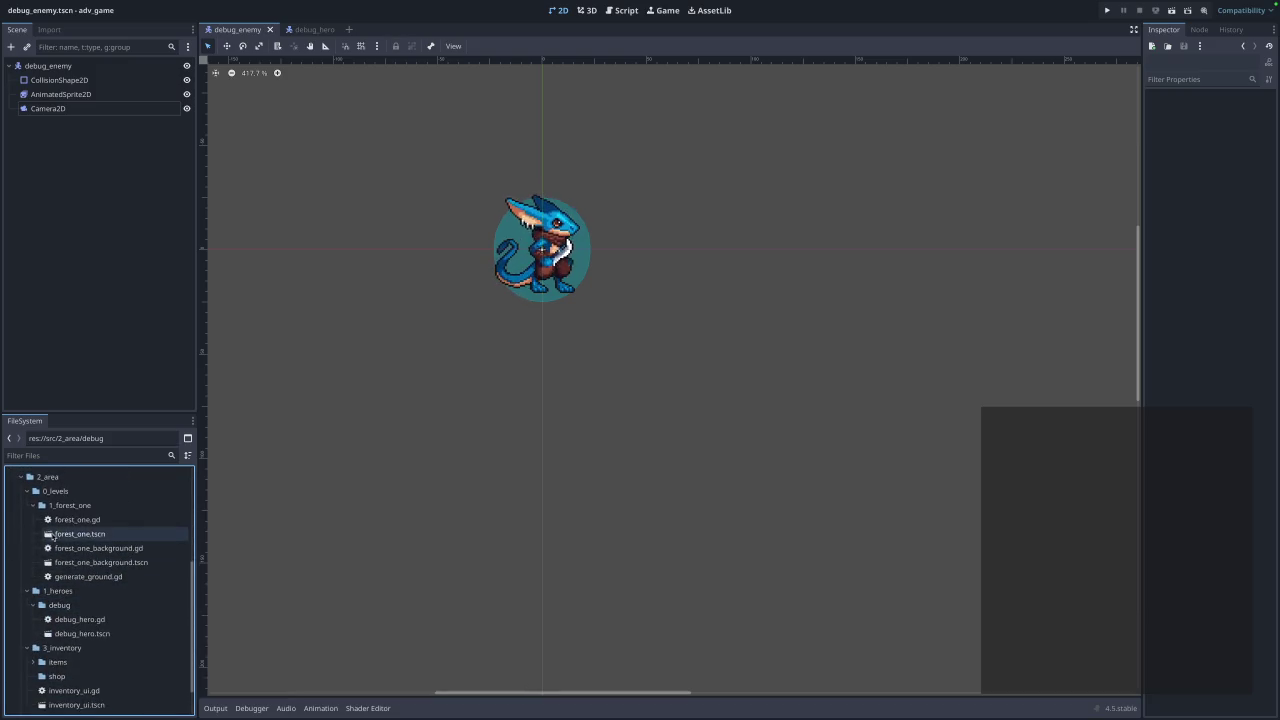
left_click(31, 492)
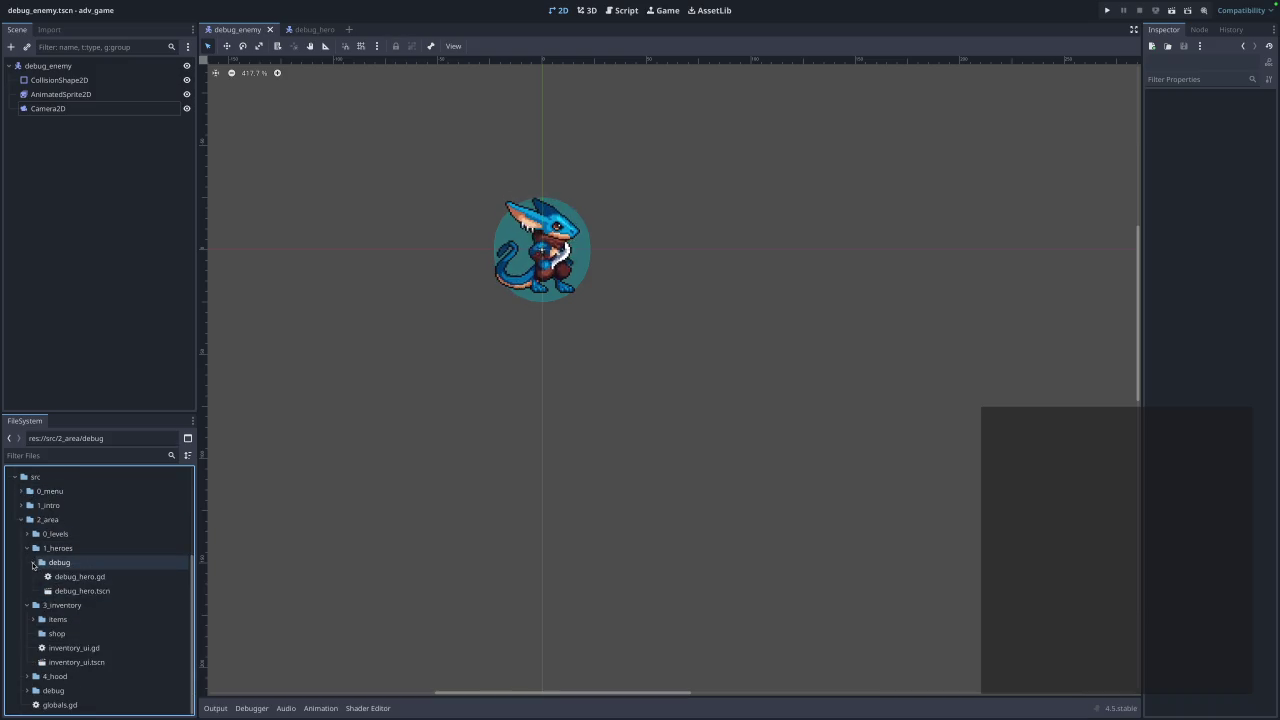
left_click(33, 591)
scroll(33, 591, "down", 1)
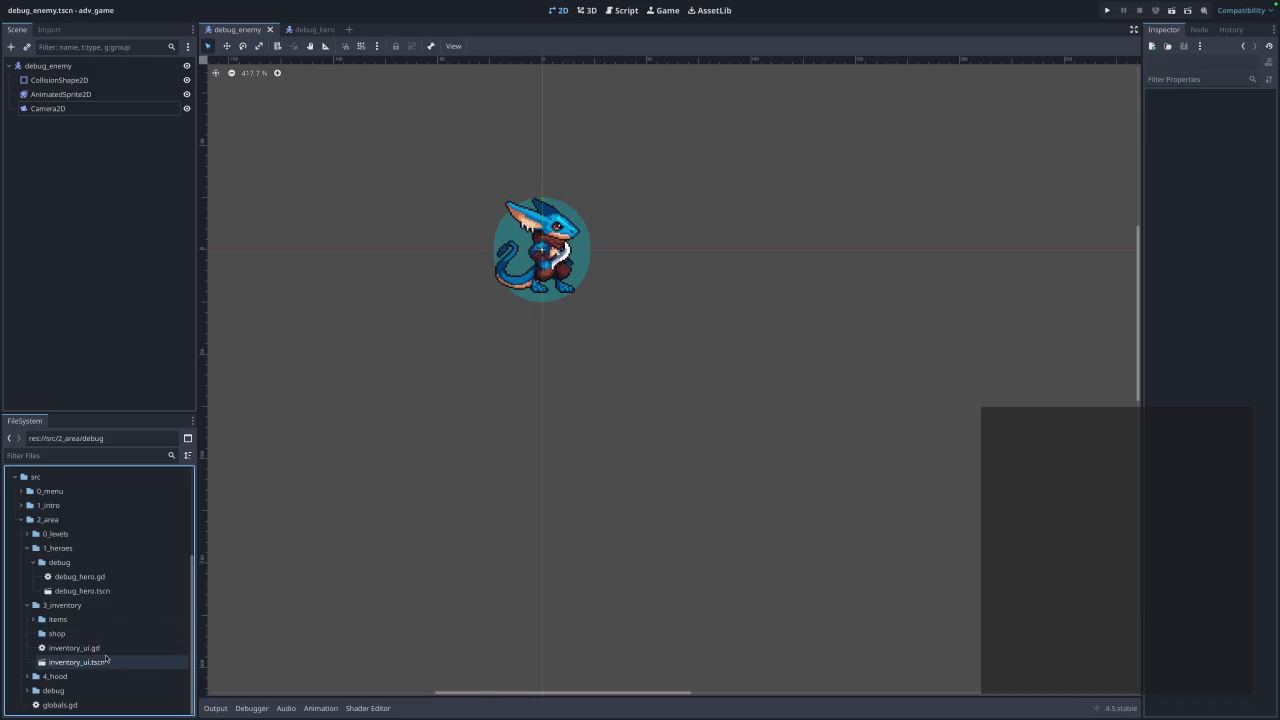
scroll(62, 688, "down", 1)
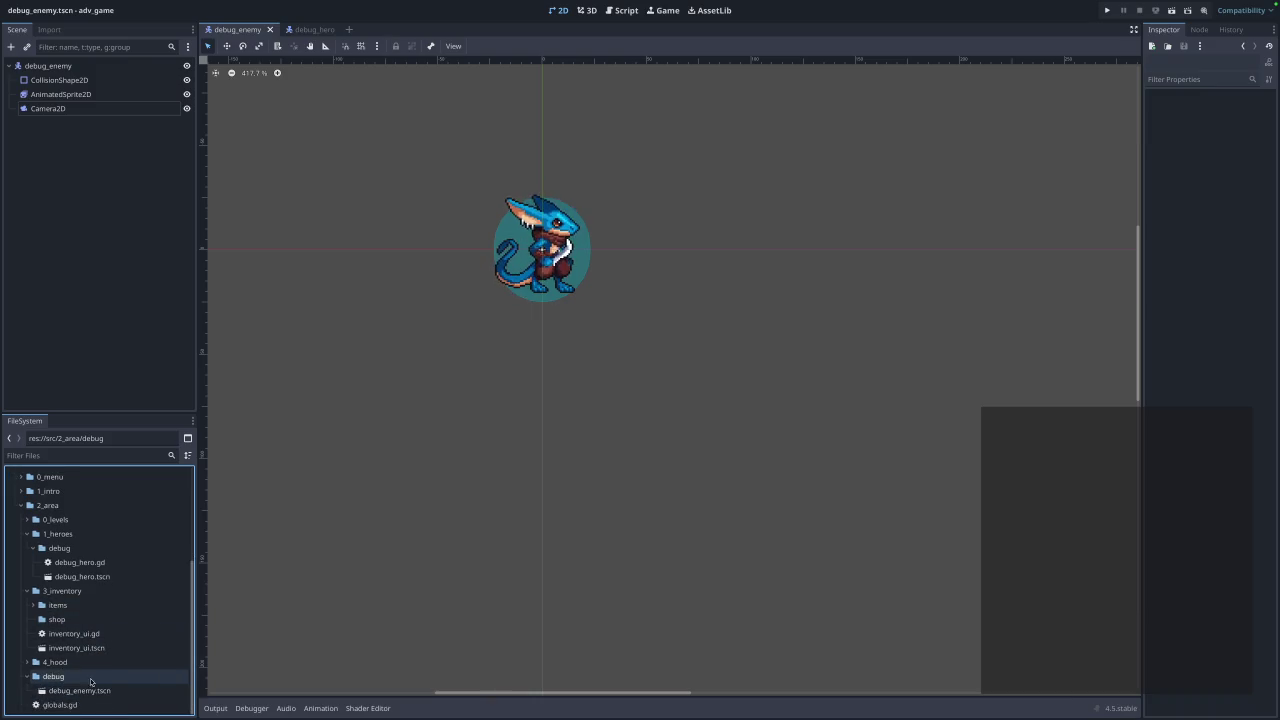
left_click(61, 679)
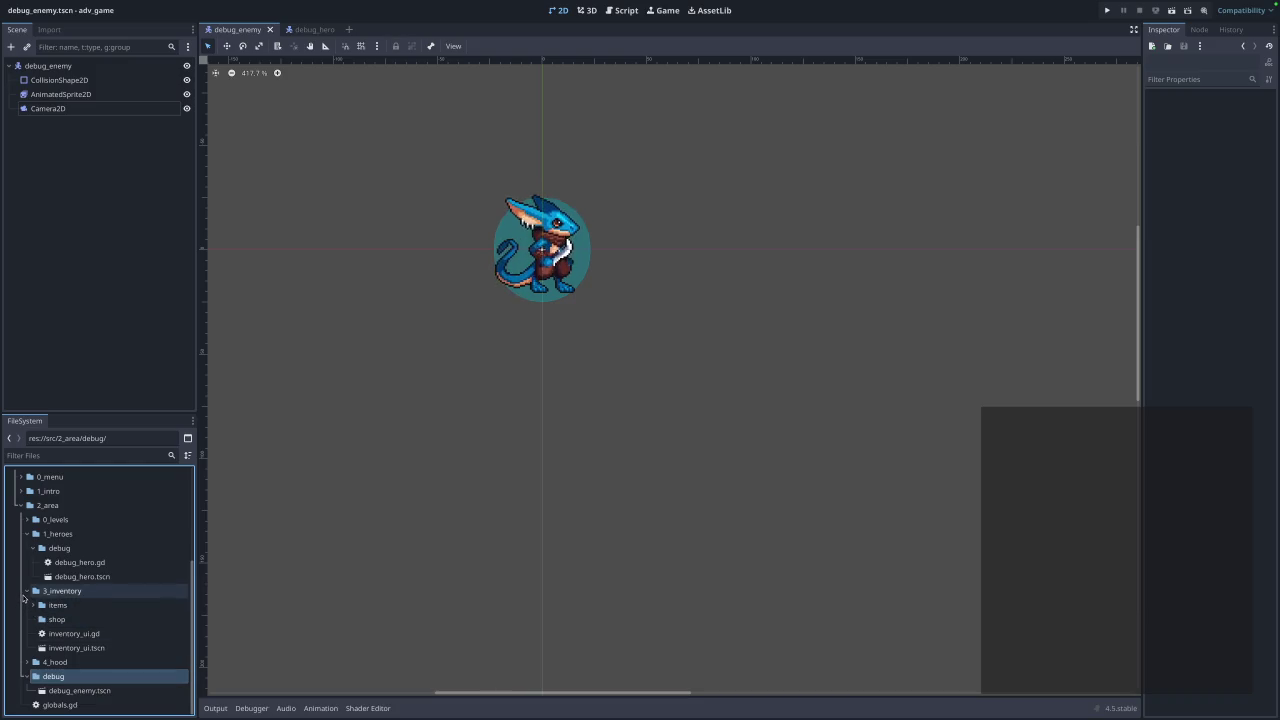
right_click(63, 679)
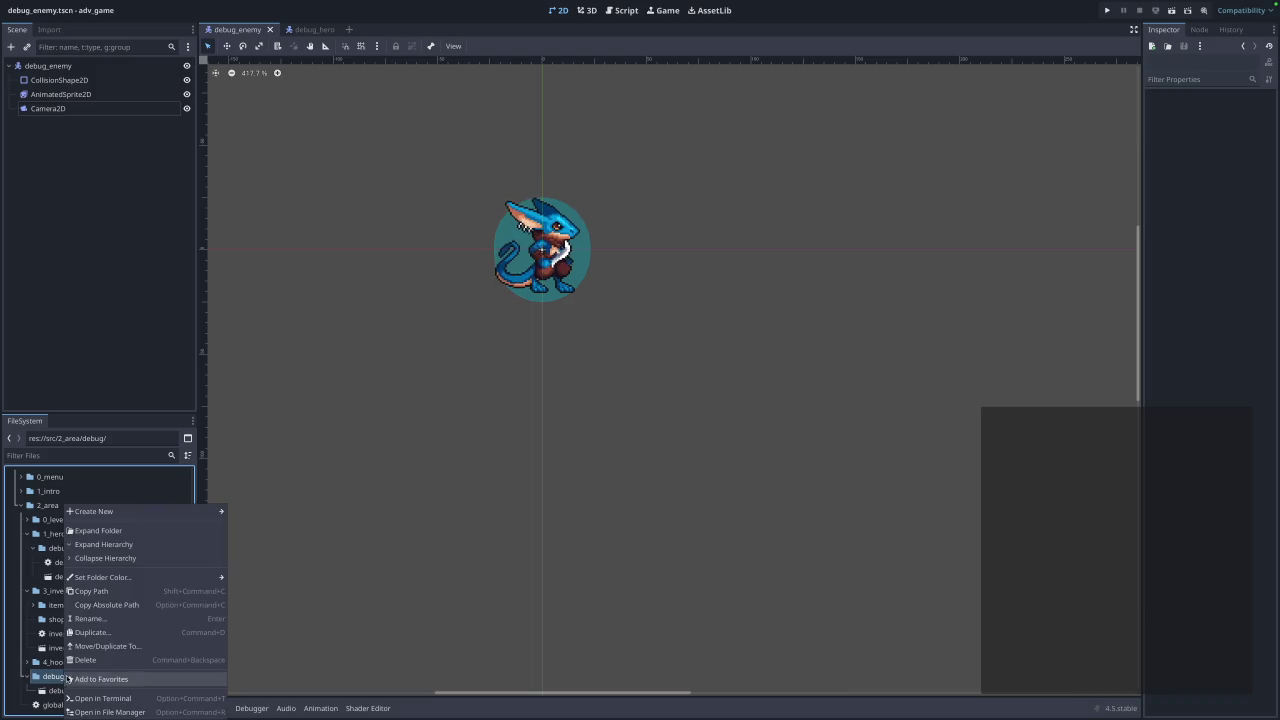
left_click(109, 621)
type("2_enemi")
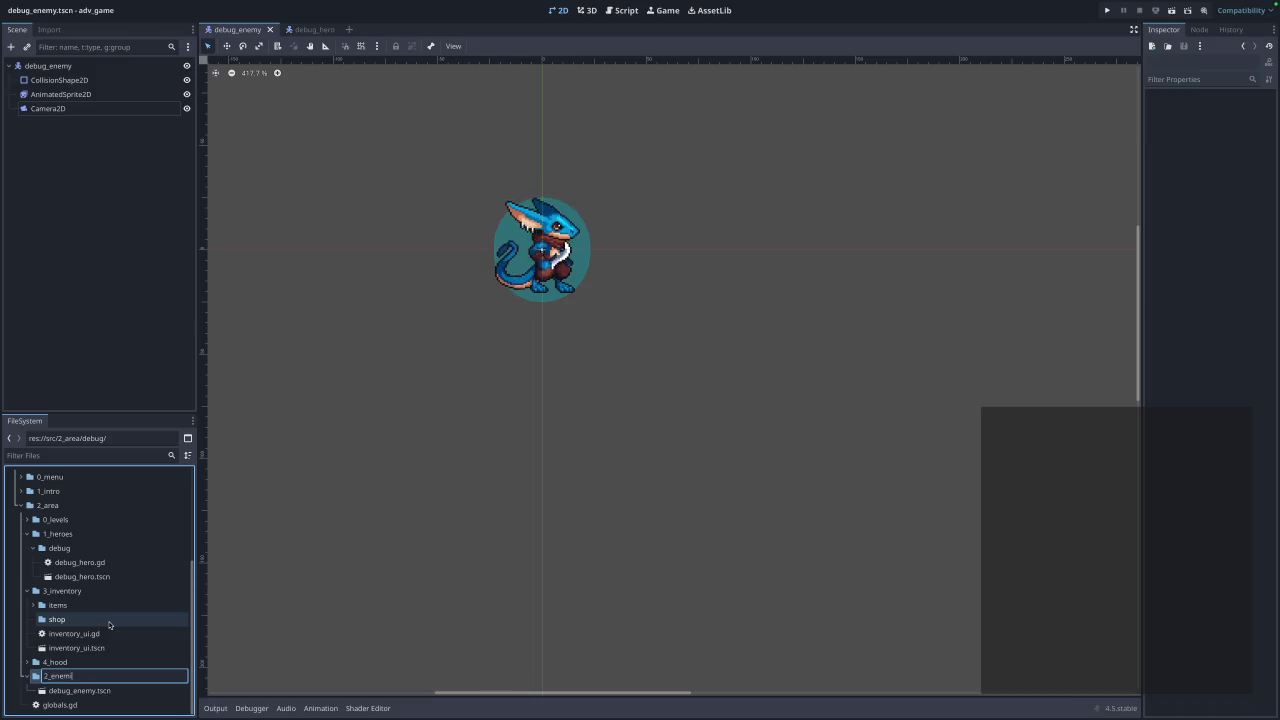
type("es")
key("Return")
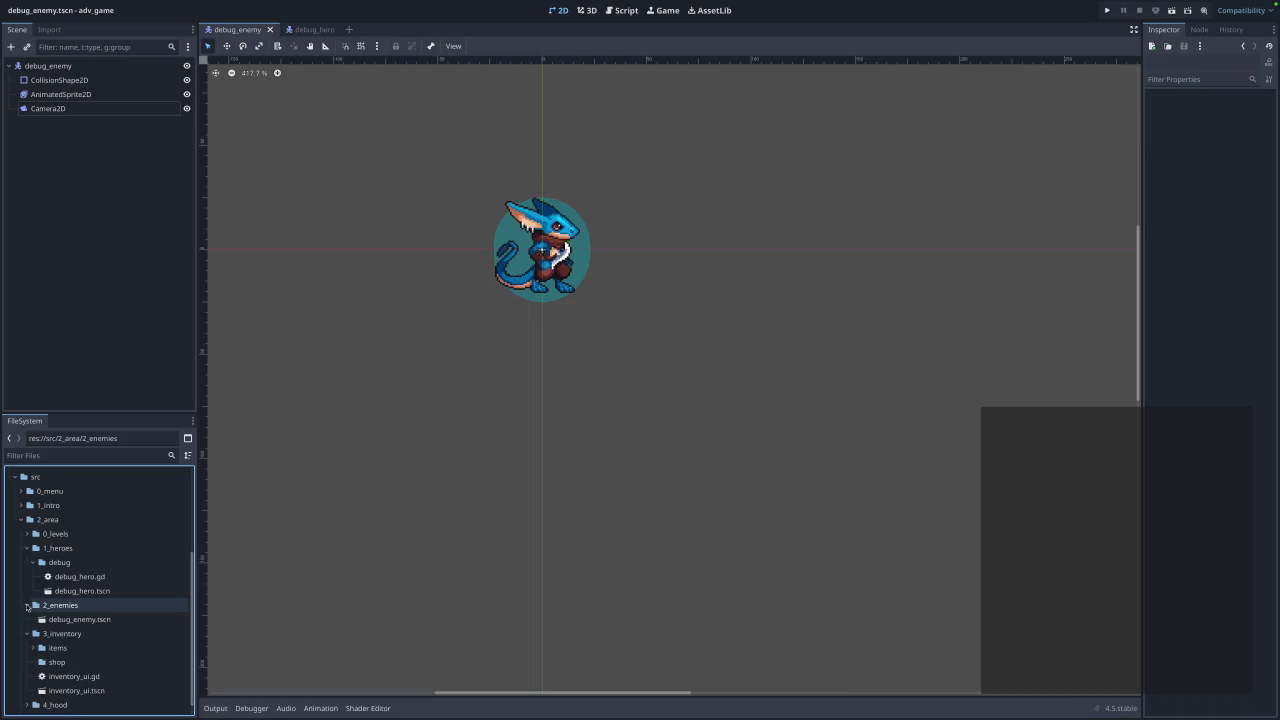
Create a new folder named debug inside 2_enemies.
right_click(52, 605)
mouse_move(87, 515)
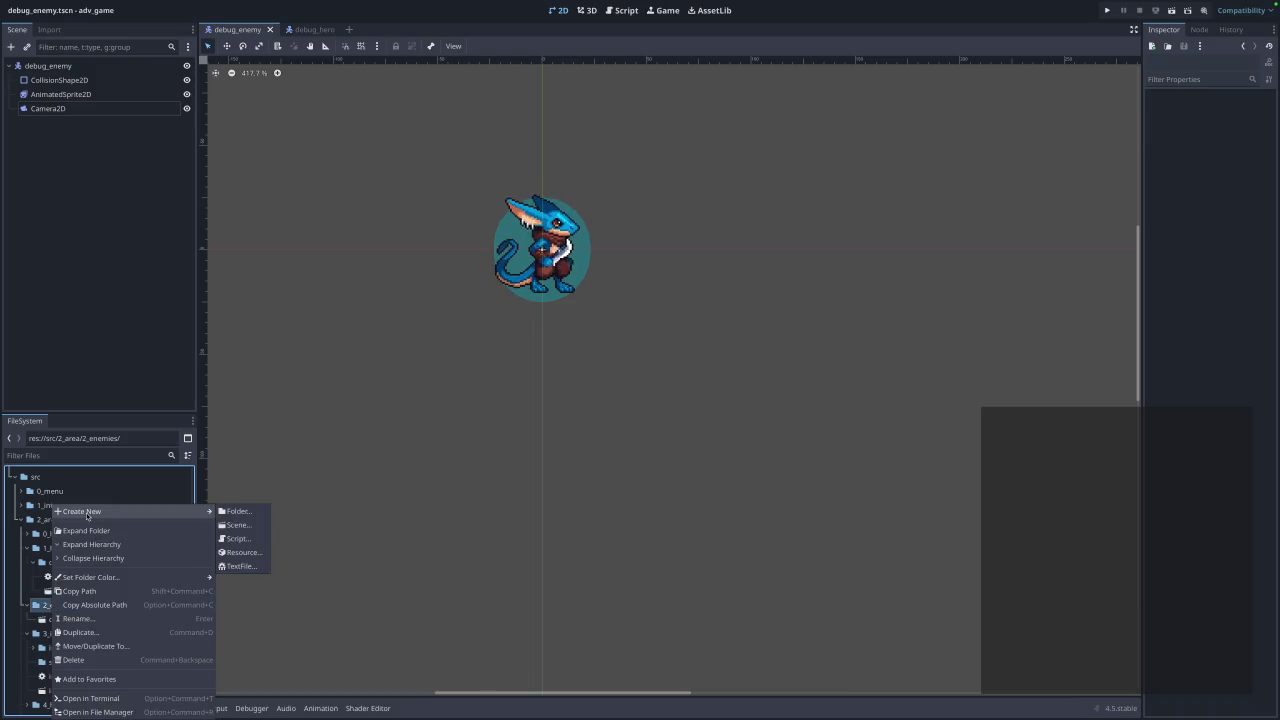
left_click(259, 510)
type("debug")
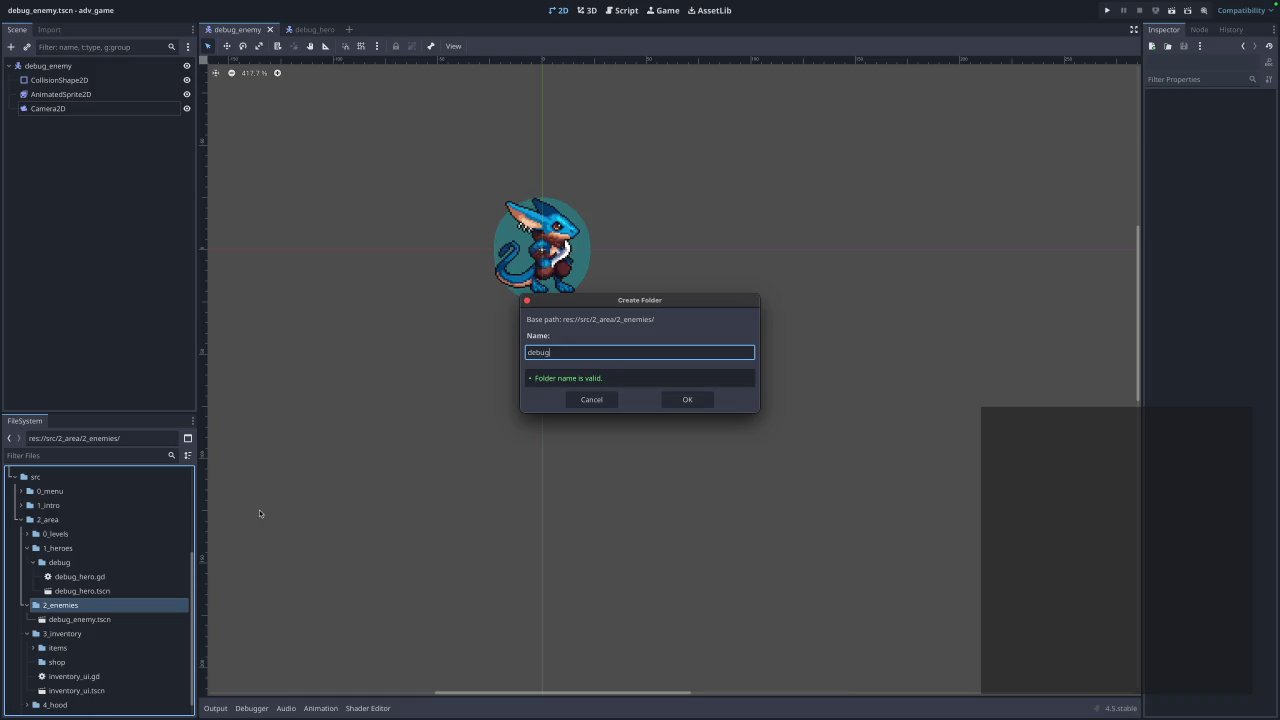
key("Return")
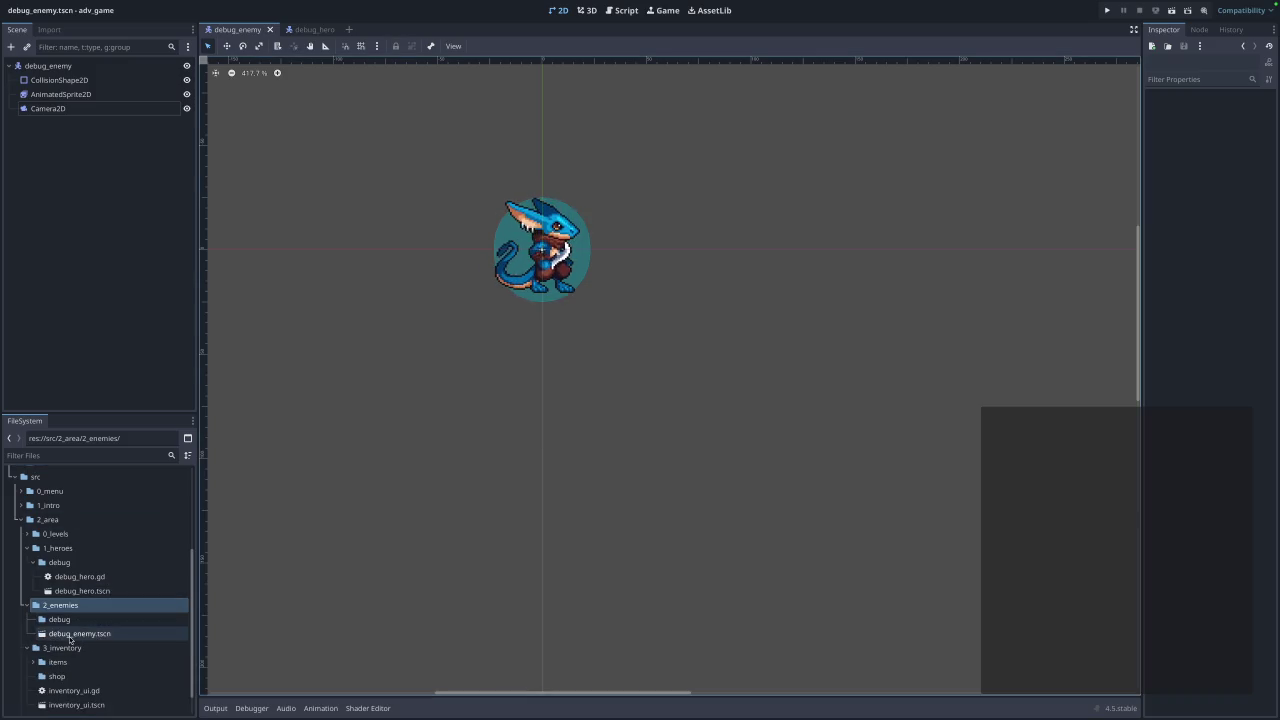
Move debug_enemy.tscn into the new debug folder.
left_click(80, 633)
left_click_drag(86, 640, 72, 621)
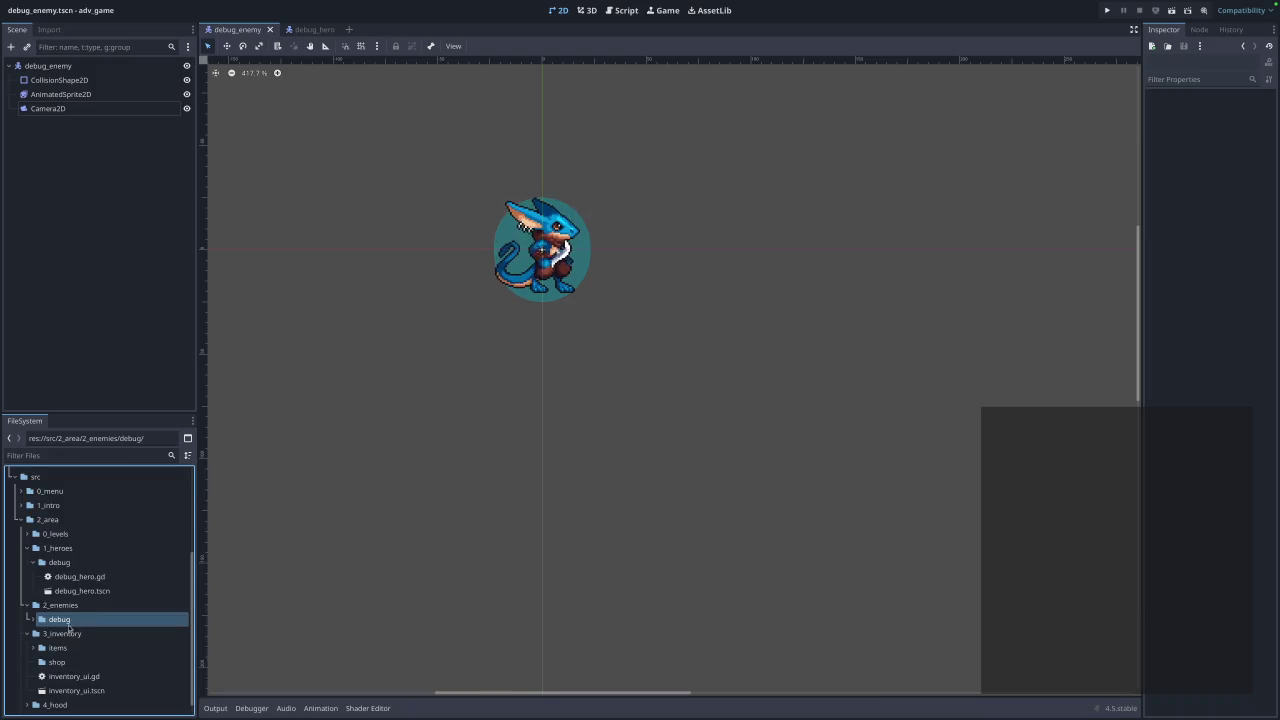
left_click(34, 620)
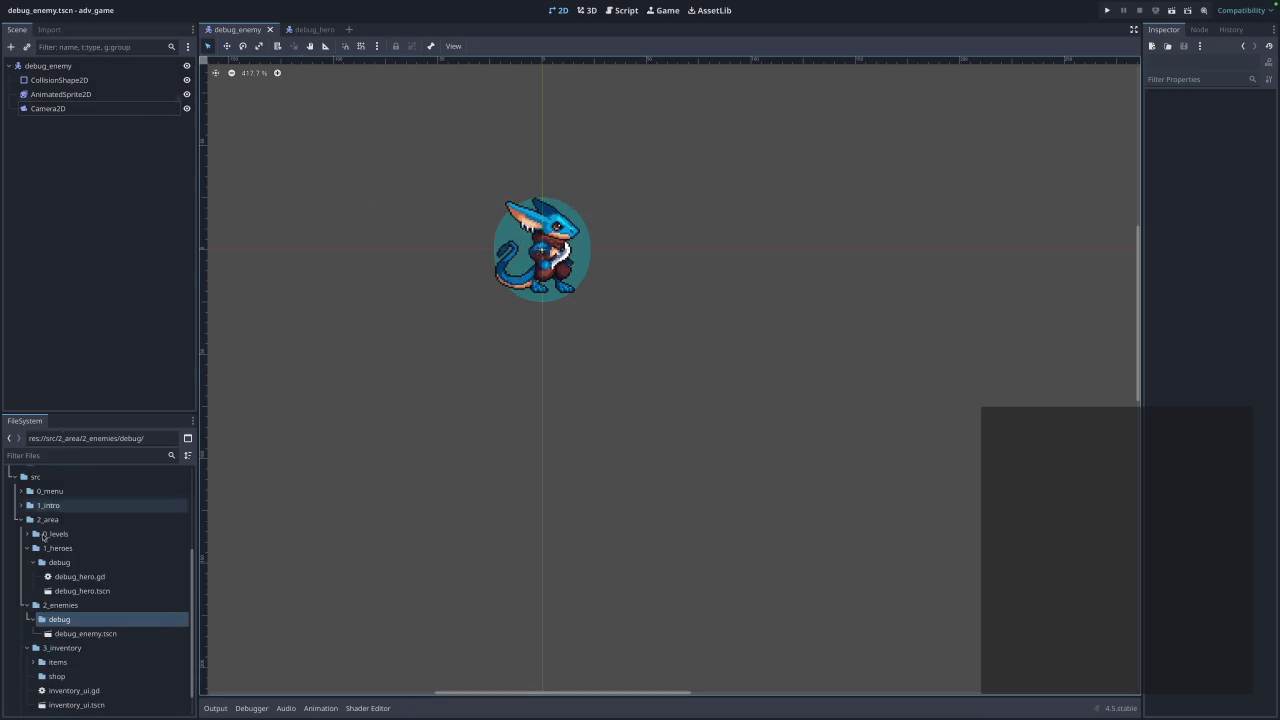
left_click(31, 534)
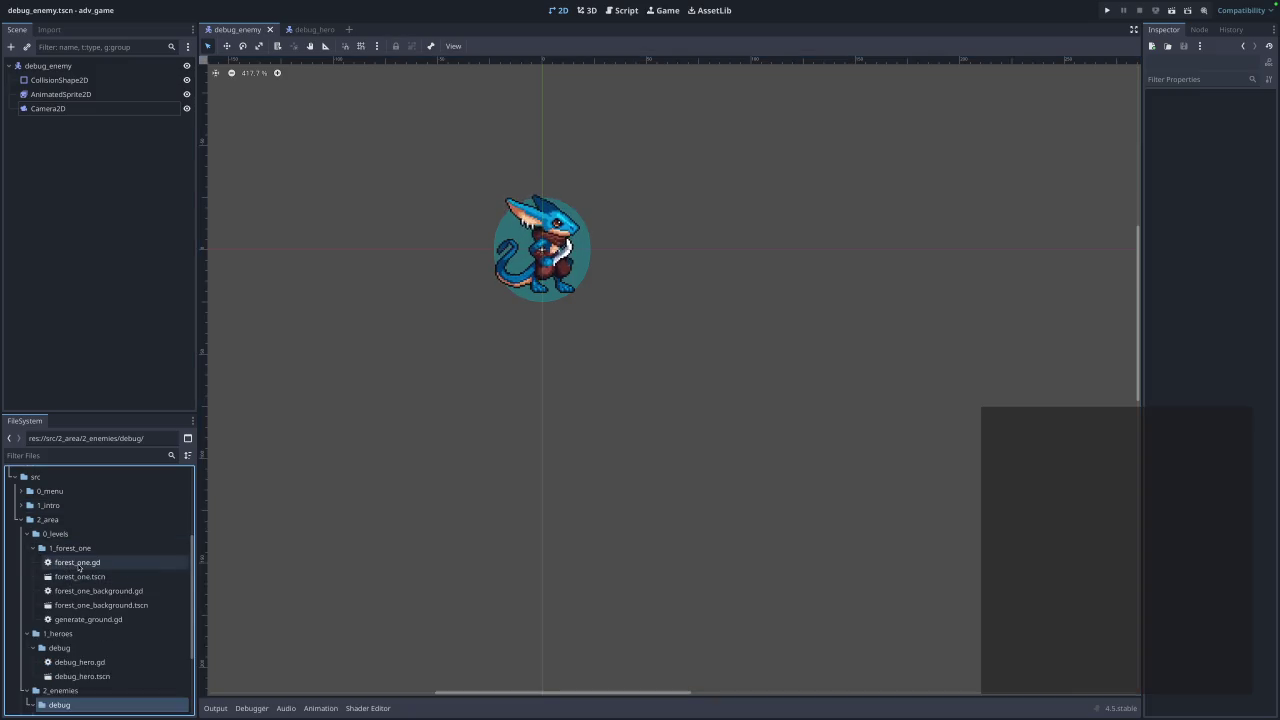
Open the forest_one level scene.
double_click(78, 563)
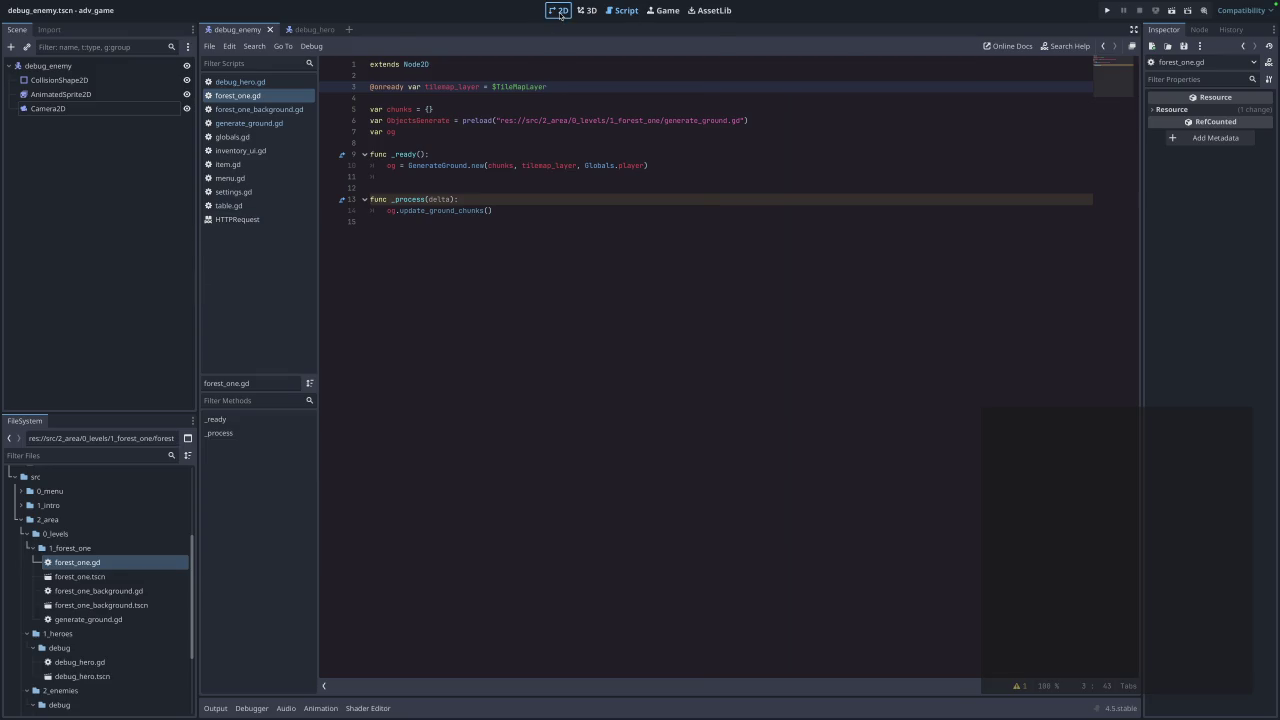
left_click(558, 12)
double_click(79, 577)
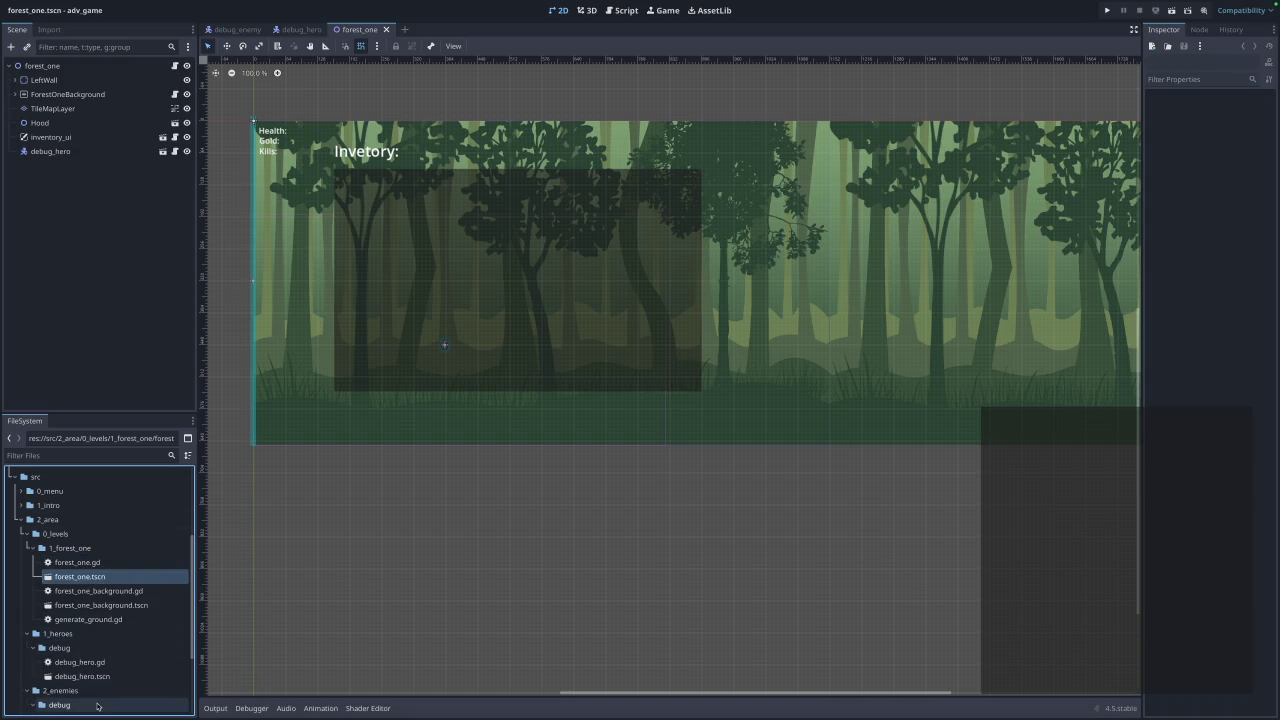
Place a debug_enemy instance in the forest_one level and save it.
scroll(81, 685, "down", 3)
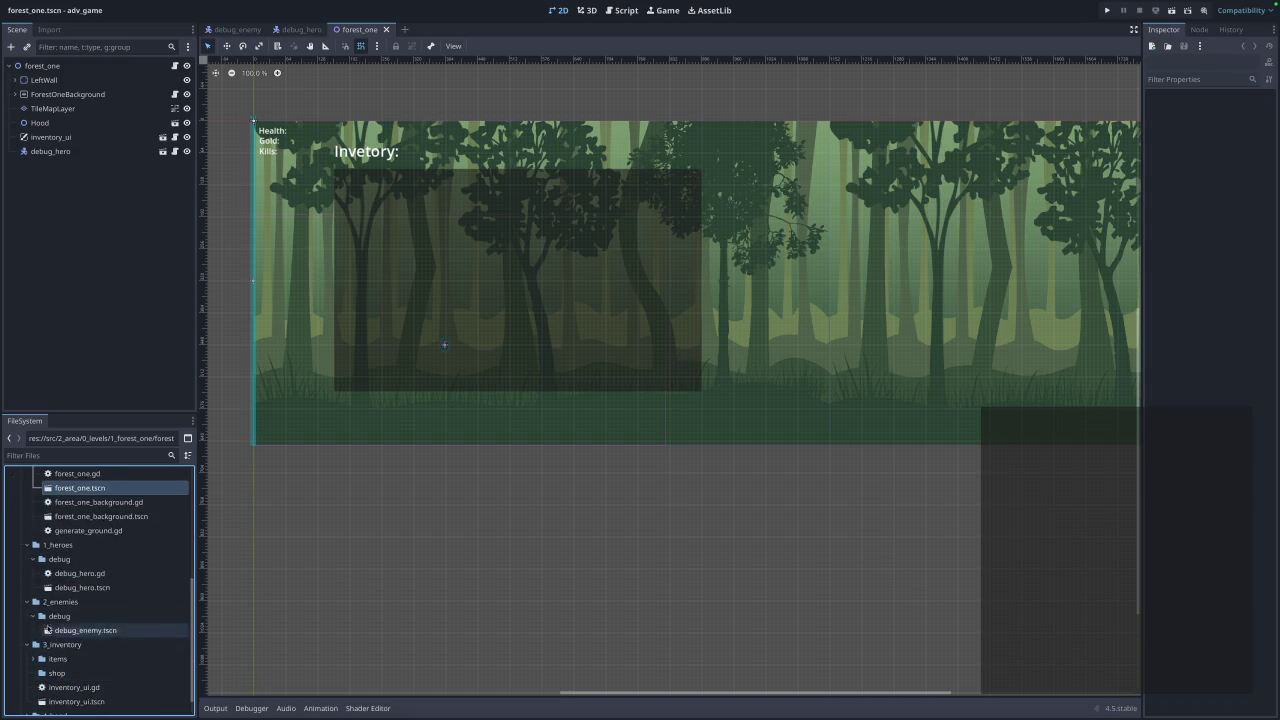
left_click_drag(58, 631, 70, 202)
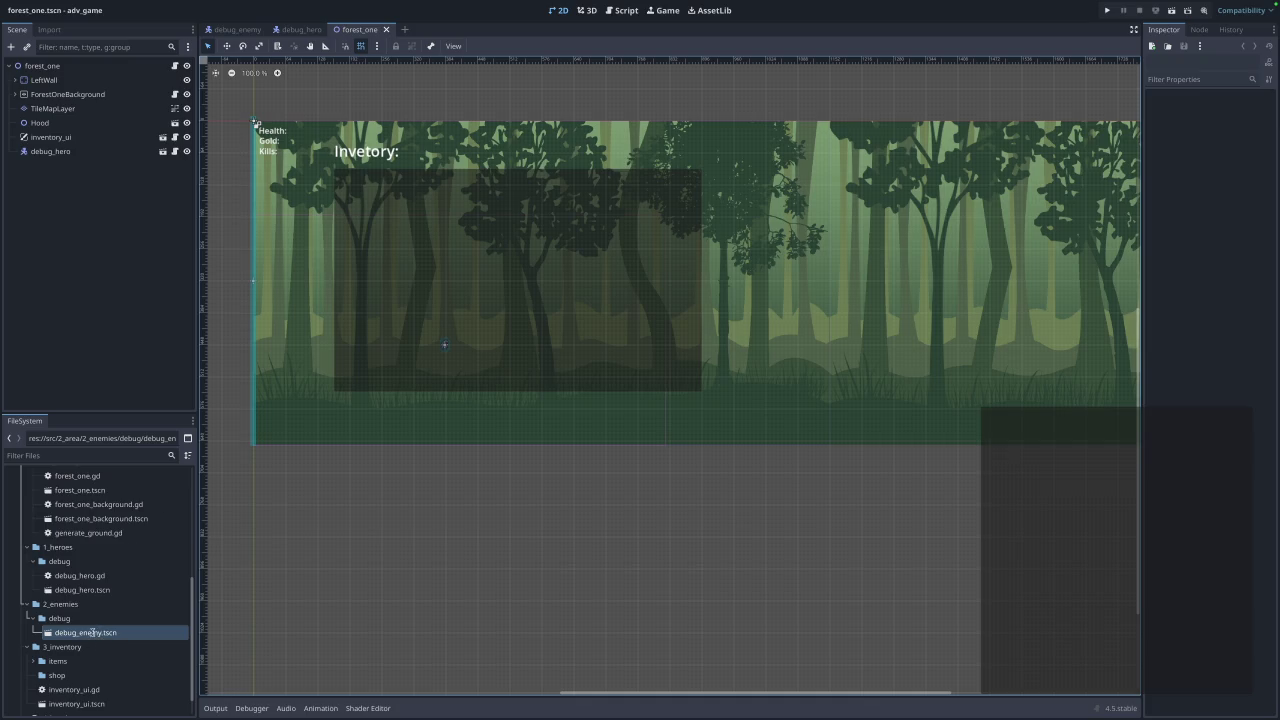
mouse_move(109, 637)
left_mouse_down()
mouse_move(571, 307)
mouse_move(546, 334)
mouse_move(503, 343)
mouse_move(553, 340)
left_mouse_up()
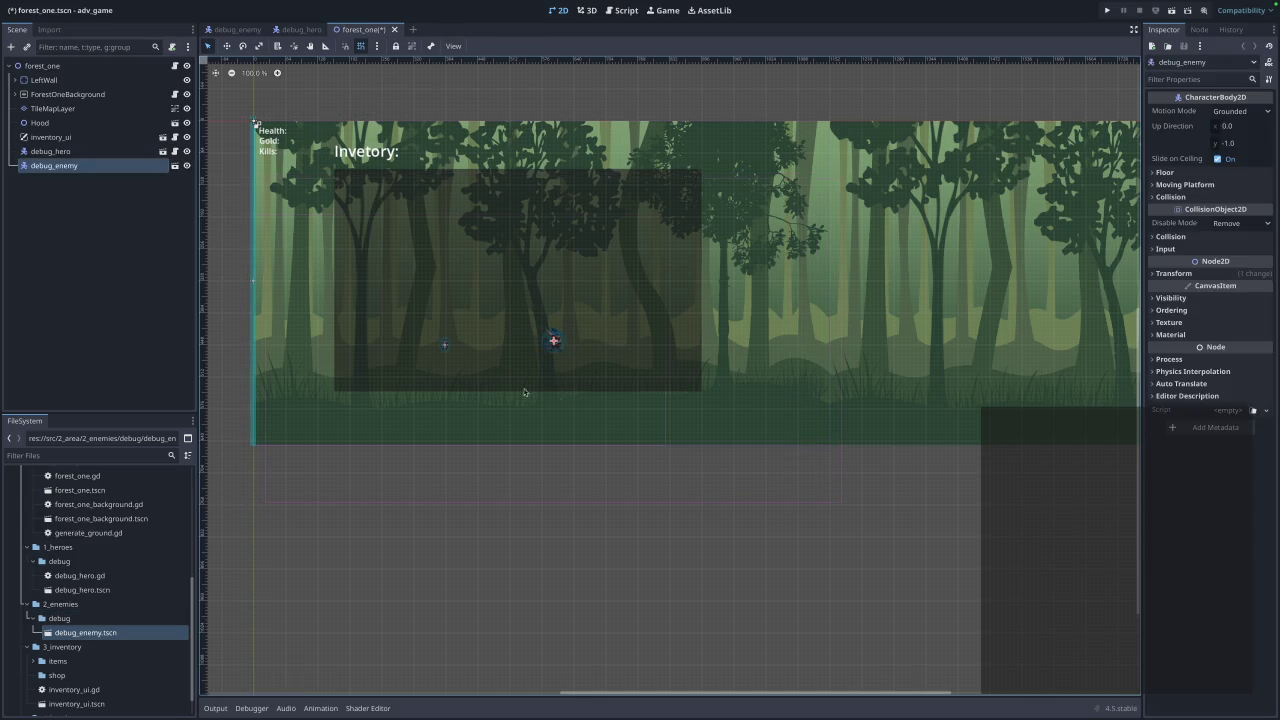
left_click(108, 246)
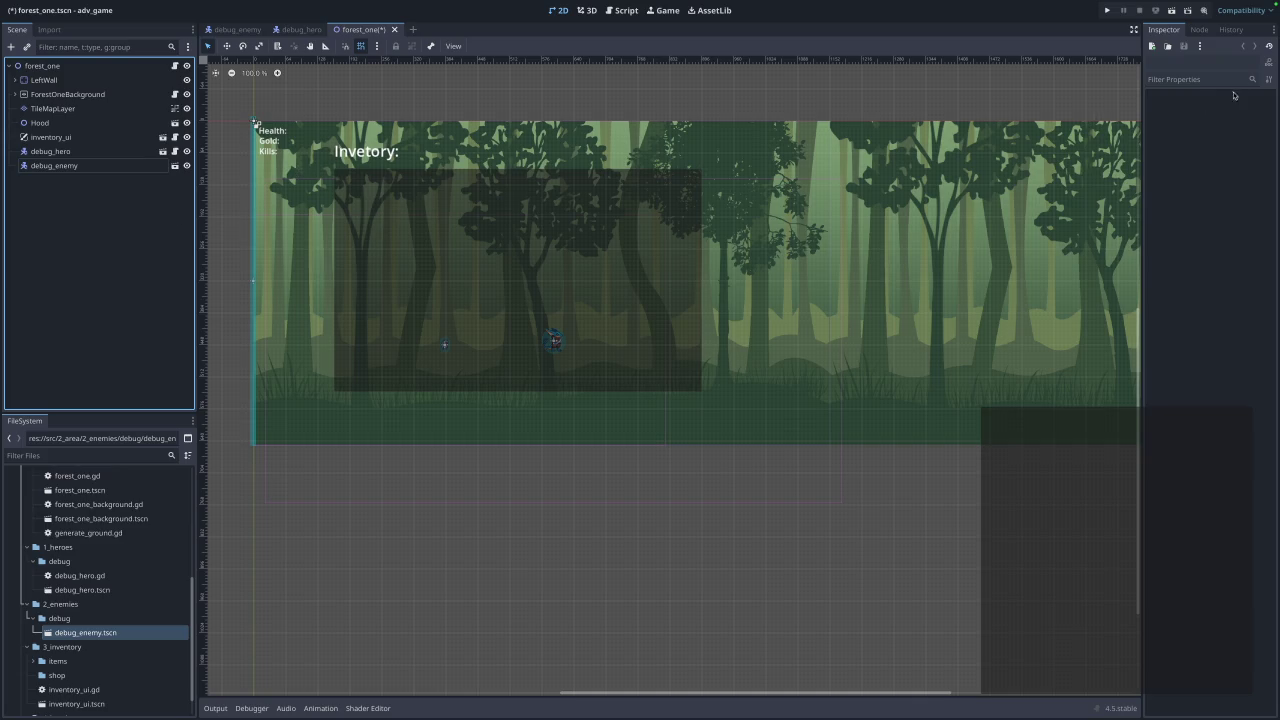
left_click(1106, 10)
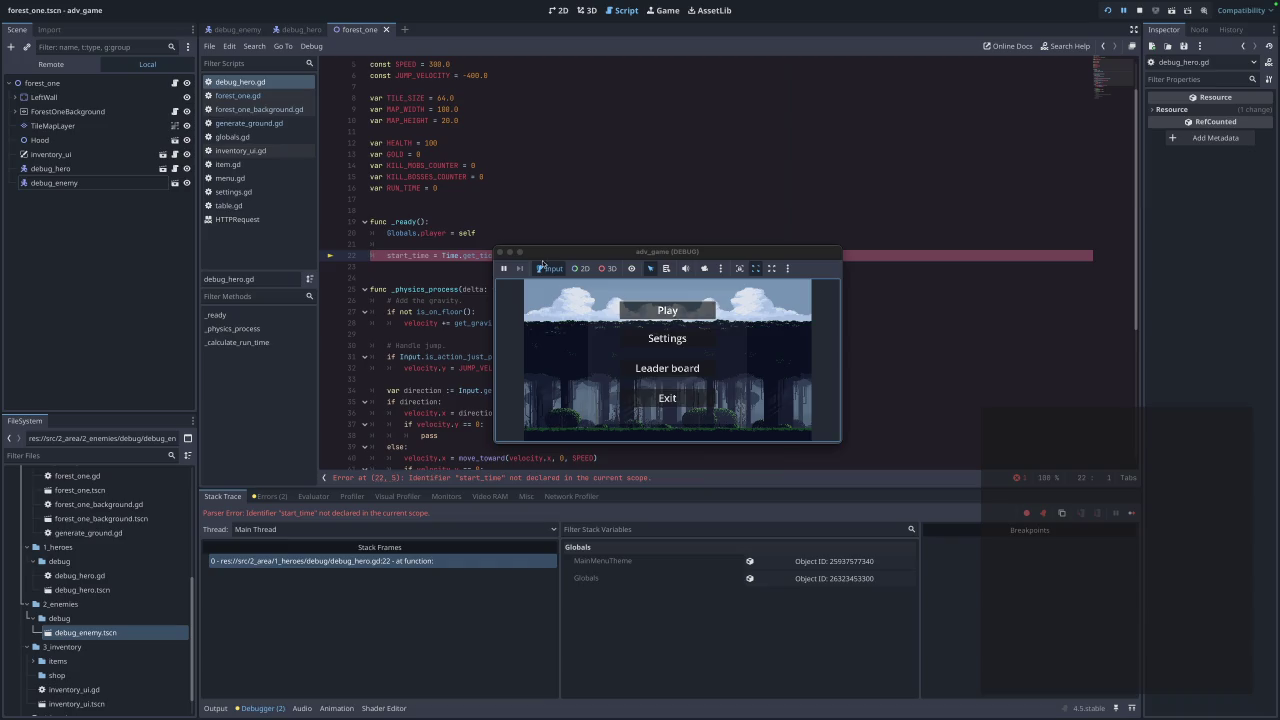
Declare start_time with 'var' in debug_hero.gd and relaunch the game from its main menu.
left_click(500, 251)
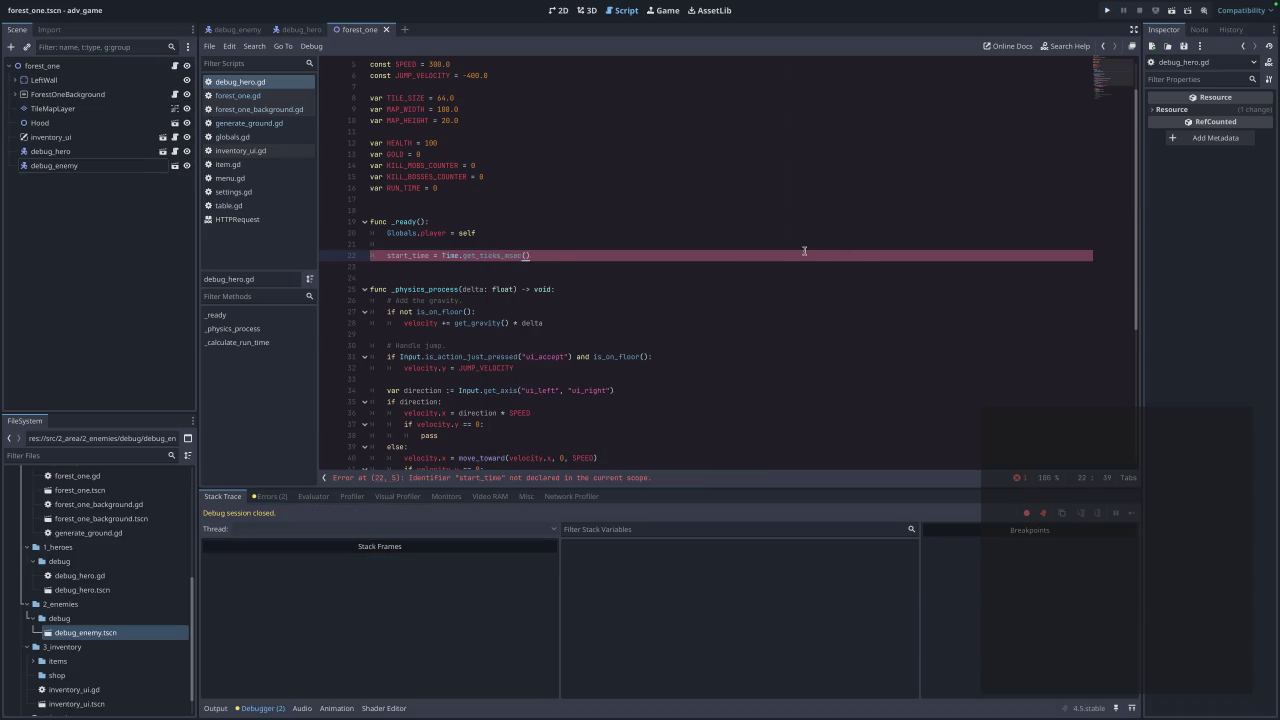
type("var")
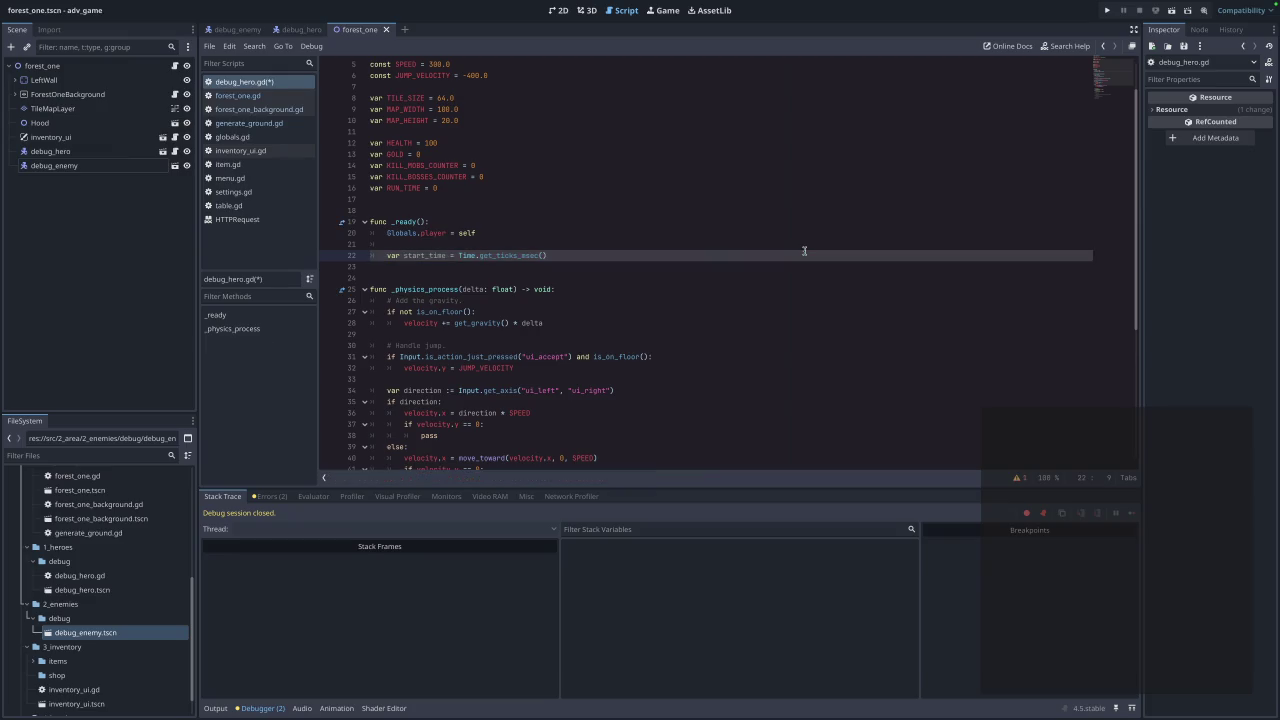
scroll(775, 256, "down", 6)
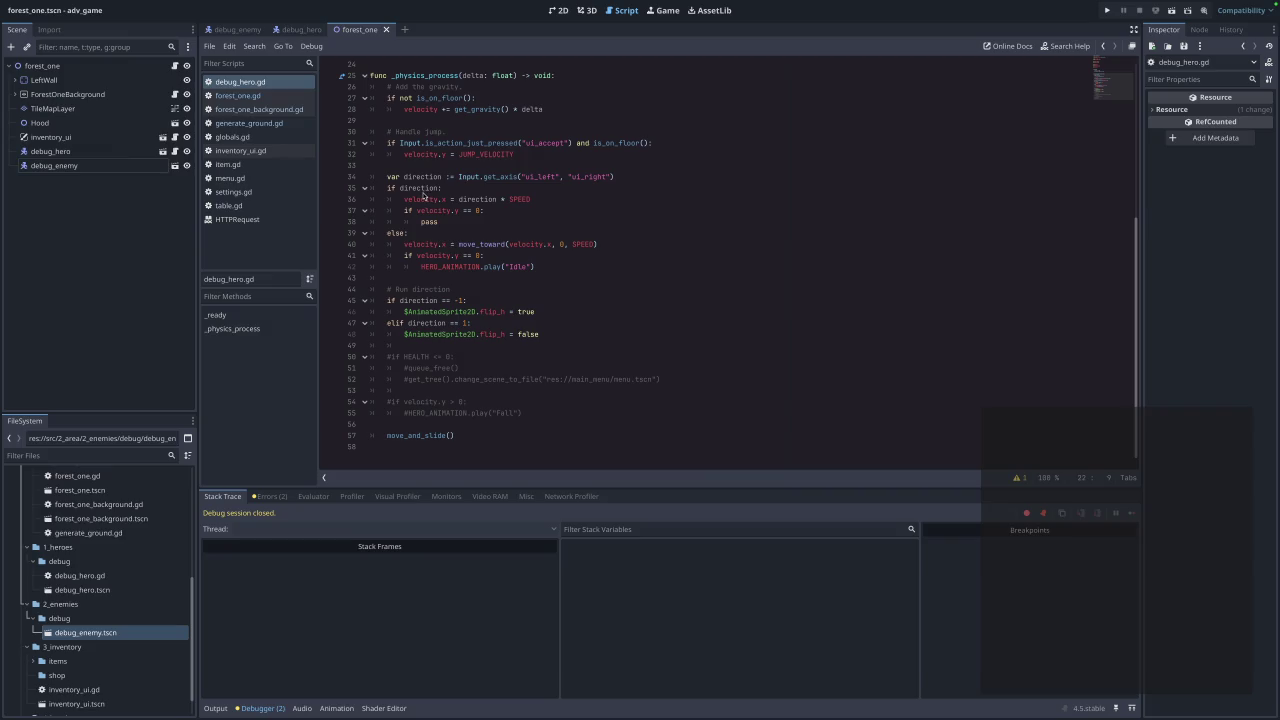
left_click(240, 95)
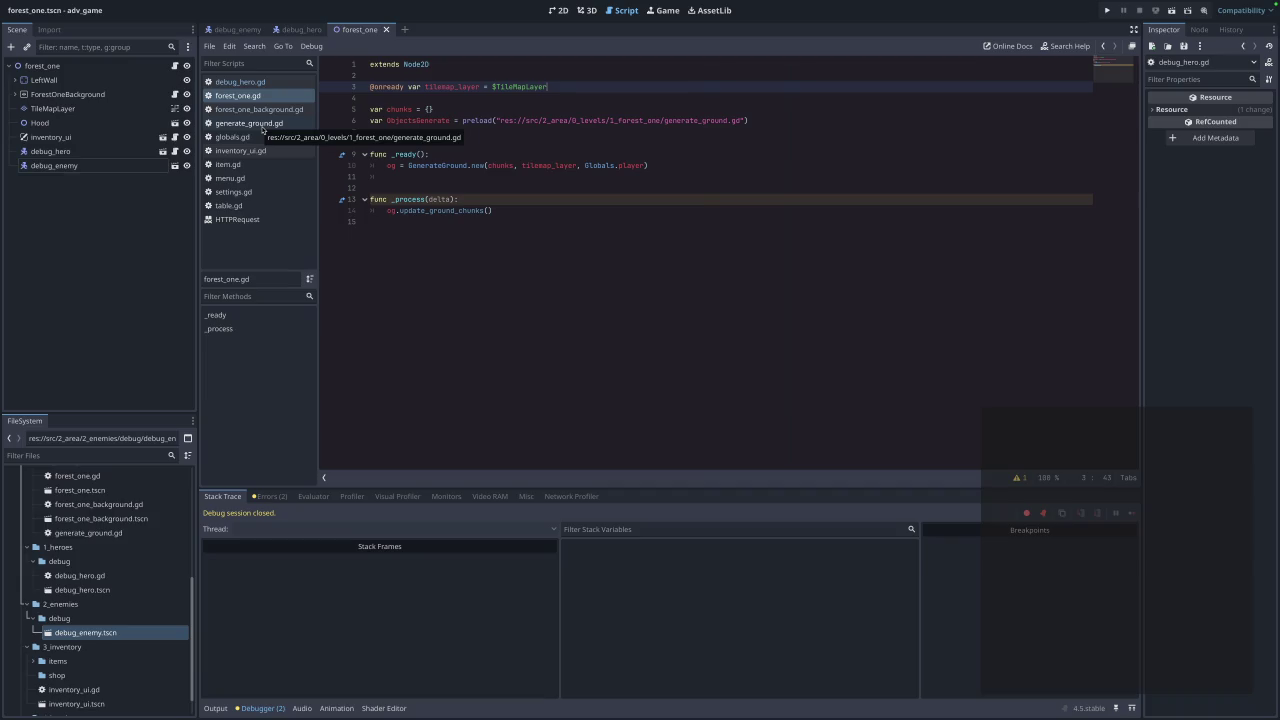
left_click(1107, 10)
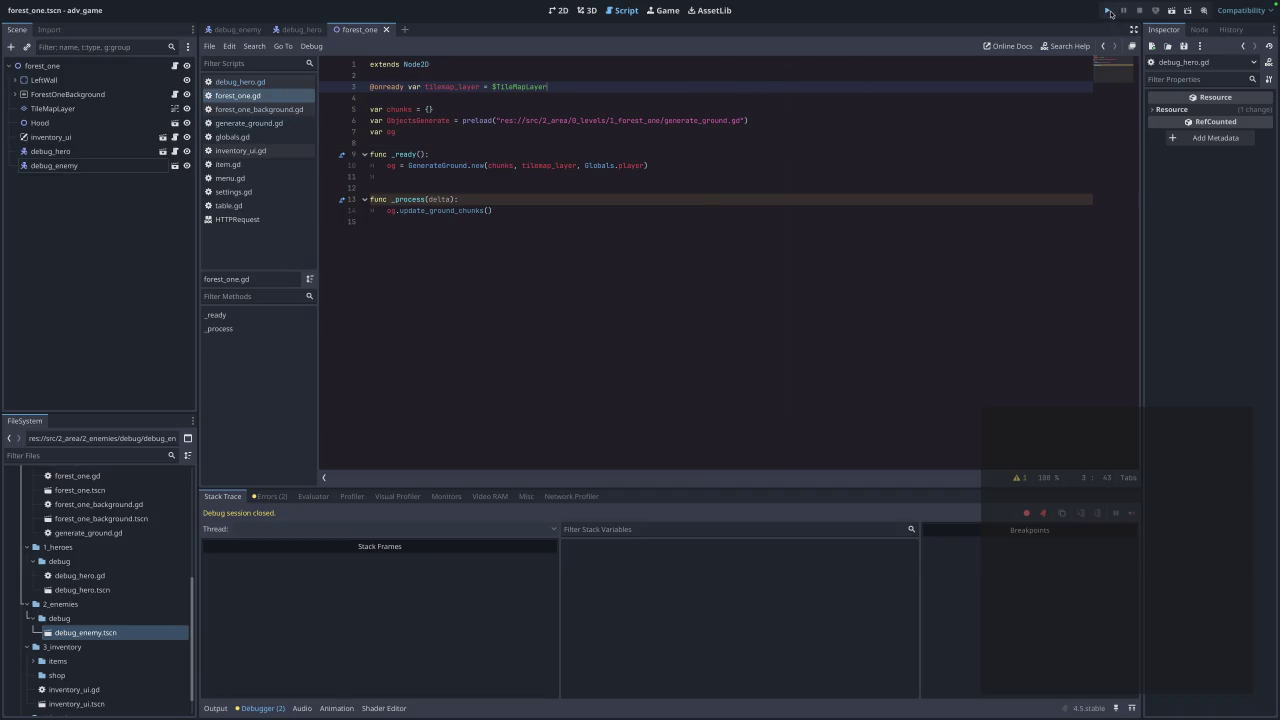
left_click(670, 309)
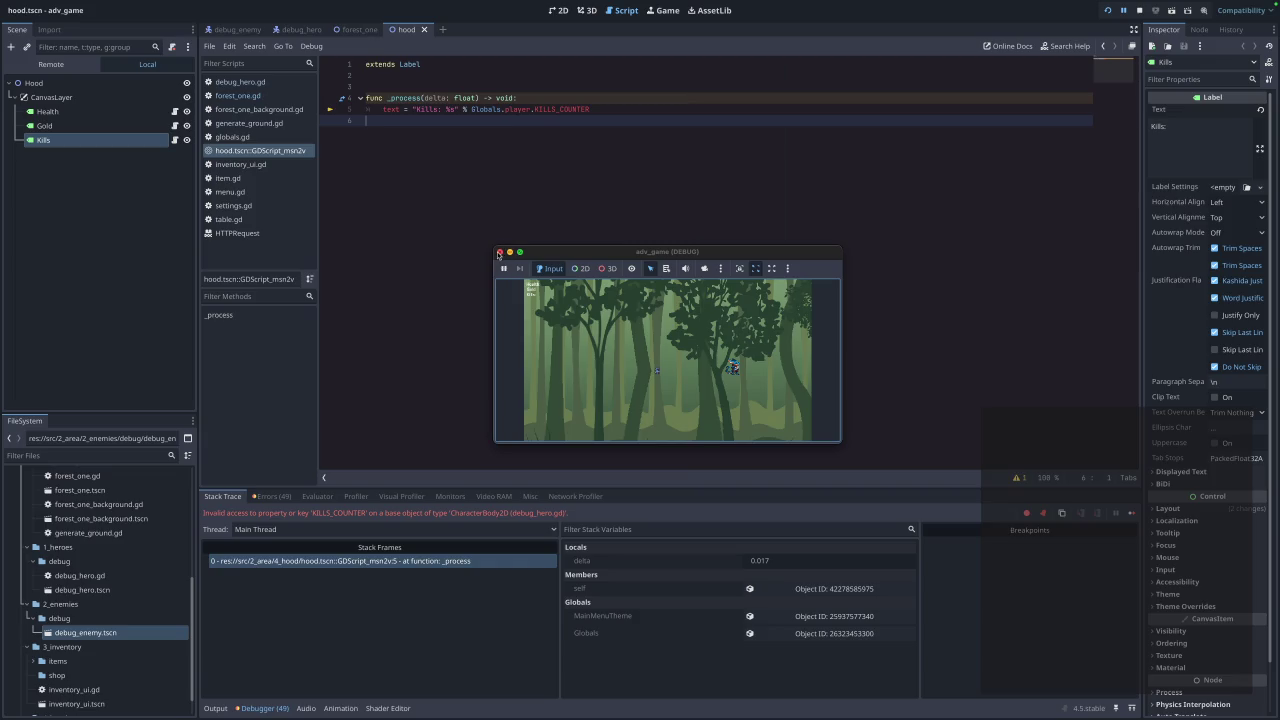
Stop the erroring game and correct the hood's kills label text to KILL_MOBS_COUNTER.
left_click(500, 253)
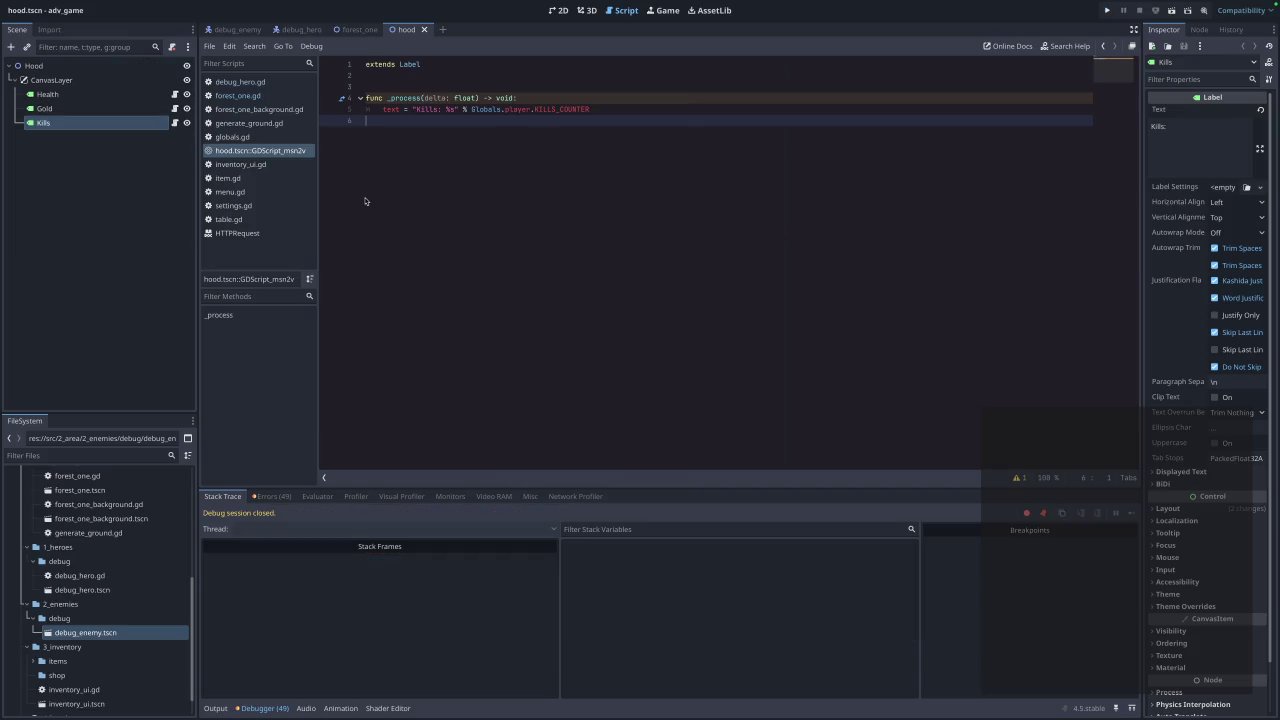
left_click(605, 110)
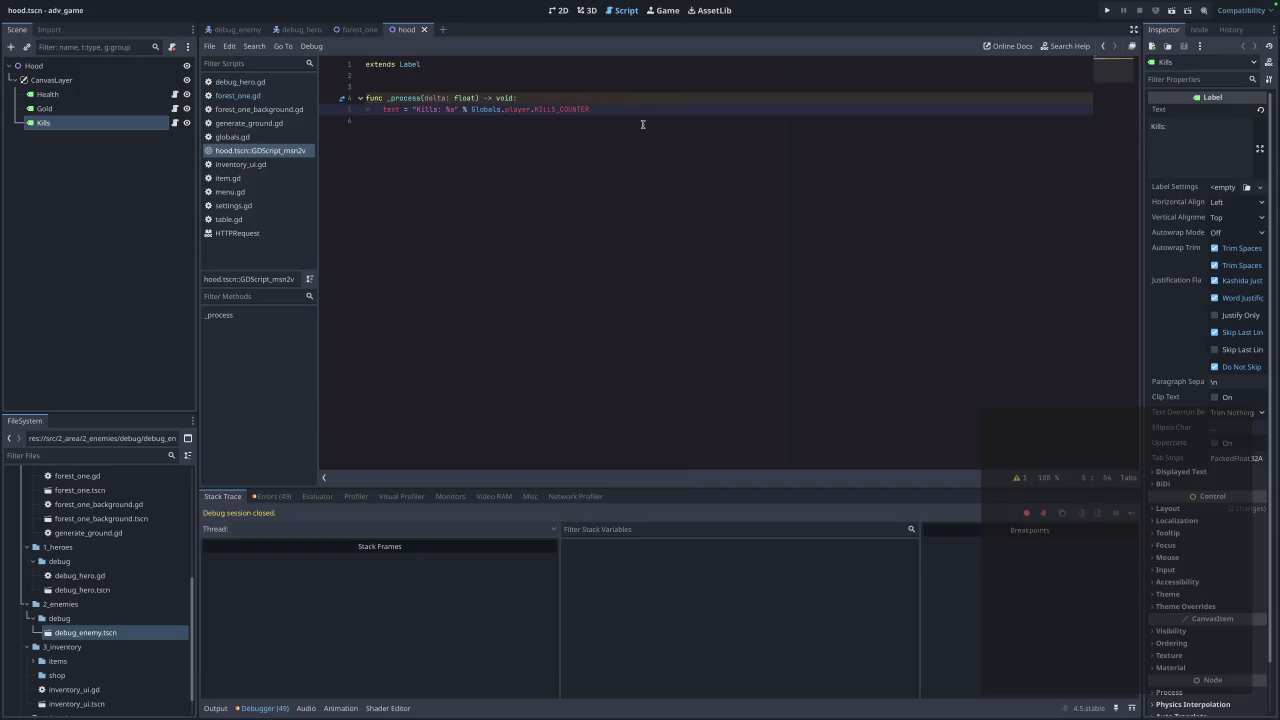
key("BackSpace")
key("BackSpace")
key("BackSpace")
type("L_MOBS_COU")
type("NTER")
left_click(569, 108)
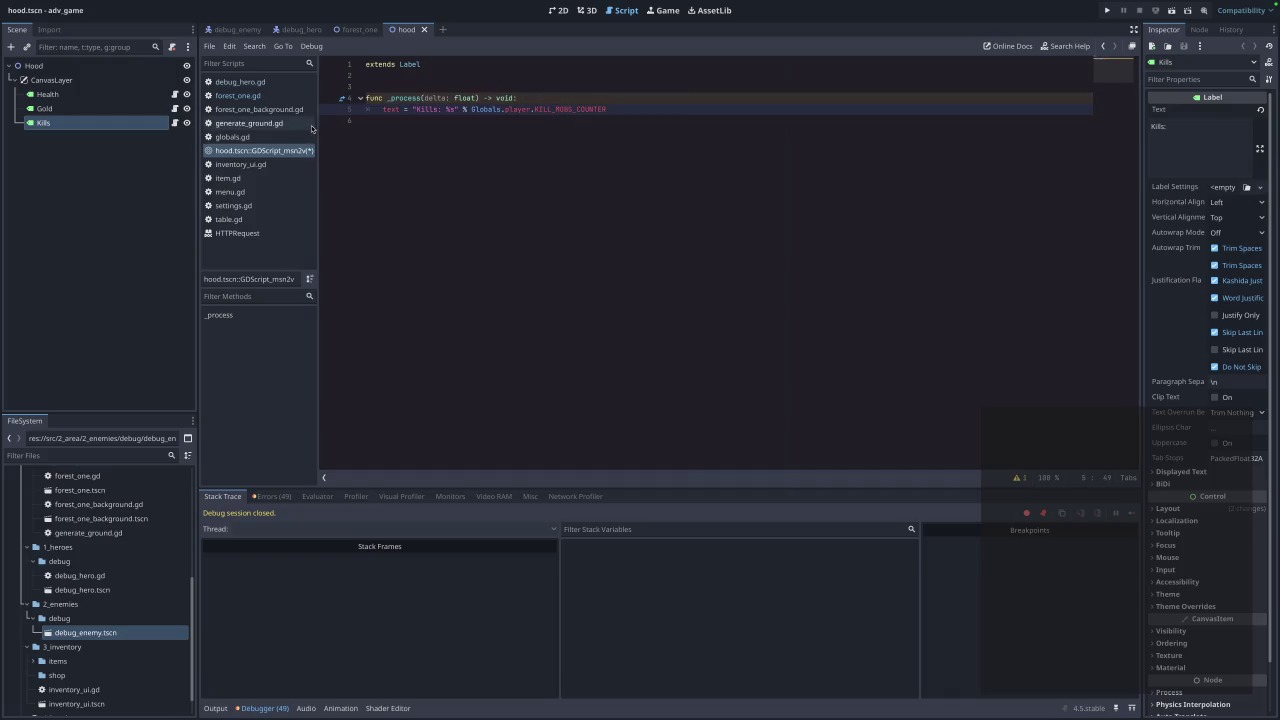
Test the forest level by moving the hero left and right, then close the game and the hood scene.
left_click(255, 84)
scroll(570, 216, "up", 5)
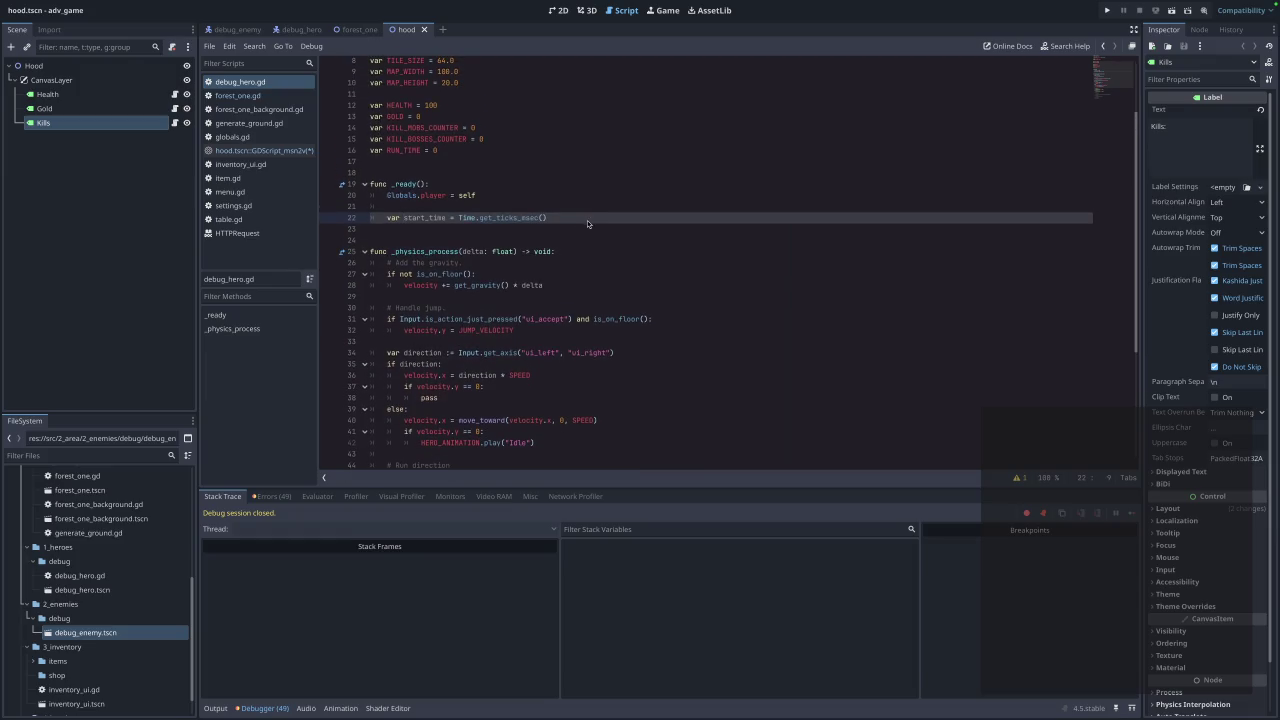
left_click(1107, 10)
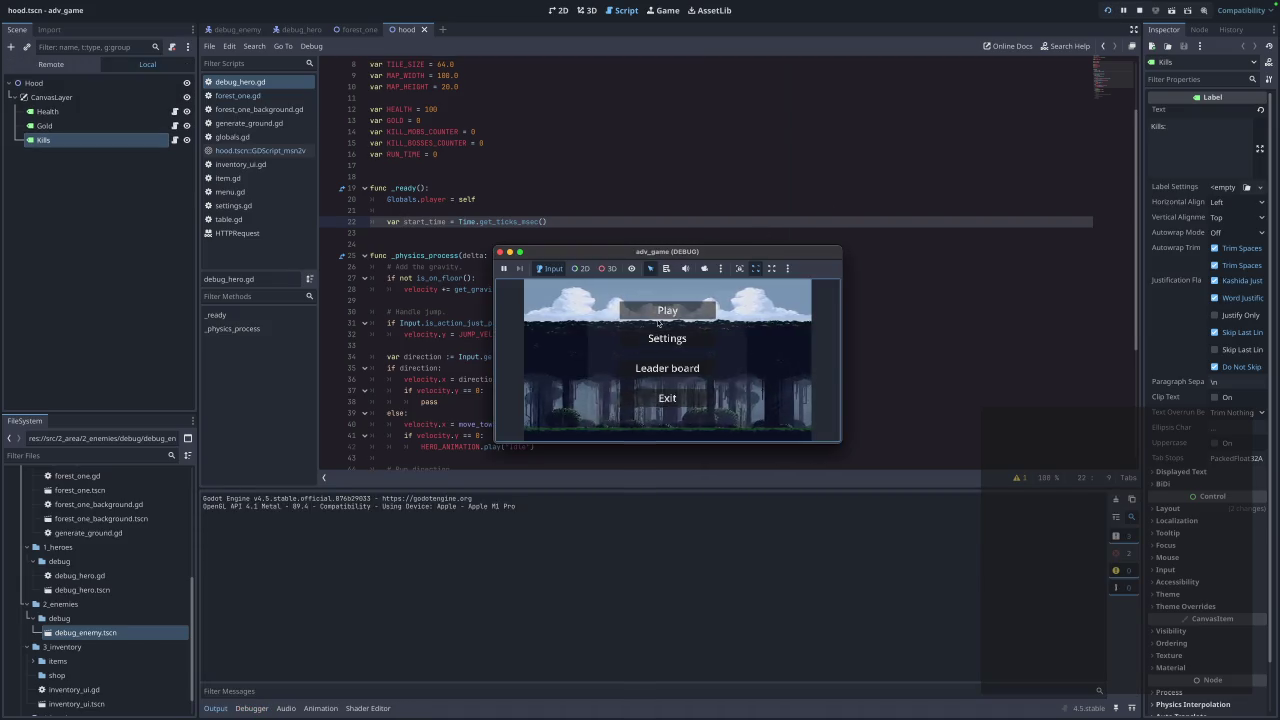
left_click(667, 312)
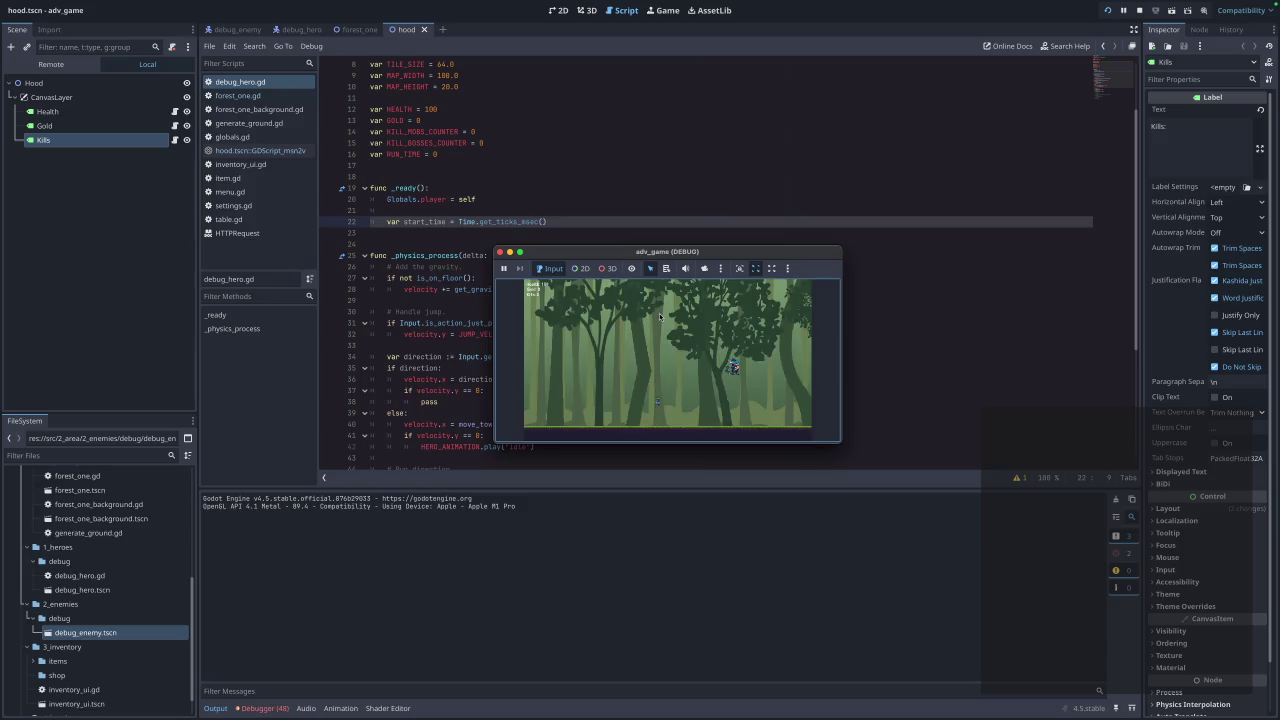
key("Left")
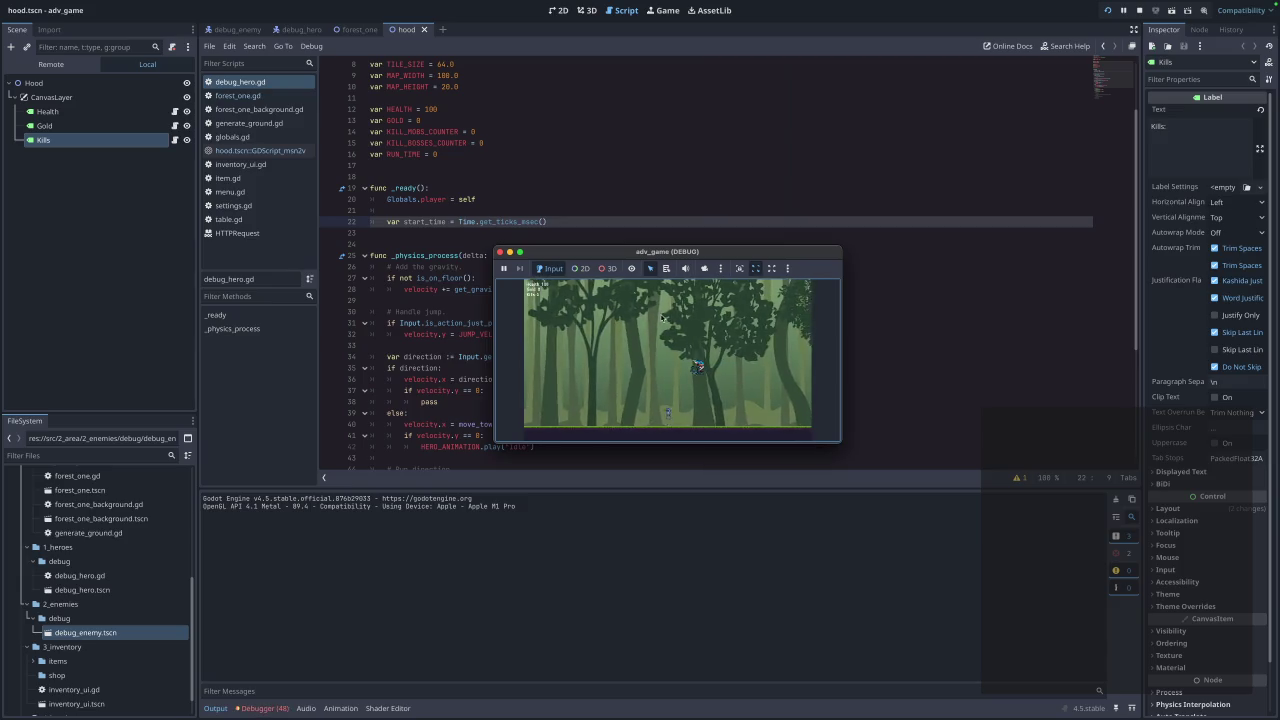
key("Right")
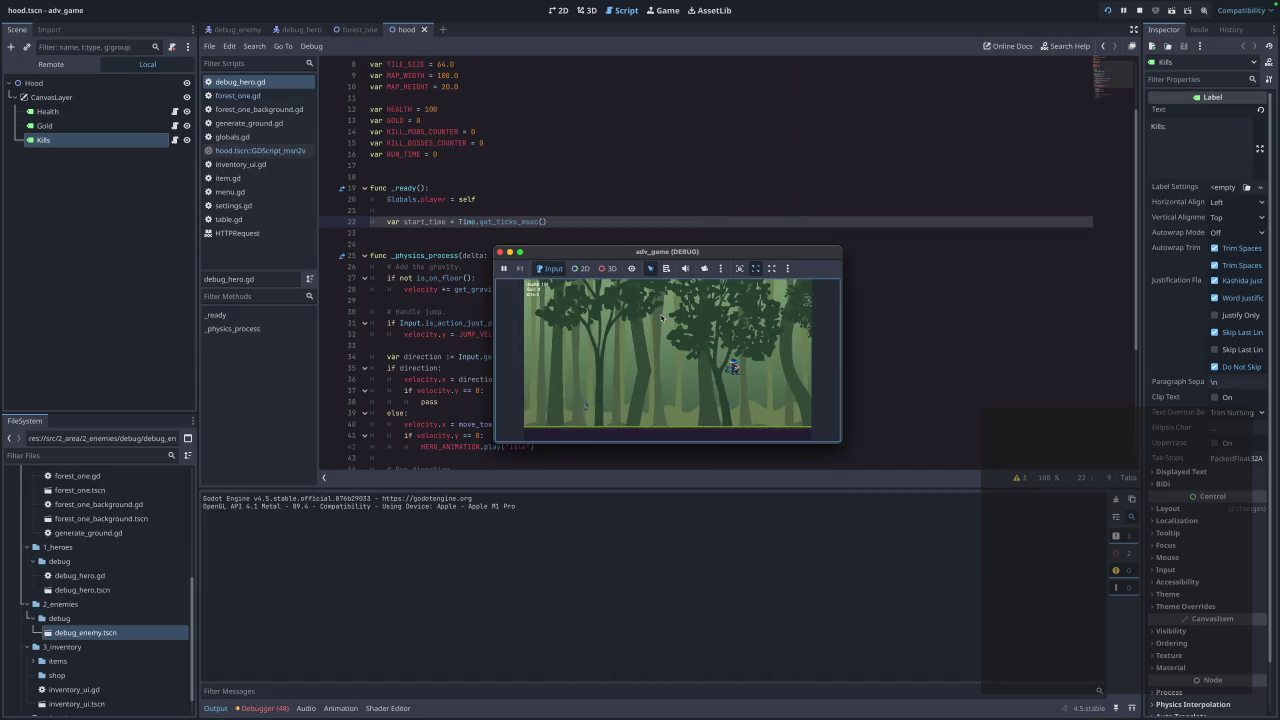
left_click(500, 253)
left_click(698, 356)
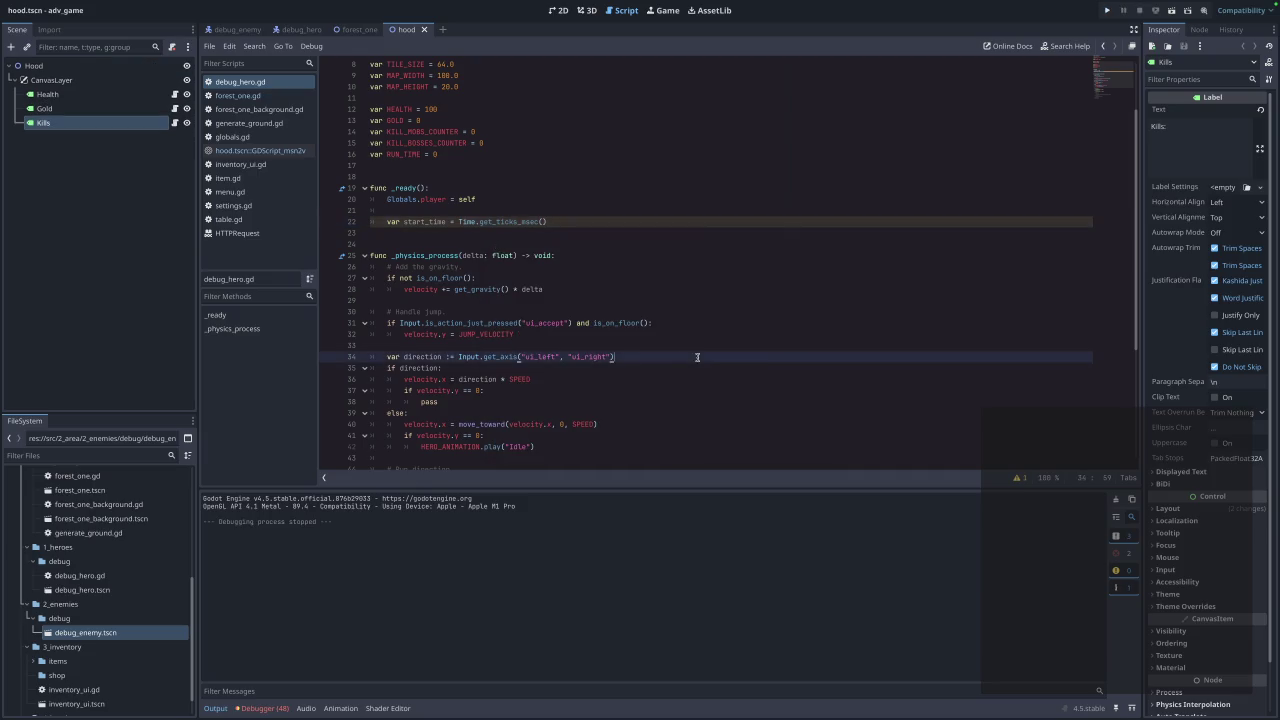
left_click(258, 150)
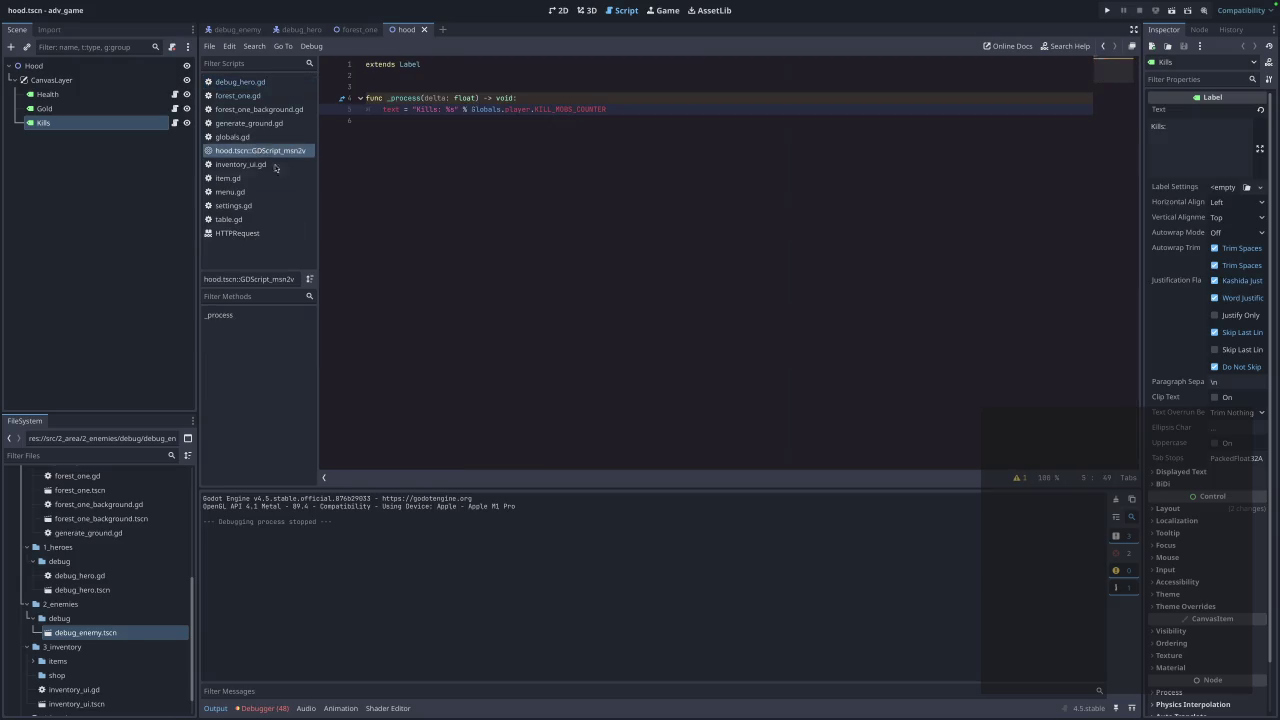
left_click(424, 29)
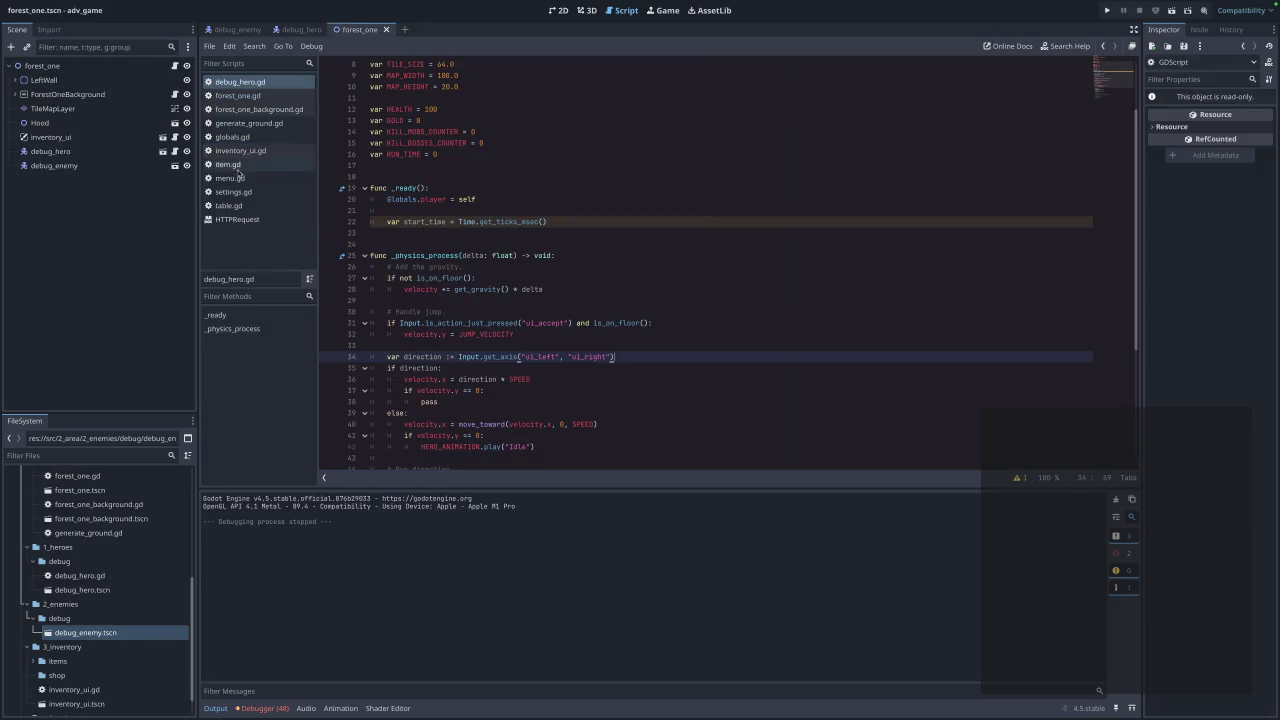
Create and attach a new debug_enemy.gd script to the debug_enemy root node.
left_click(232, 30)
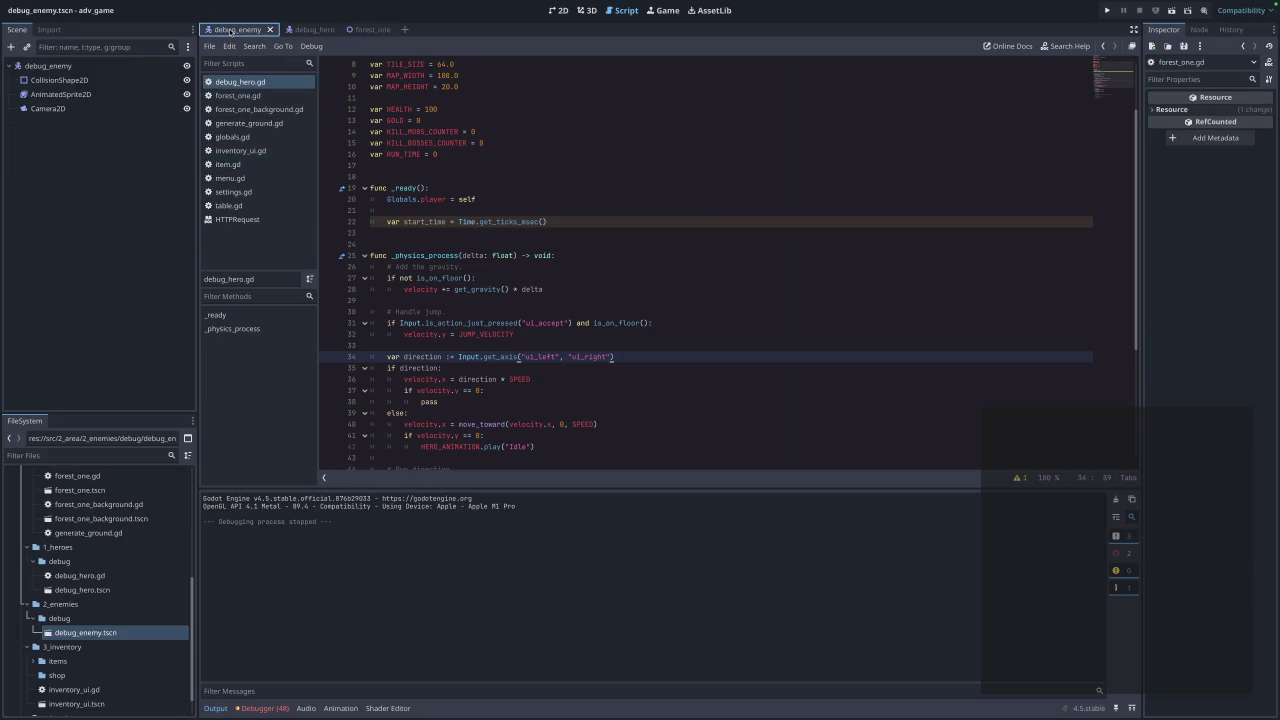
left_click(298, 30)
left_click(258, 33)
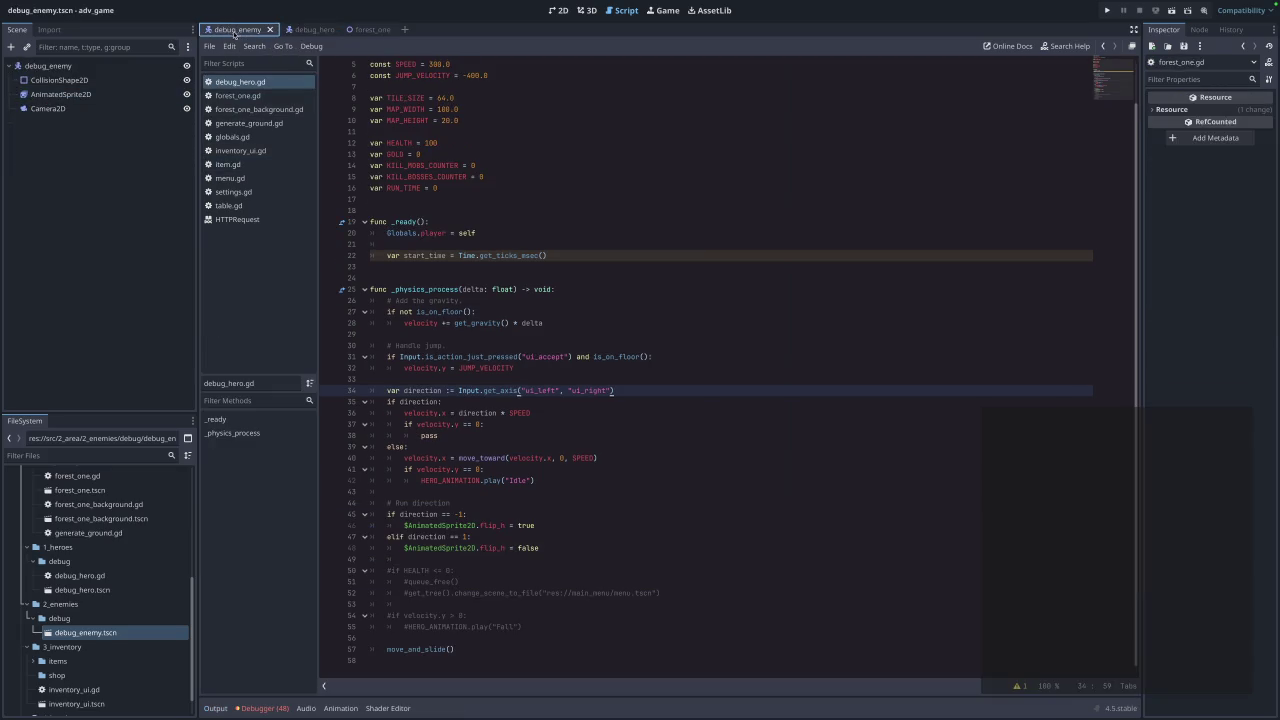
left_click(144, 67)
left_click(172, 48)
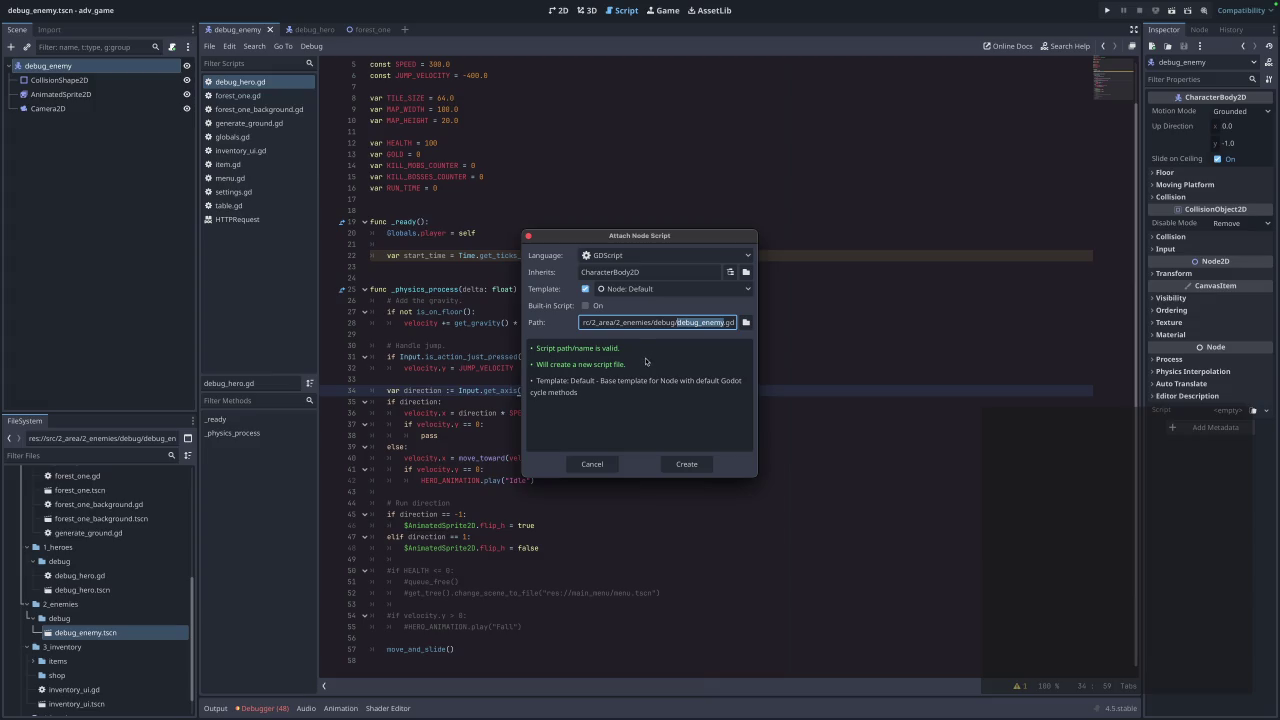
left_click(679, 467)
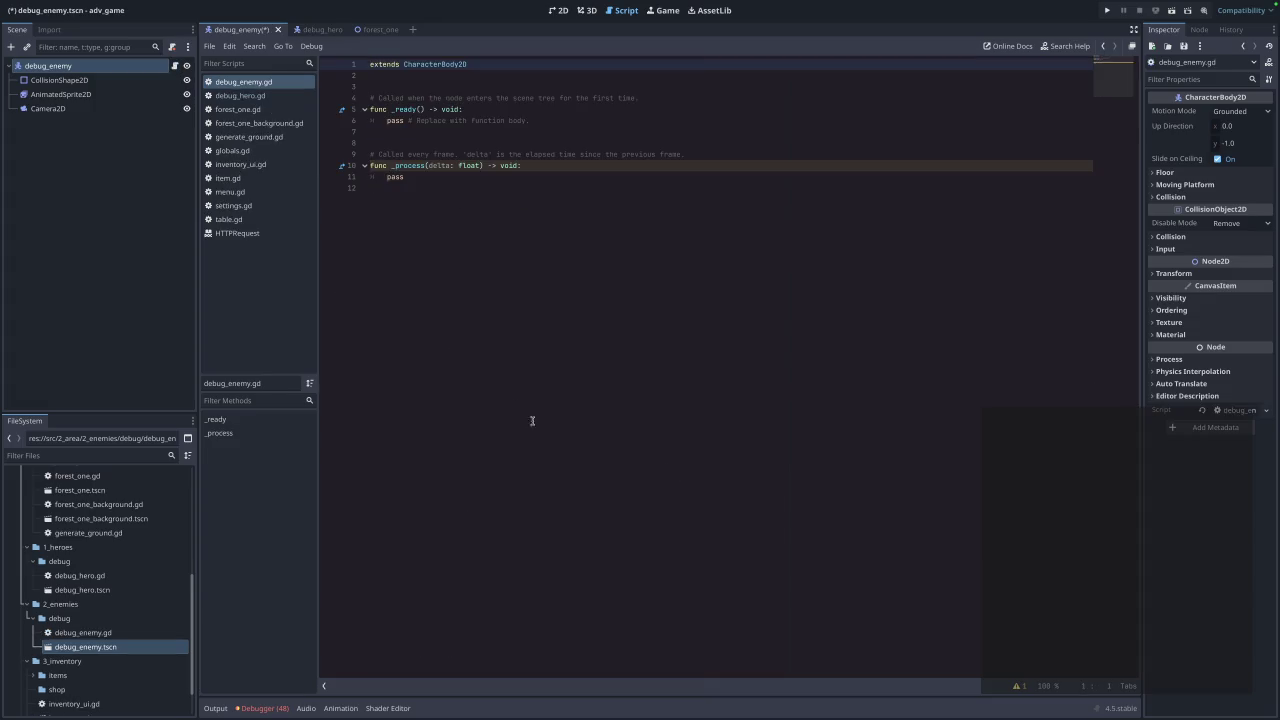
Open debug_hero.gd from the debug_hero scene and go to its run direction code.
left_click(326, 31)
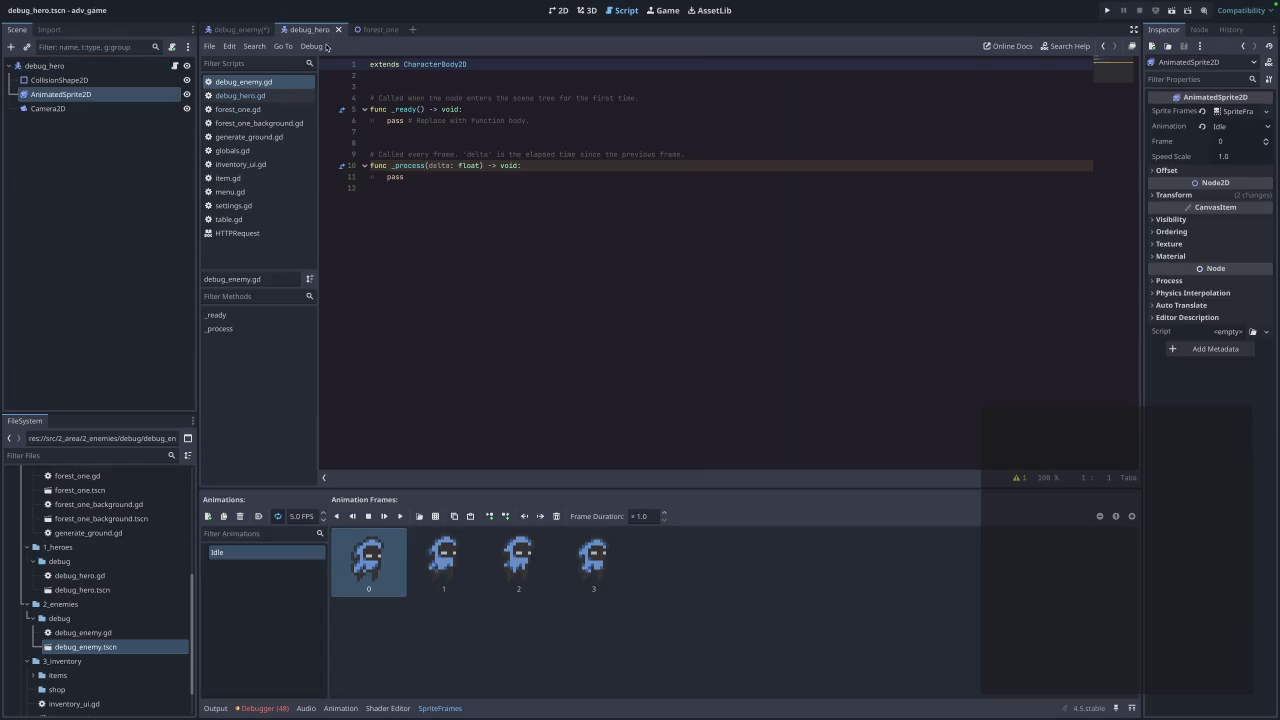
left_click(256, 96)
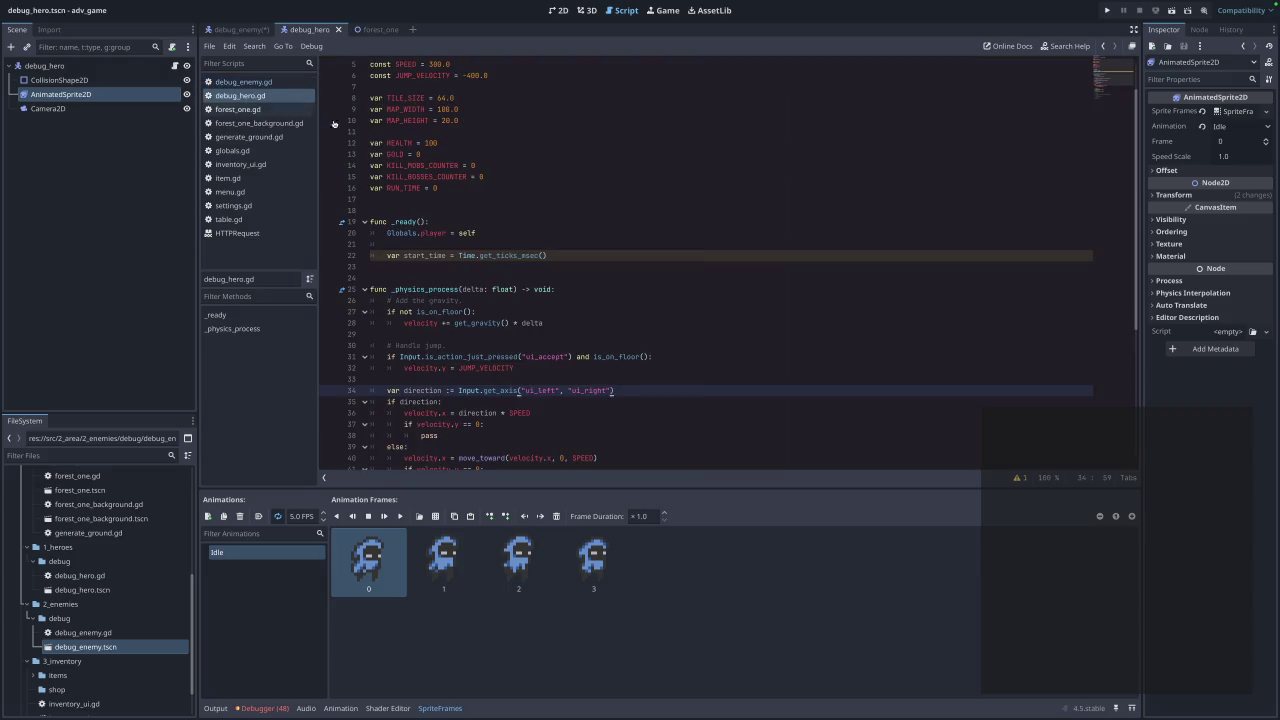
scroll(398, 143, "down", 4)
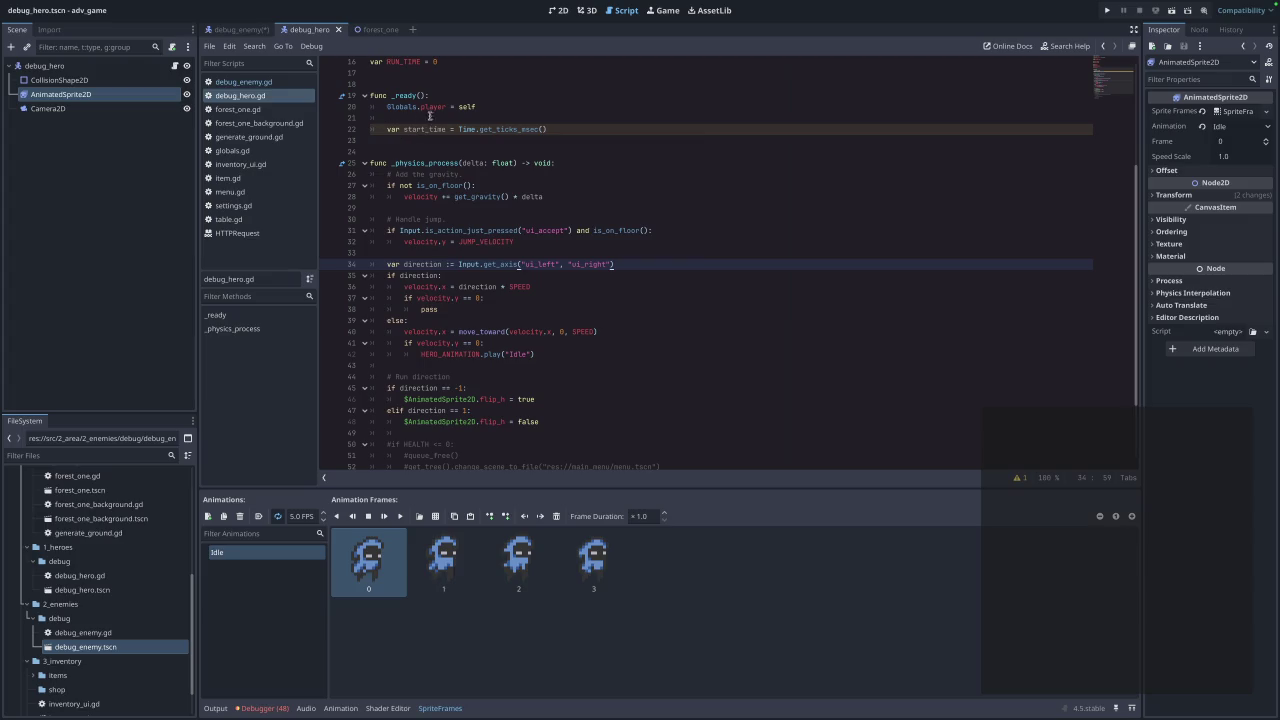
scroll(491, 230, "down", 3)
left_click(703, 298)
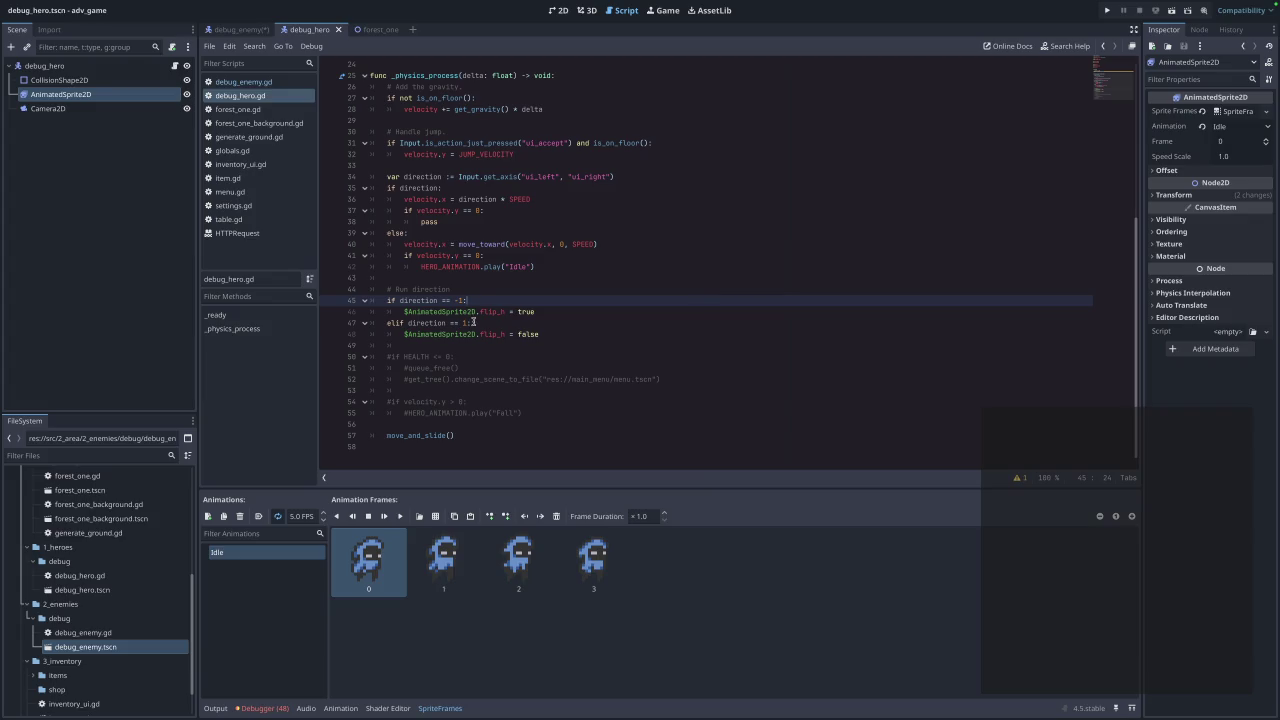
mouse_move(470, 335)
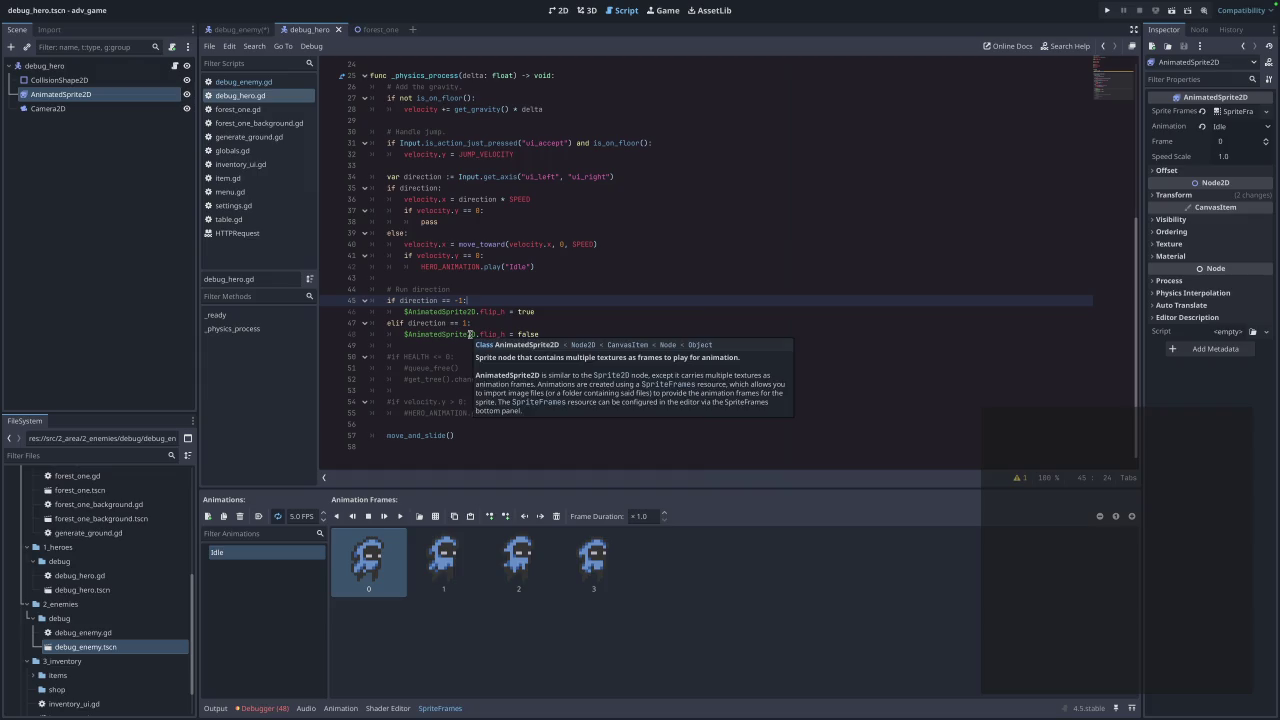
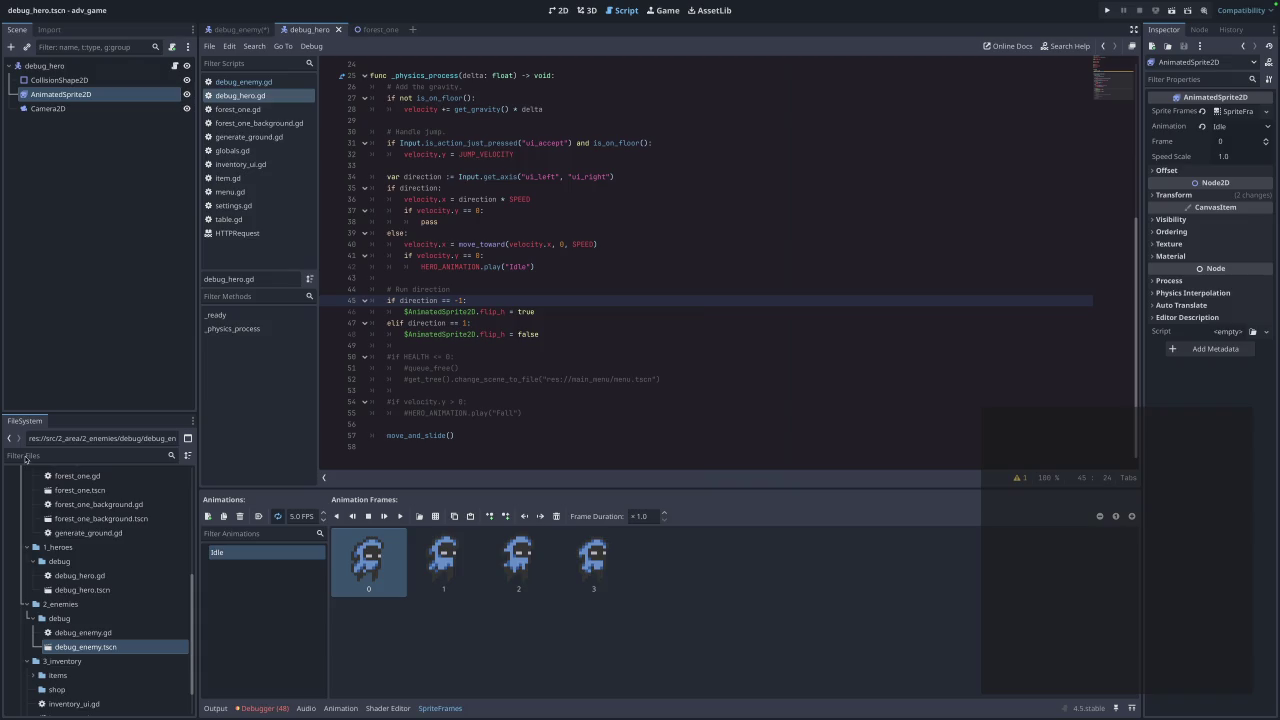
Highlight the debug_hero.gd code from line 37 down to move_and_slide to review it.
left_click(720, 288)
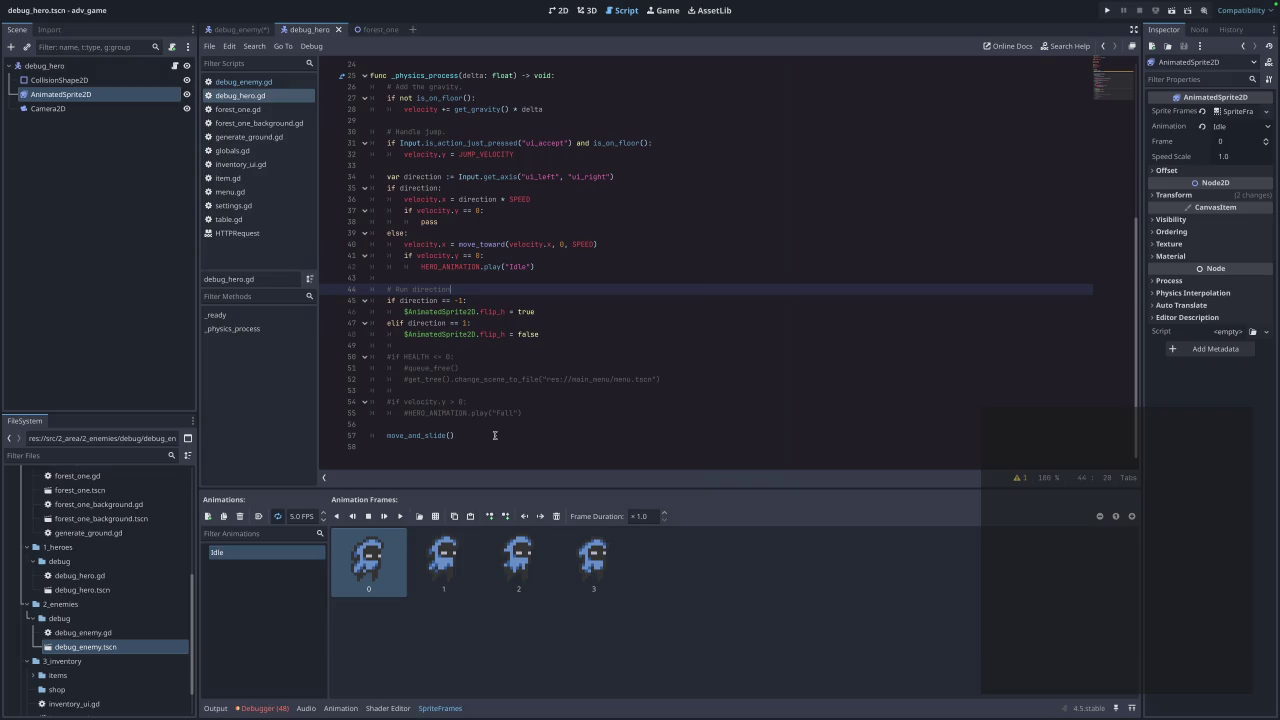
left_click_drag(494, 435, 390, 289)
left_click(516, 438)
mouse_move(552, 442)
left_mouse_down()
mouse_move(381, 211)
mouse_move(378, 180)
left_mouse_up()
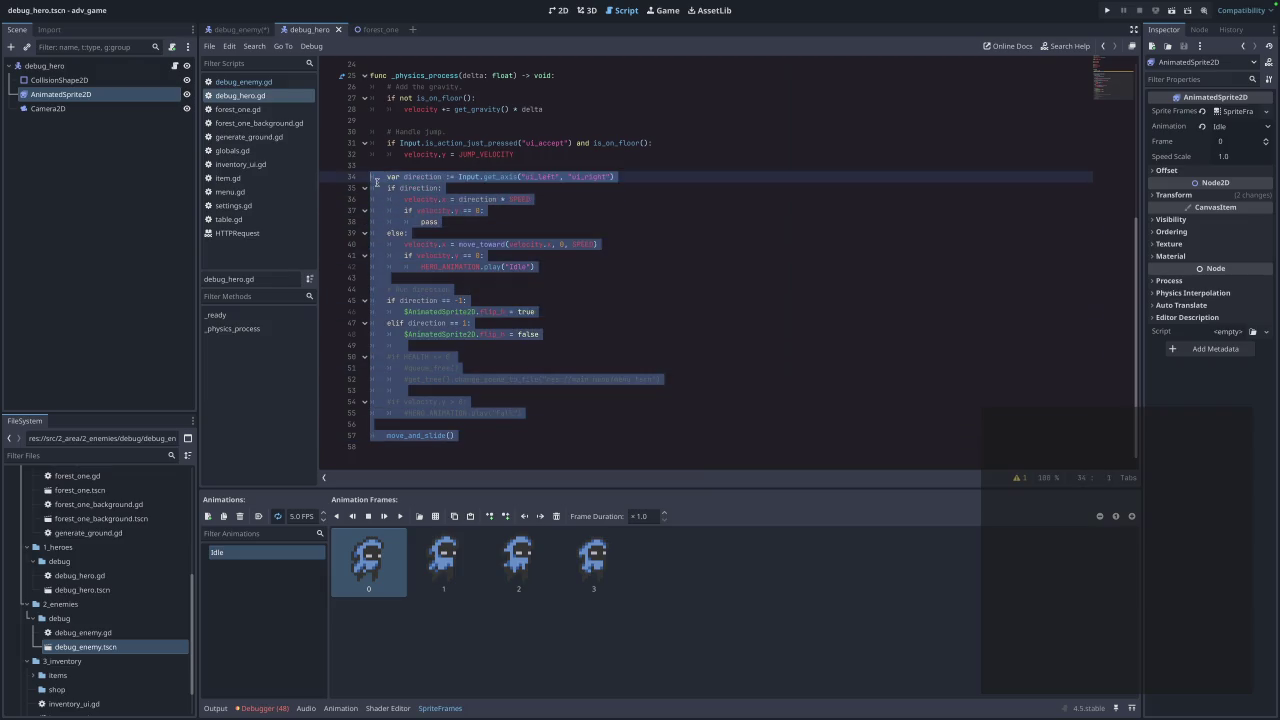
left_click(613, 212)
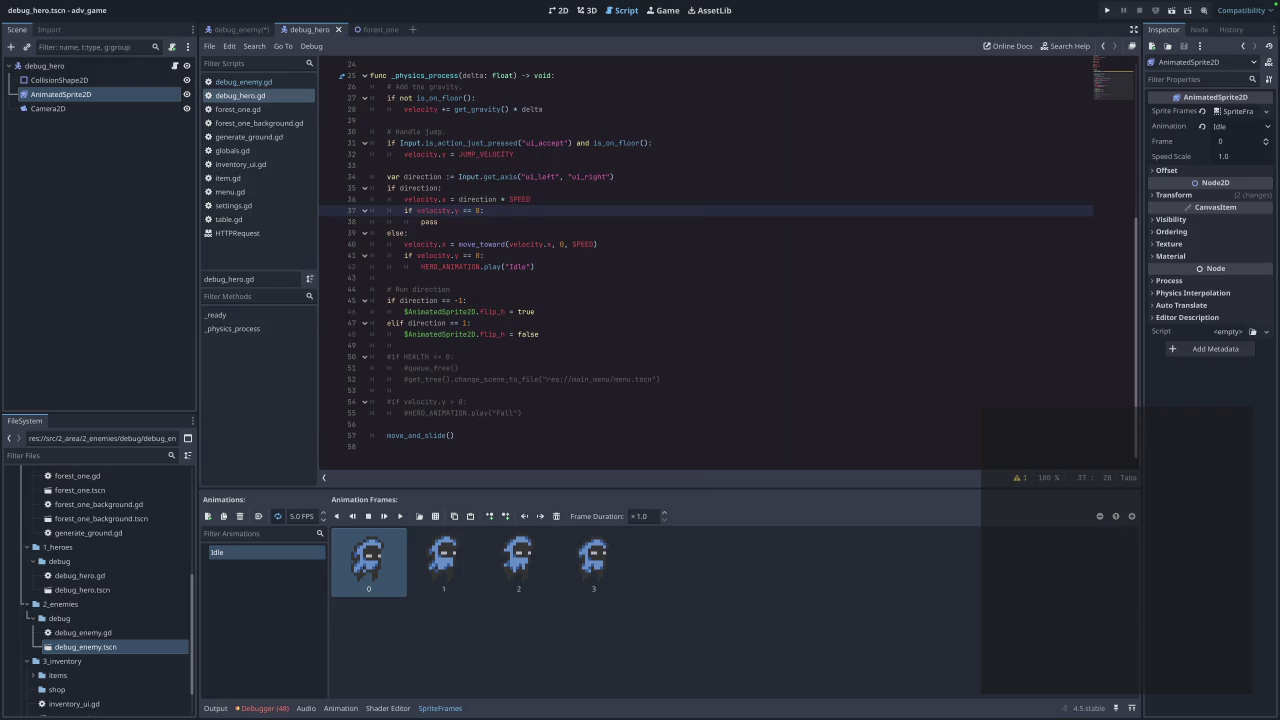
Review the jump and run code on lines 29–44, then go to line 12 of debug_enemy.gd.
left_click_drag(709, 290, 258, 115)
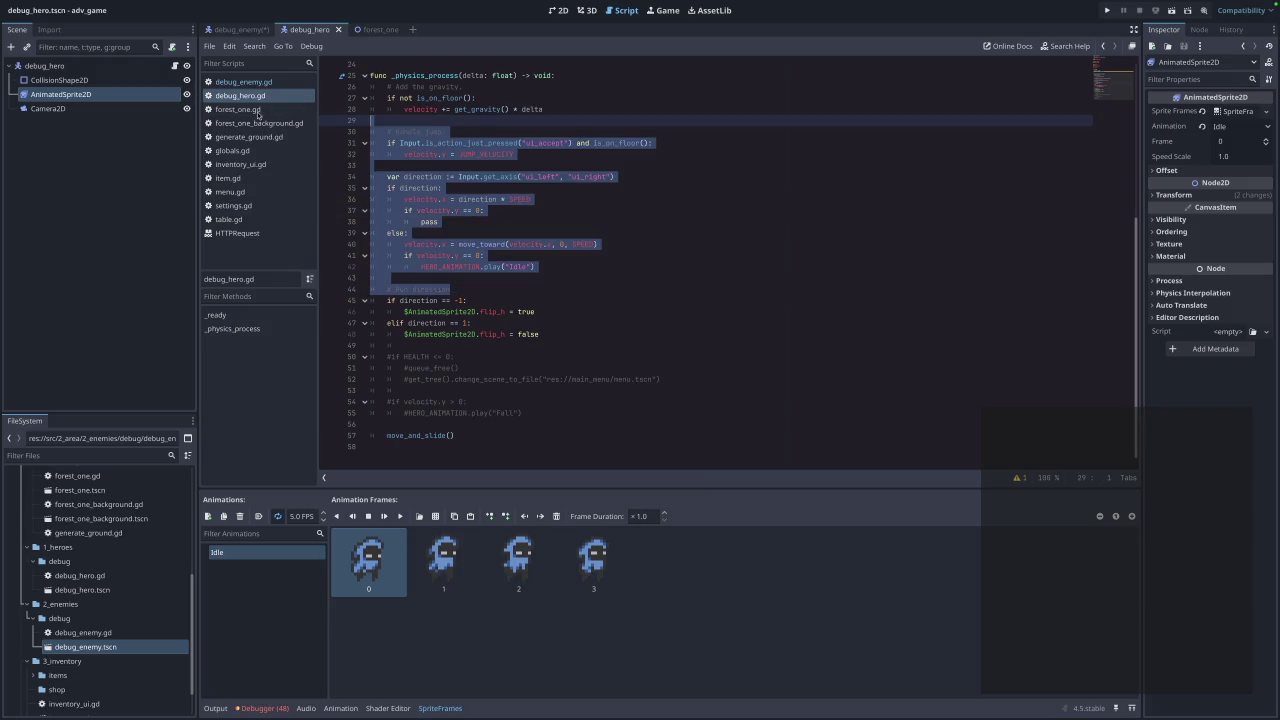
left_click(676, 194)
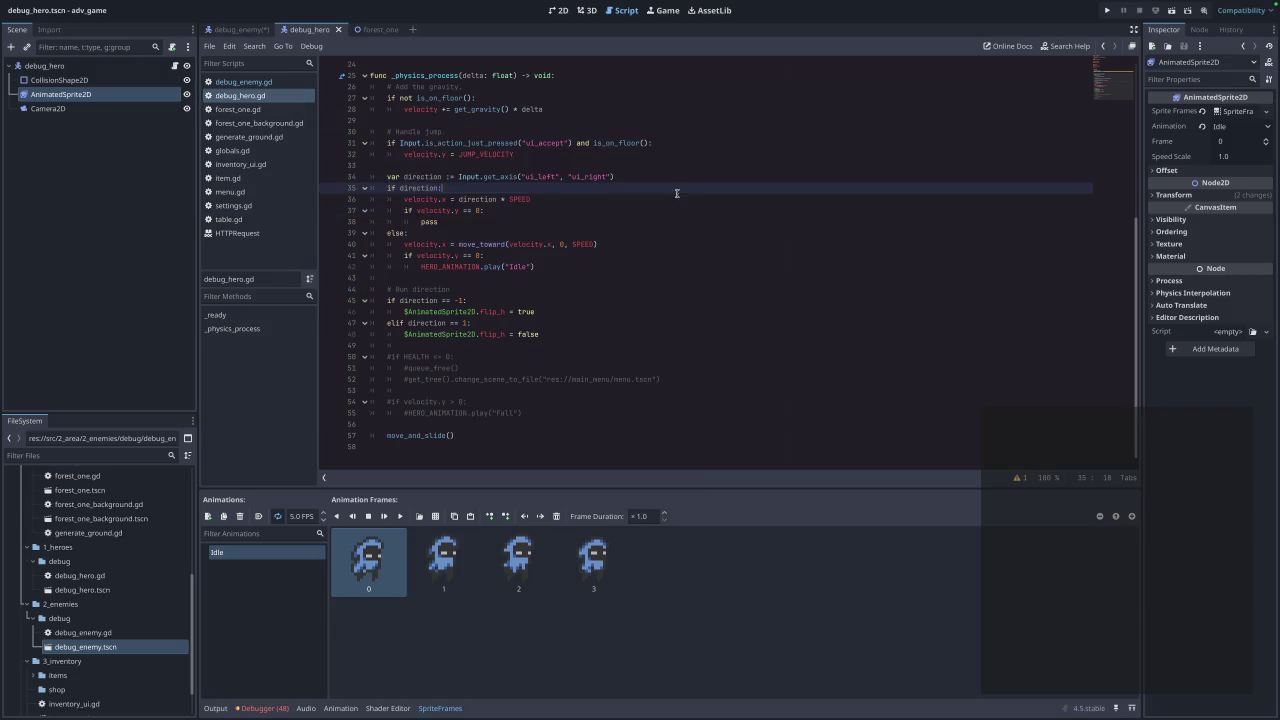
left_click(228, 82)
left_click(499, 221)
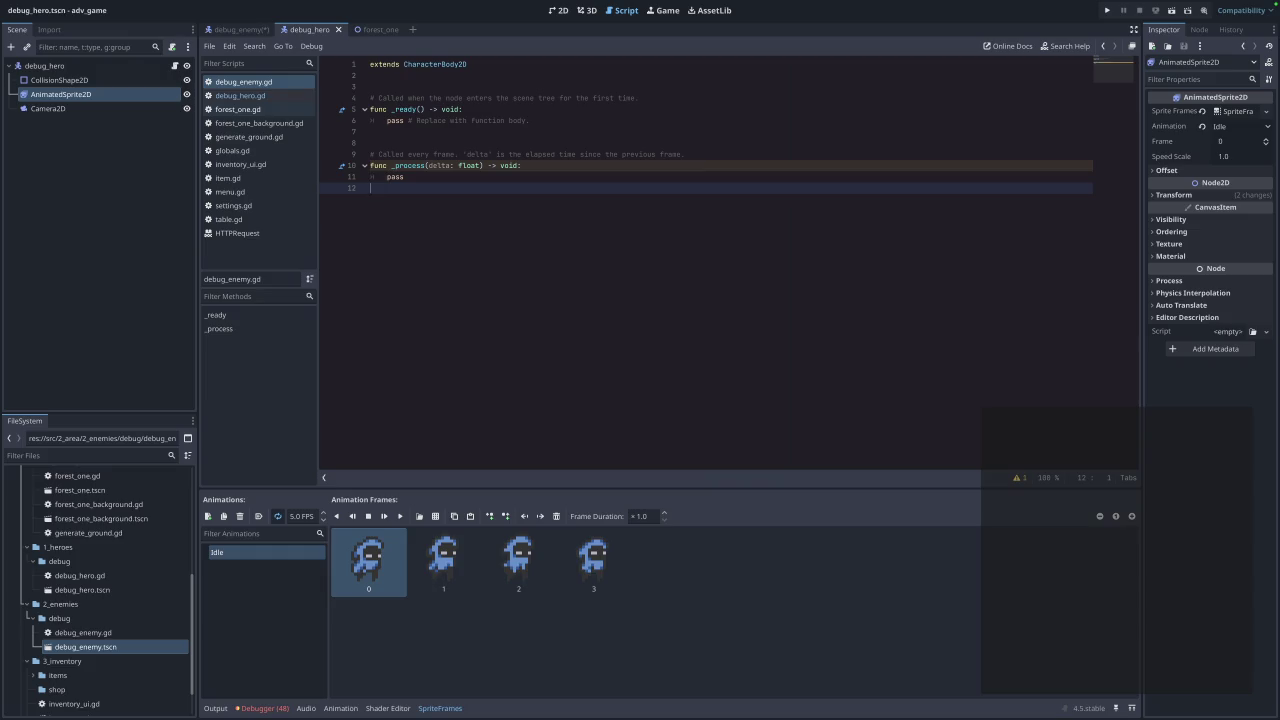
Close, reopen and save the debug_enemy scene, then select its AnimatedSprite2D node.
left_click(230, 30)
middle_click(230, 30)
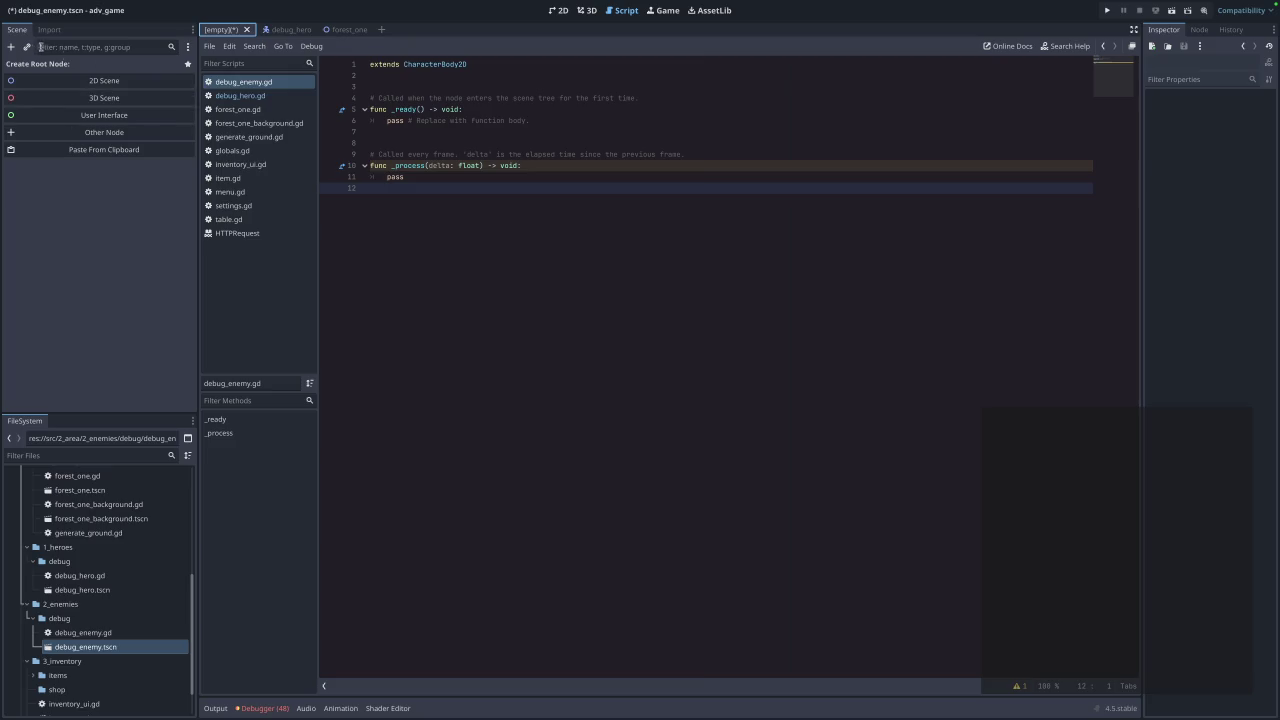
key("ctrl+shift+t")
key("ctrl+s")
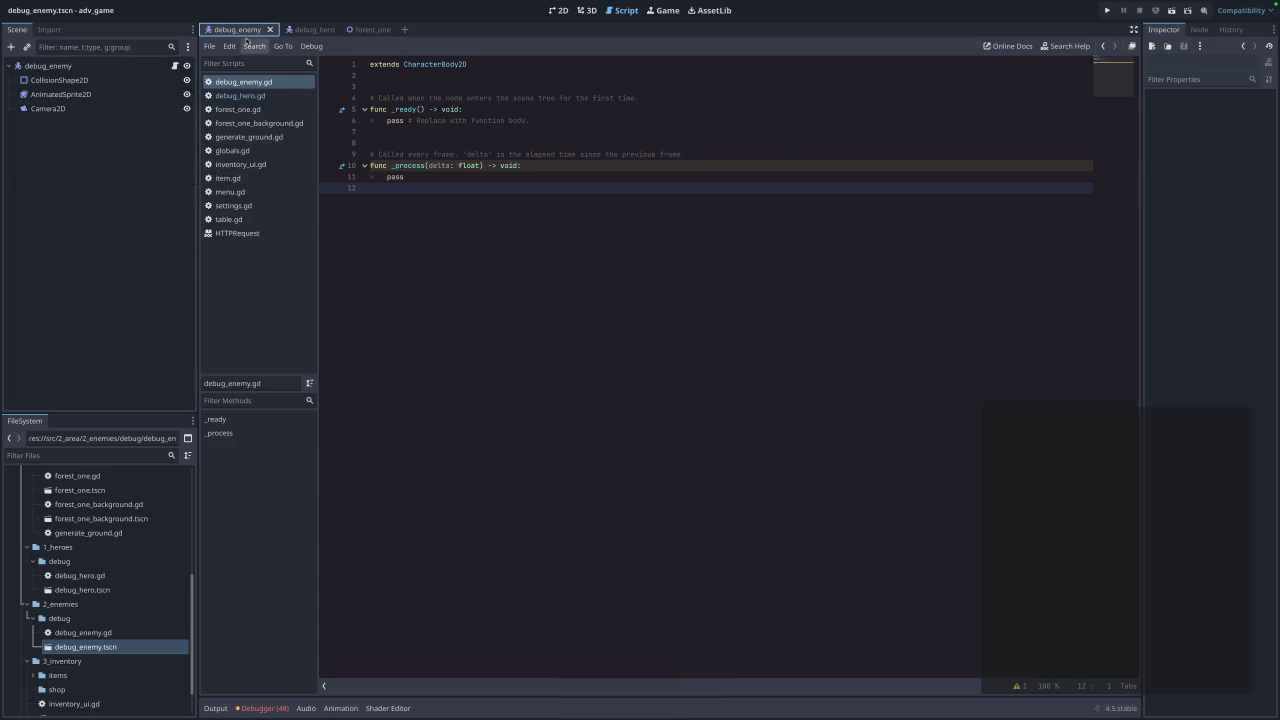
left_click(67, 93)
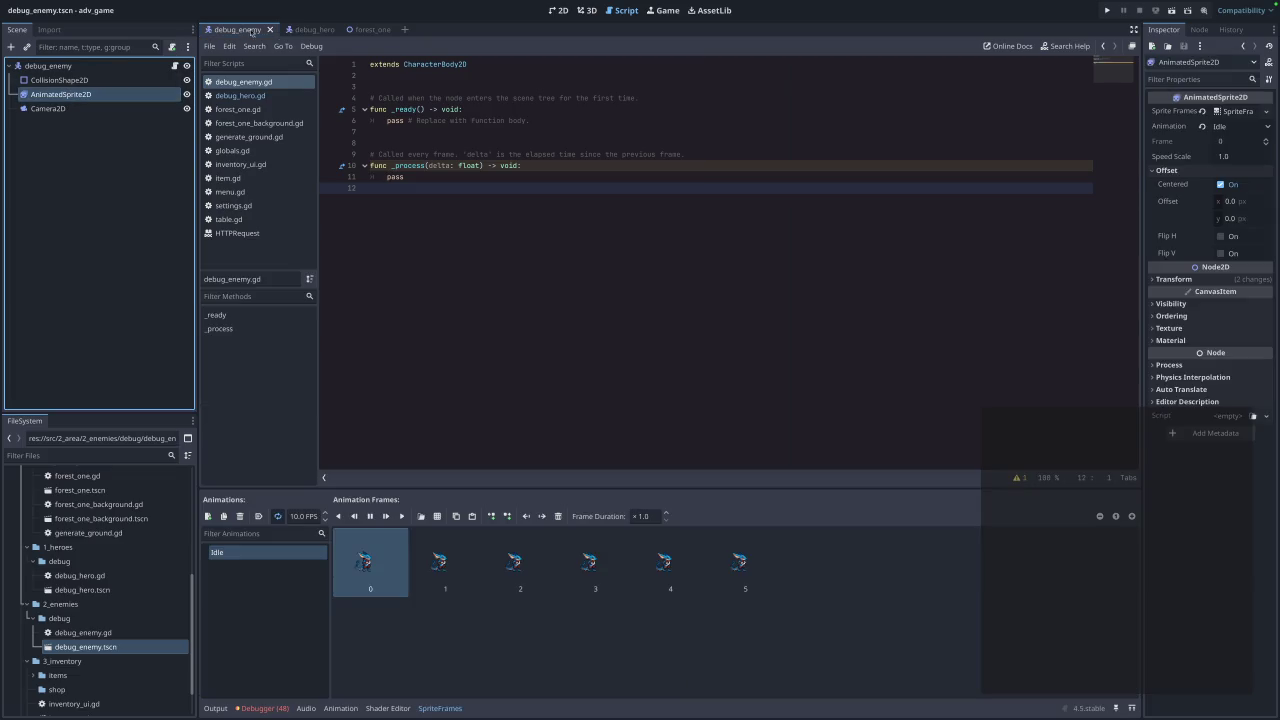
Show the top of debug_hero.gd with its SPEED and HERO_ANIMATION declarations.
left_click(310, 30)
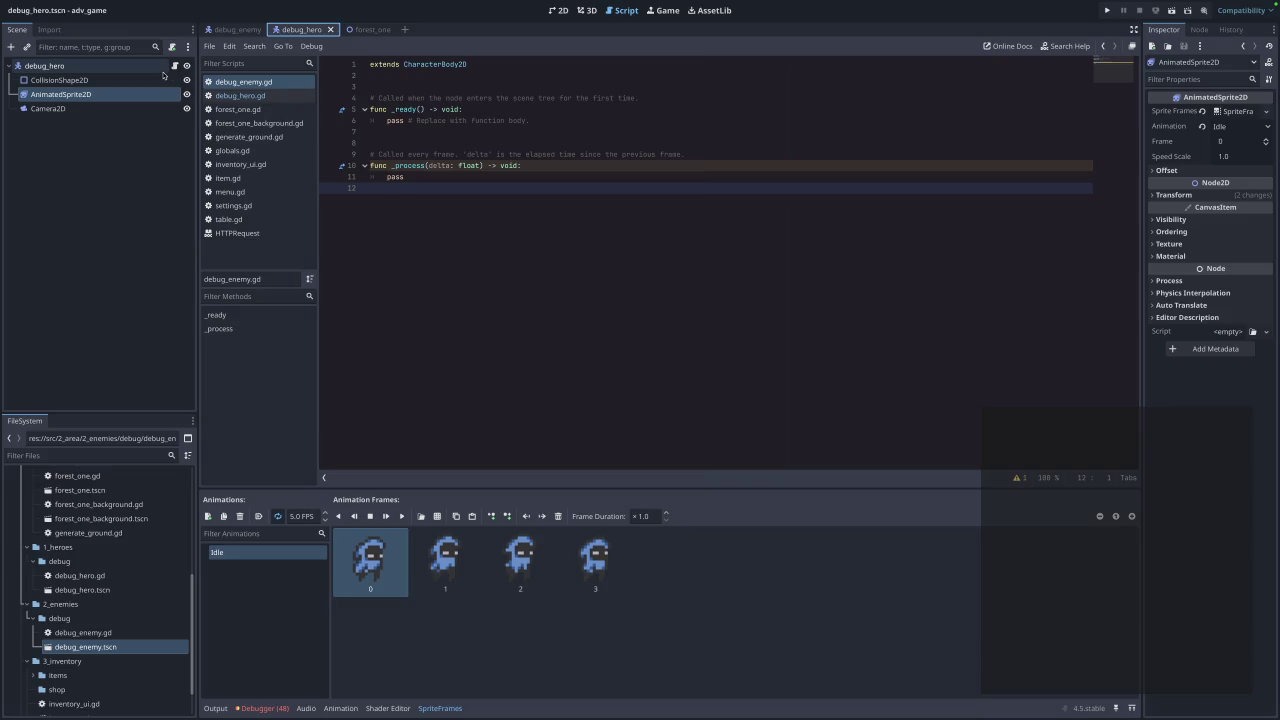
left_click(240, 95)
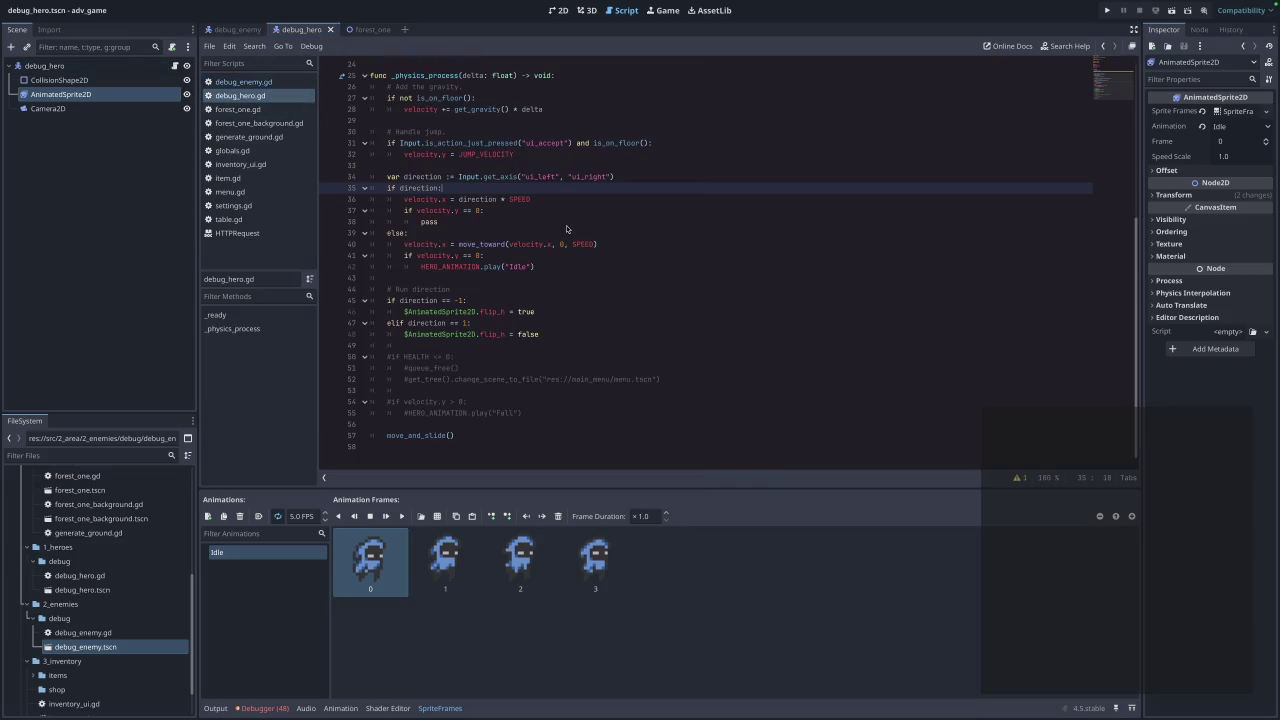
scroll(568, 227, "up", 1)
scroll(568, 228, "up", 6)
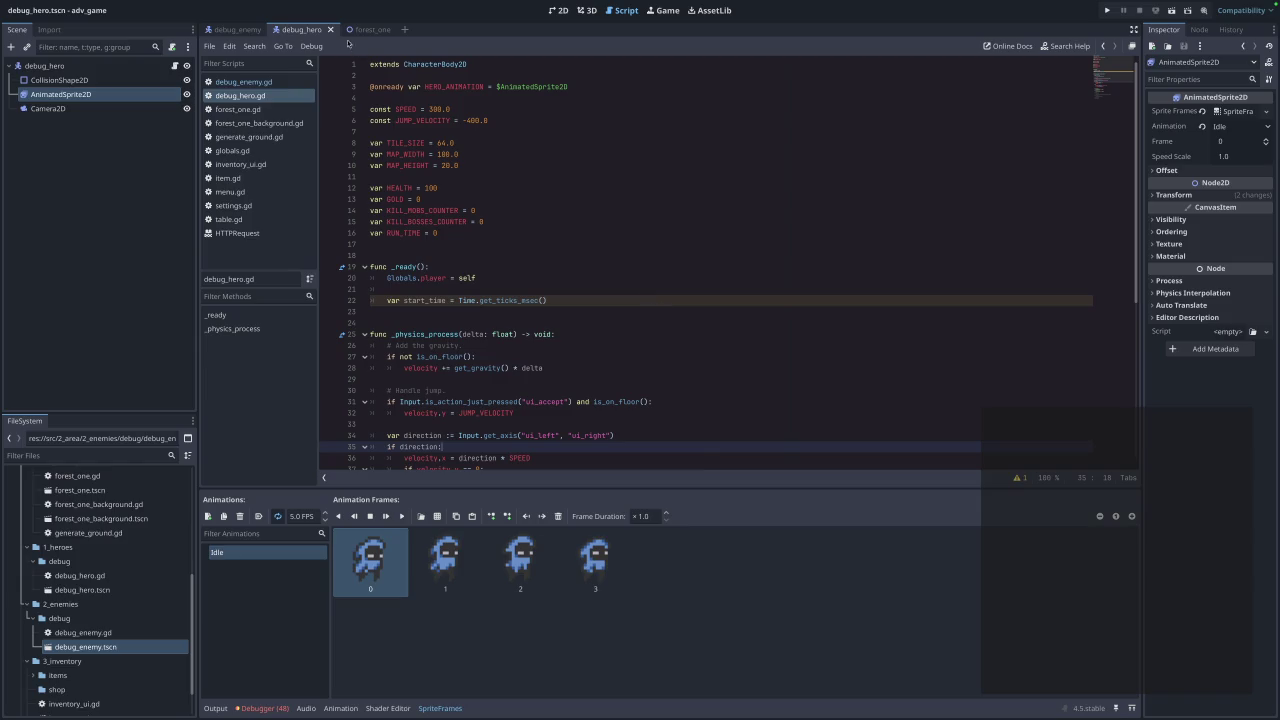
left_click(246, 84)
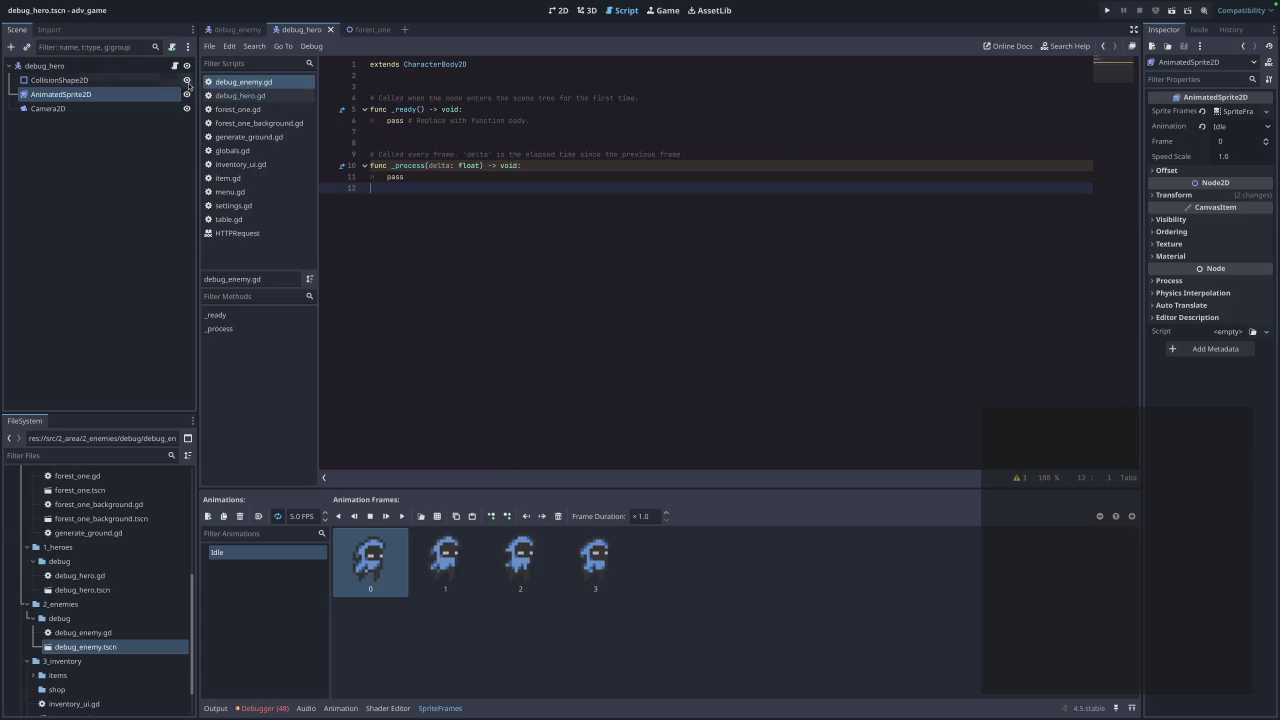
mouse_move(62, 94)
left_mouse_down()
mouse_move(395, 78)
mouse_move(470, 87)
left_mouse_up()
key("Return")
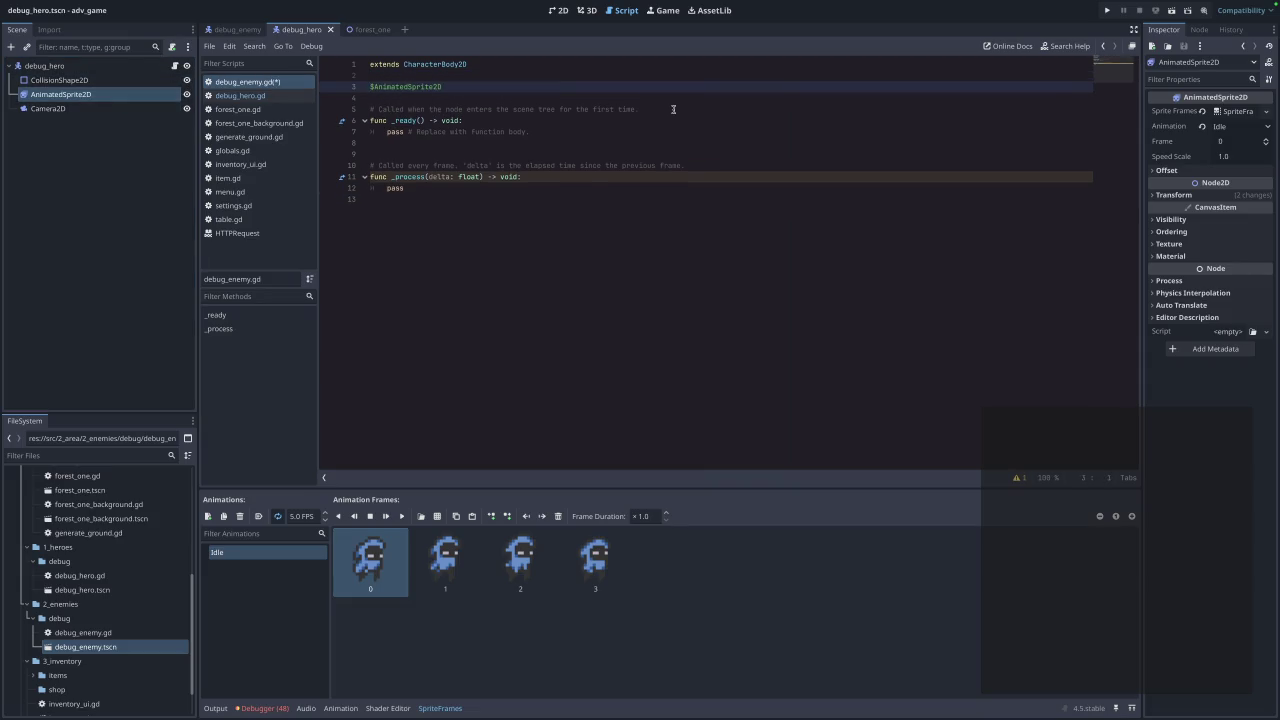
type("@")
type("onready")
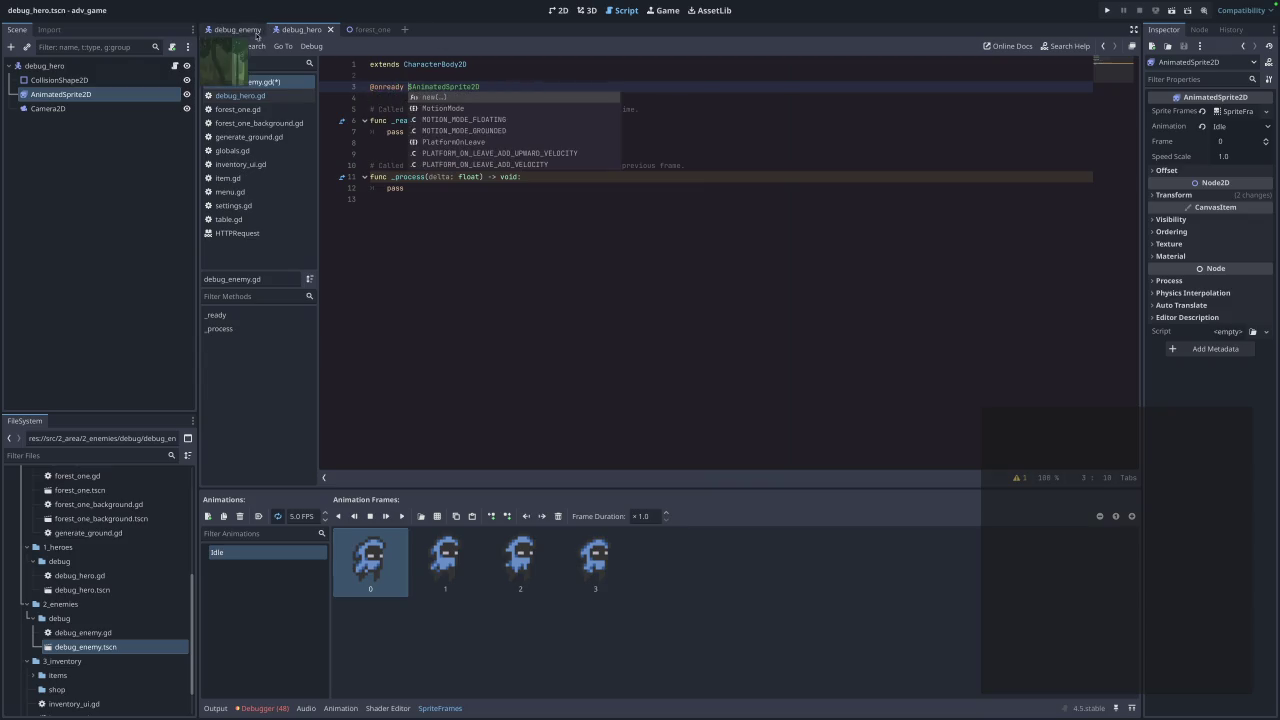
left_click(253, 97)
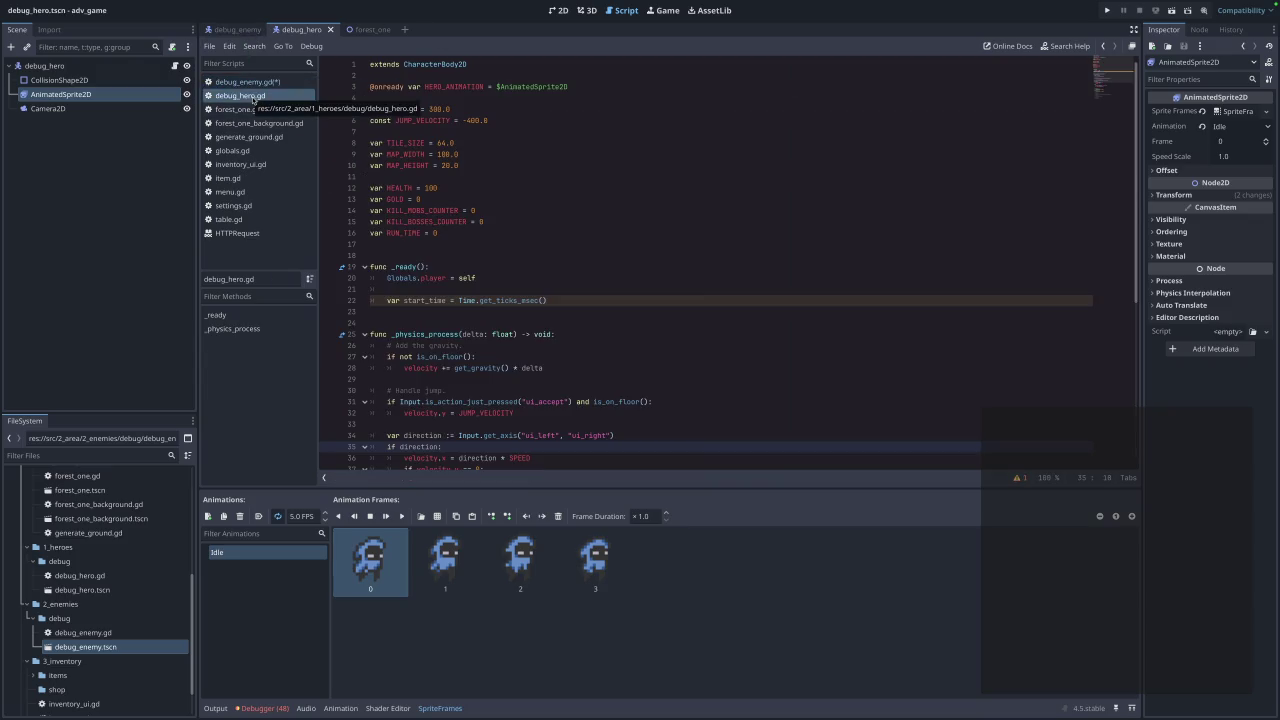
left_click(255, 83)
type("var E")
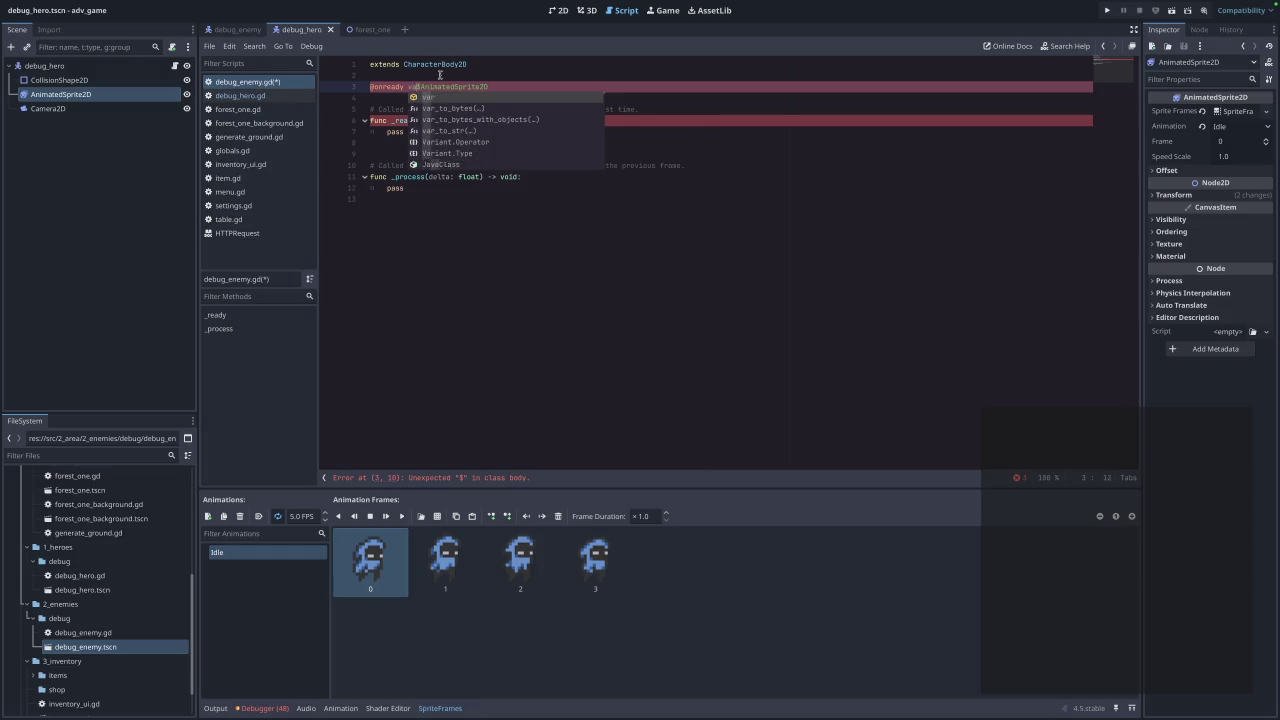
type("NEMY_ANIMA")
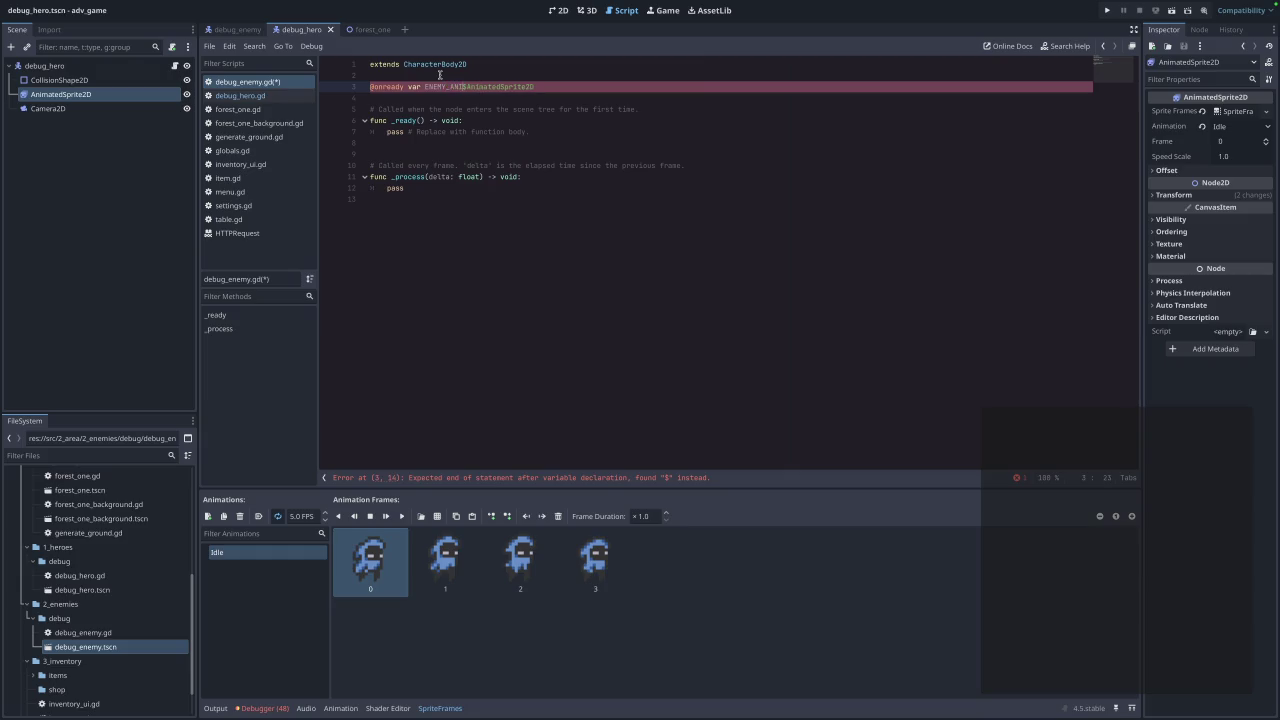
type("TION ")
type("=")
key("ctrl+s")
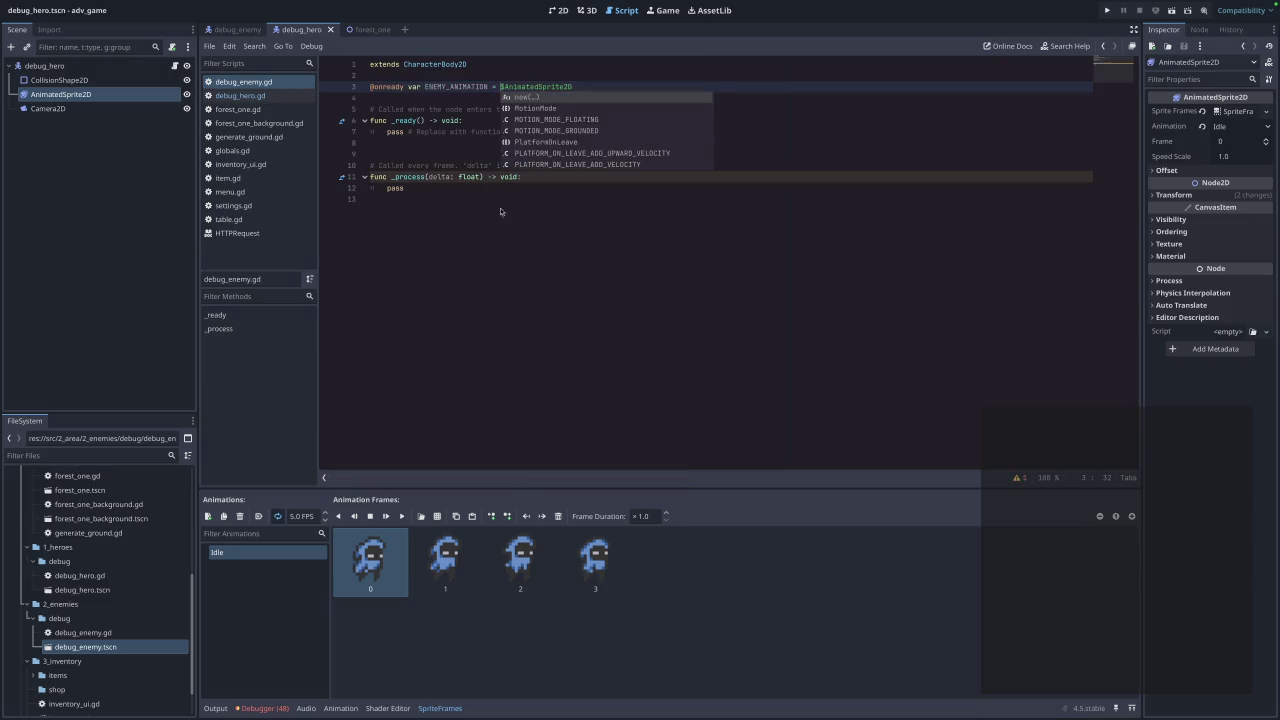
Close the forest_one scene, then return to the end of the ENEMY_ANIMATION line in debug_enemy.gd.
left_click(480, 197)
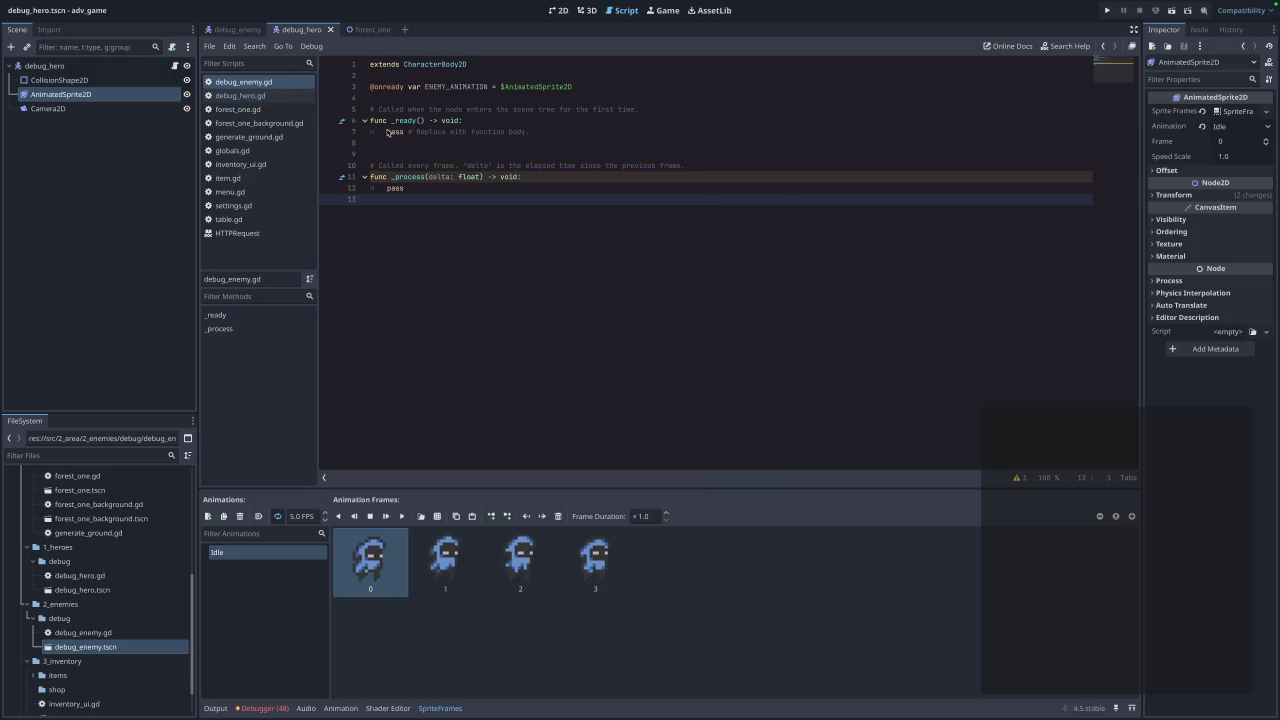
left_click(361, 33)
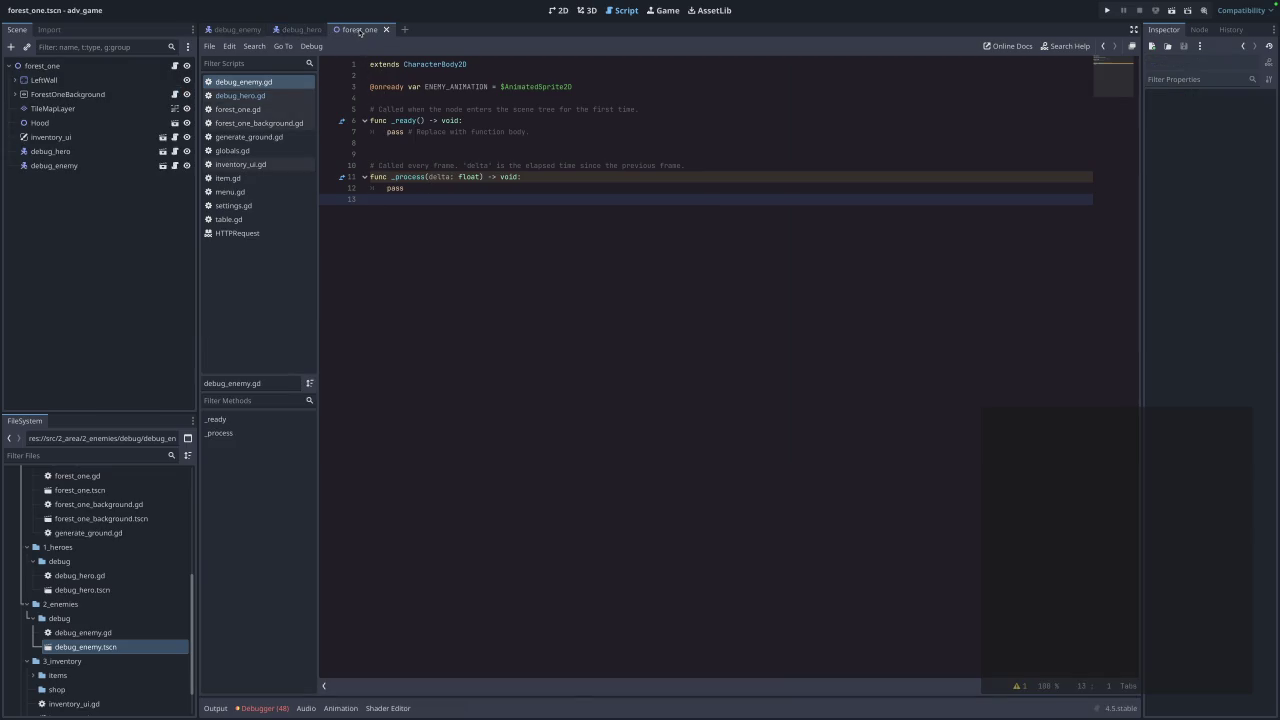
left_click(291, 30)
left_click(390, 31)
left_click(387, 29)
left_click(246, 96)
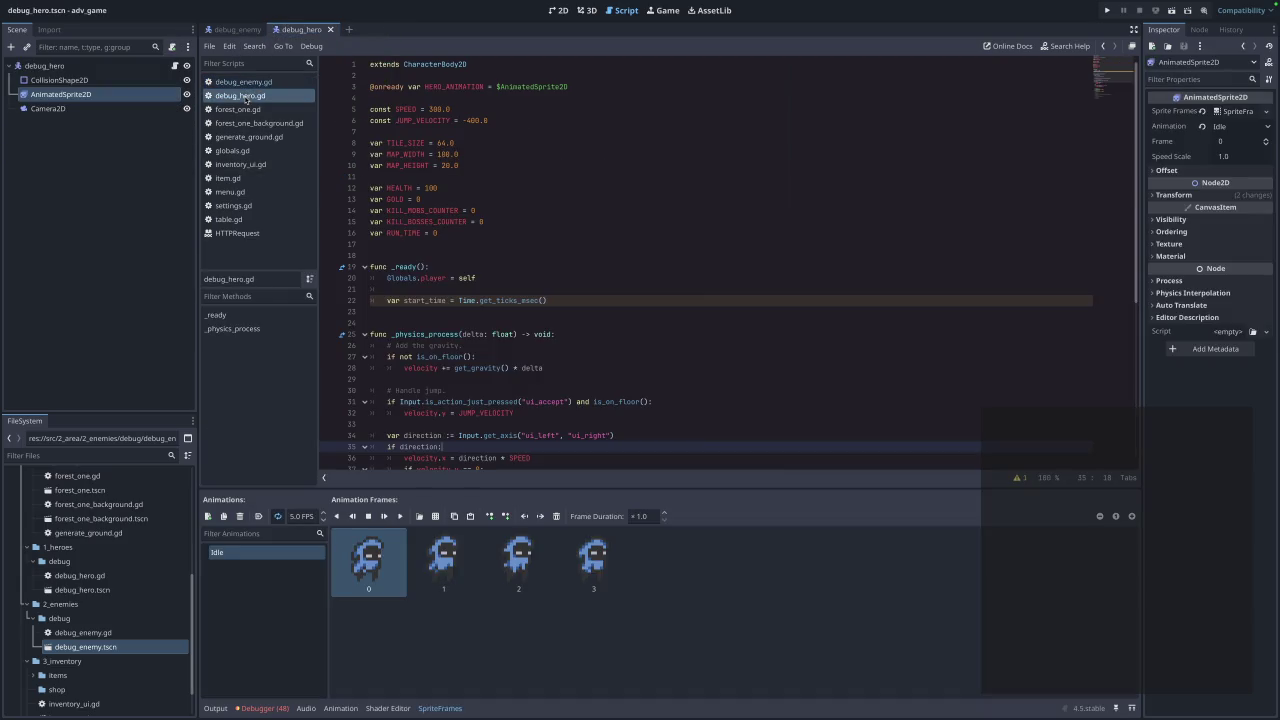
left_click(237, 29)
left_click(310, 31)
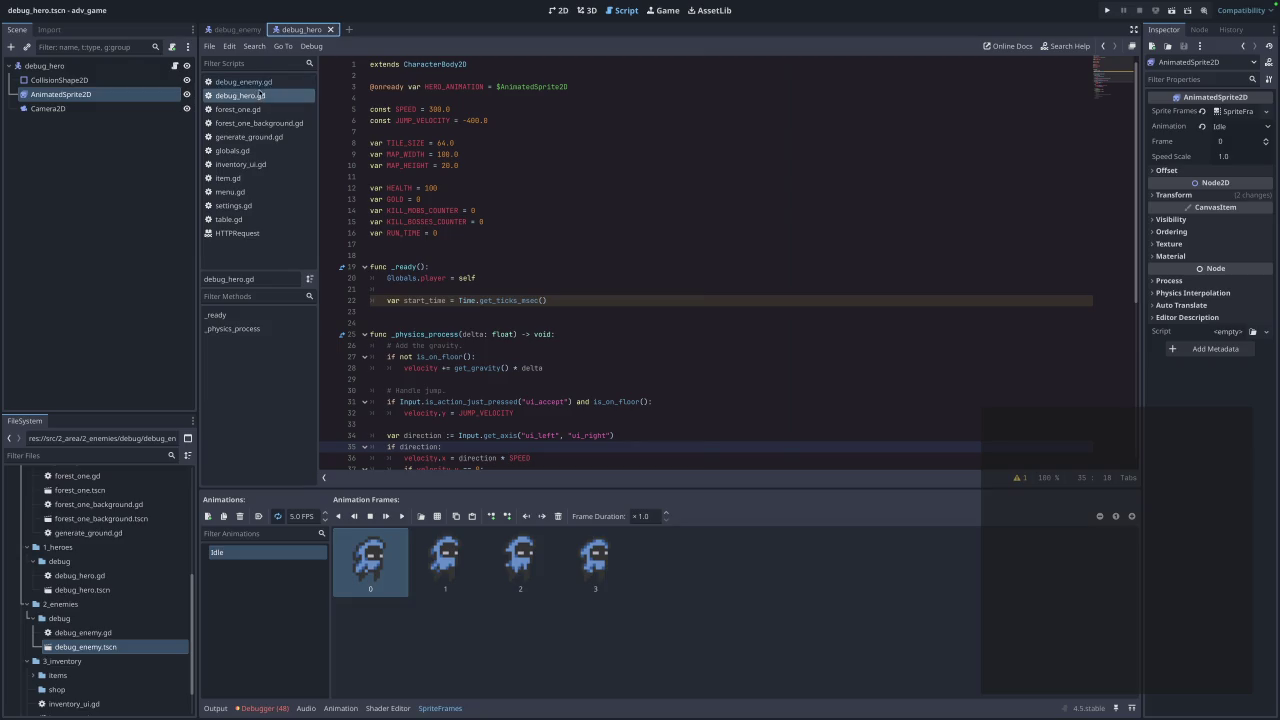
left_click(243, 82)
left_click(607, 88)
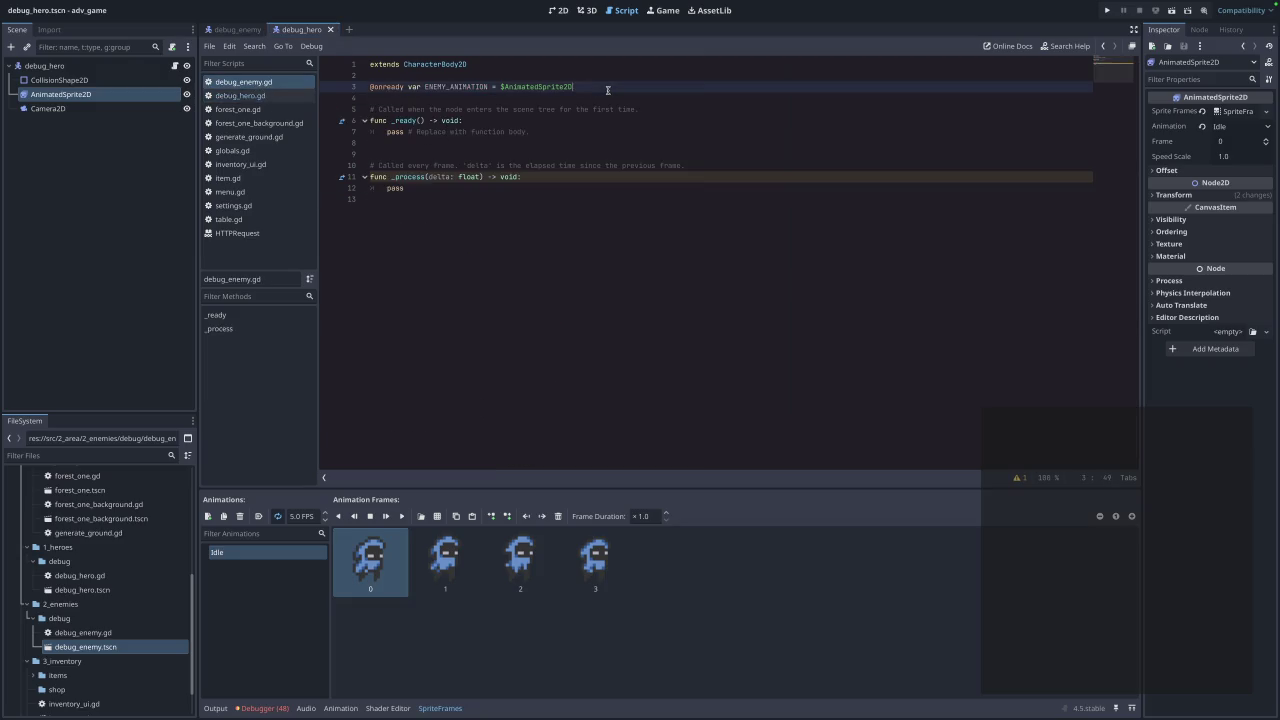
Add 'const SPEED = 150.0' below ENEMY_ANIMATION and save debug_enemy.gd.
key("Return")
key("Return")
type("con")
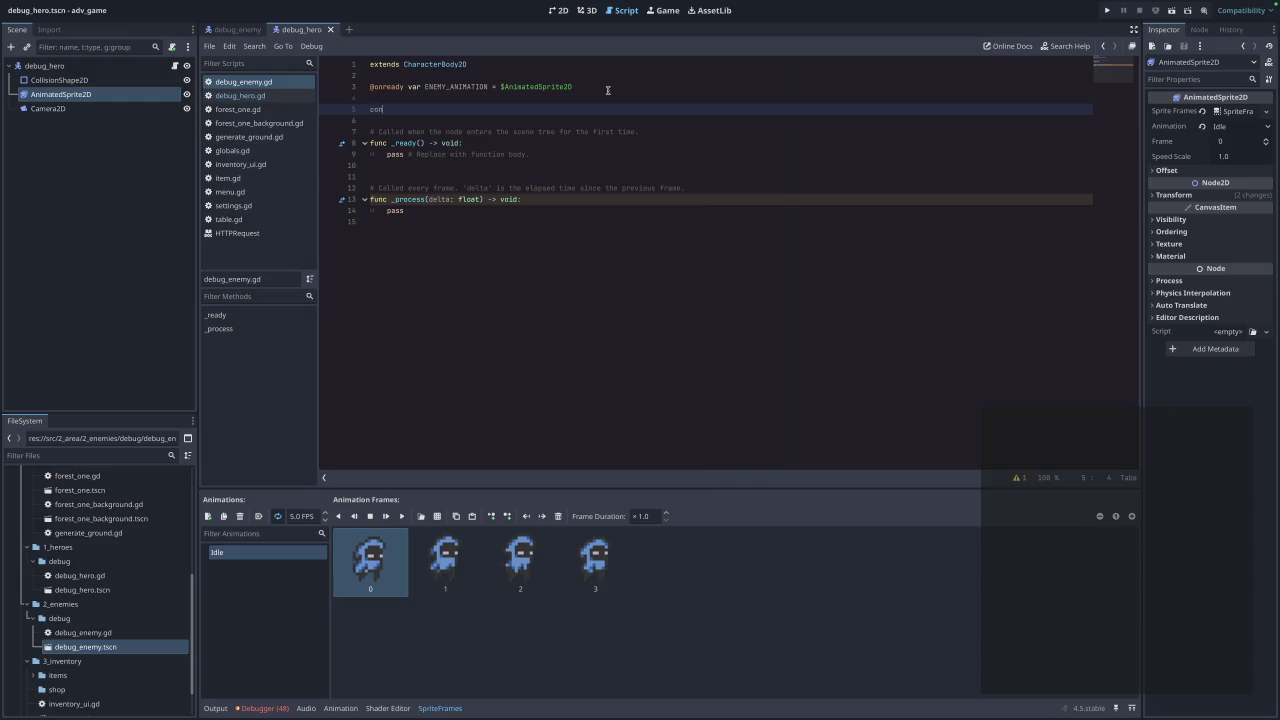
type("st sSPEED =")
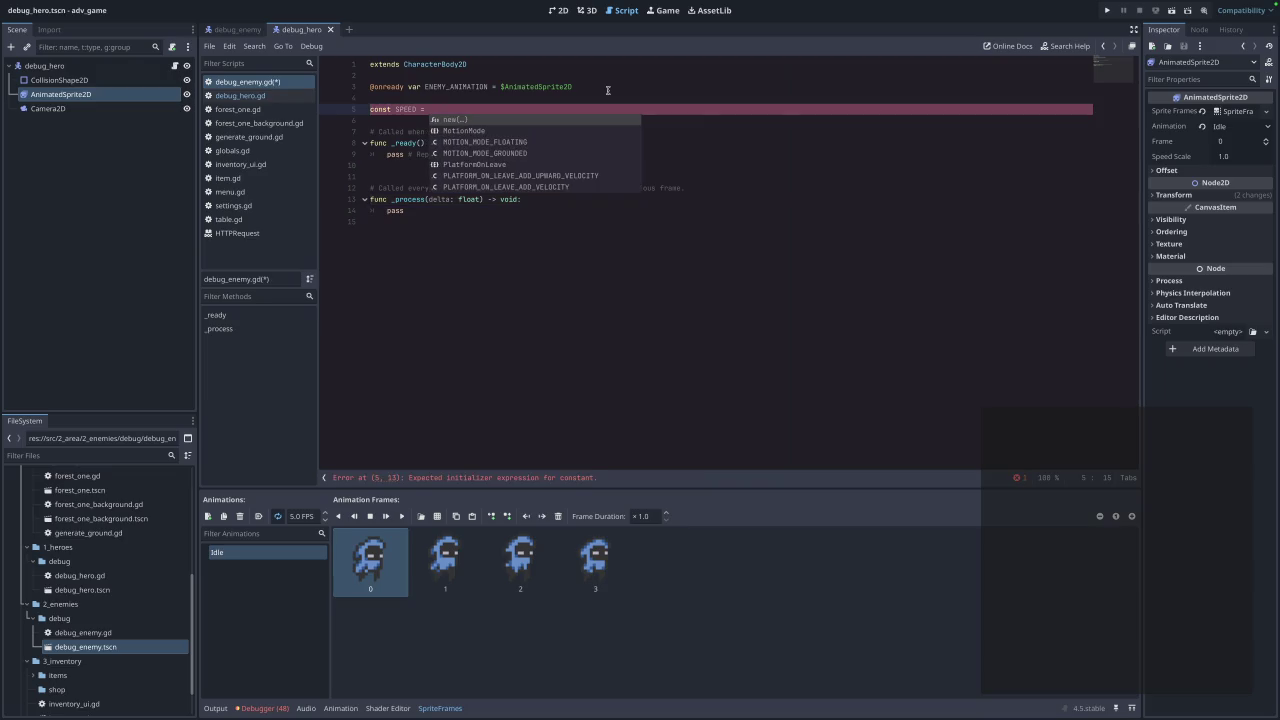
type(" 5")
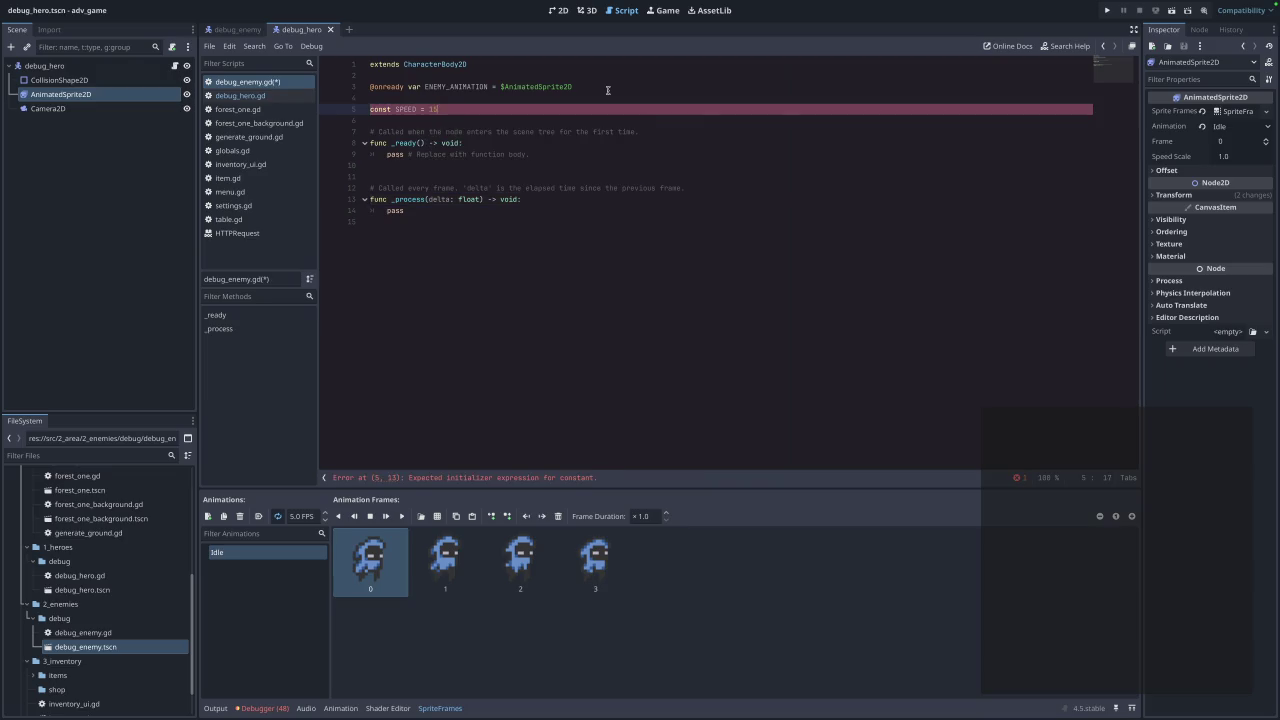
type("0.0")
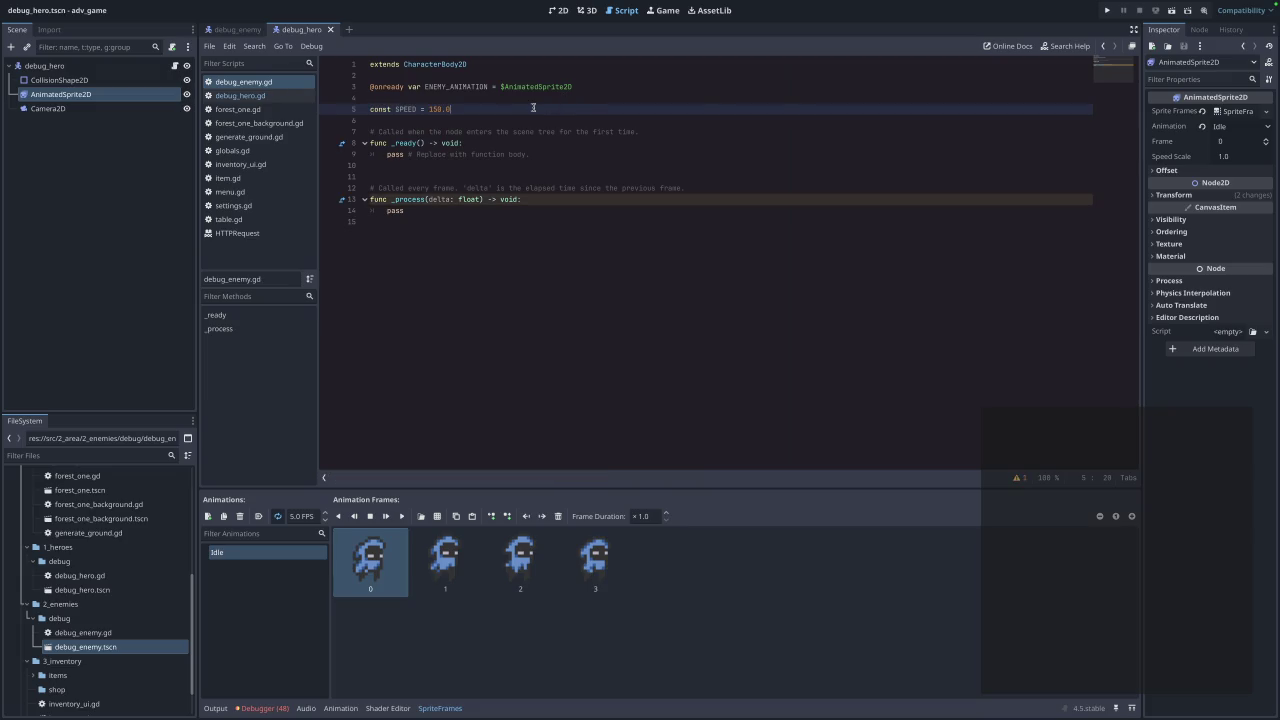
key("Return")
key("ctrl+s")
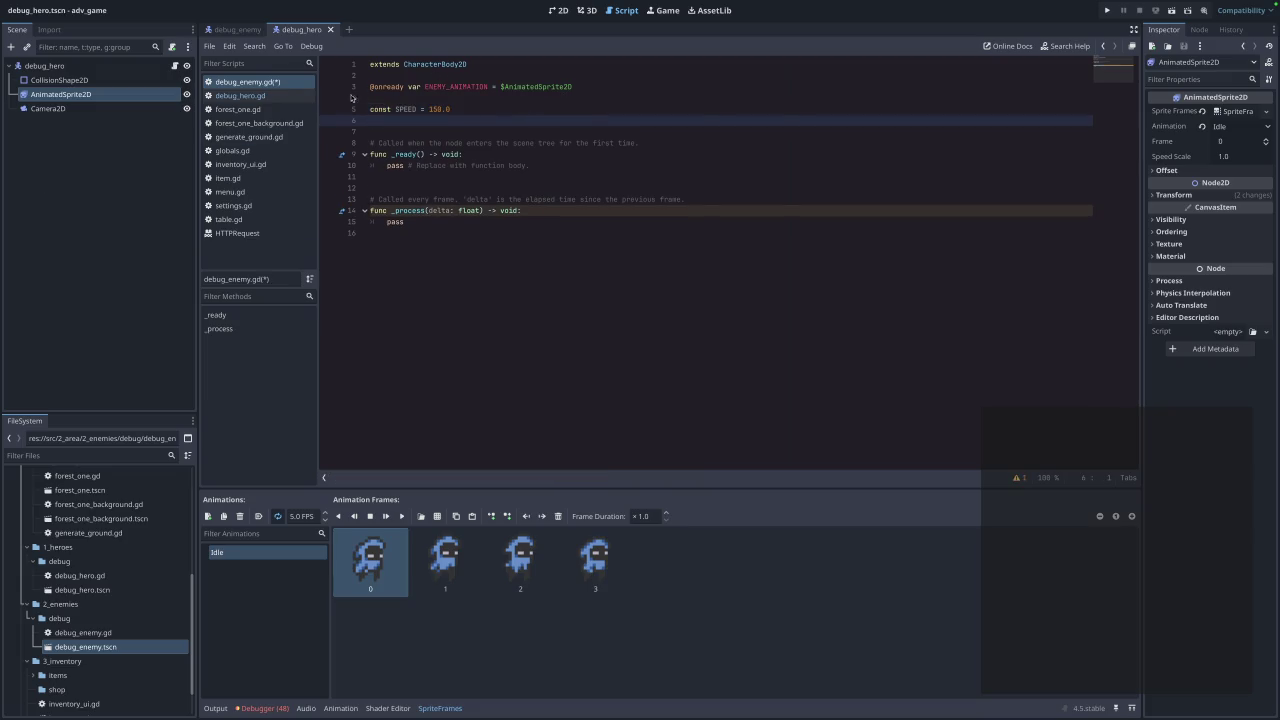
Bring debug_hero.gd back up to compare its code.
left_click(237, 29)
left_click(300, 29)
left_click(265, 95)
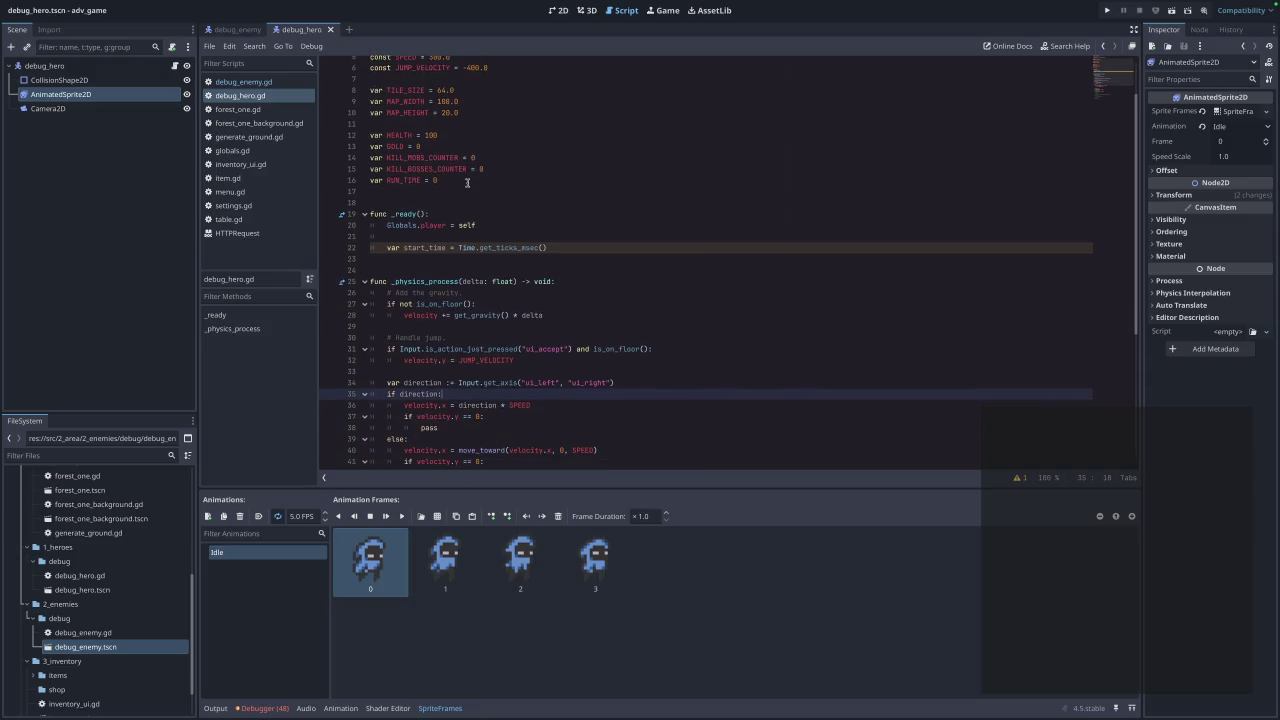
Check the HEALTH declaration, open globals.gd to see its player CharacterBody2D variable, then switch to the debug_enemy scene.
left_click_drag(467, 187, 340, 187)
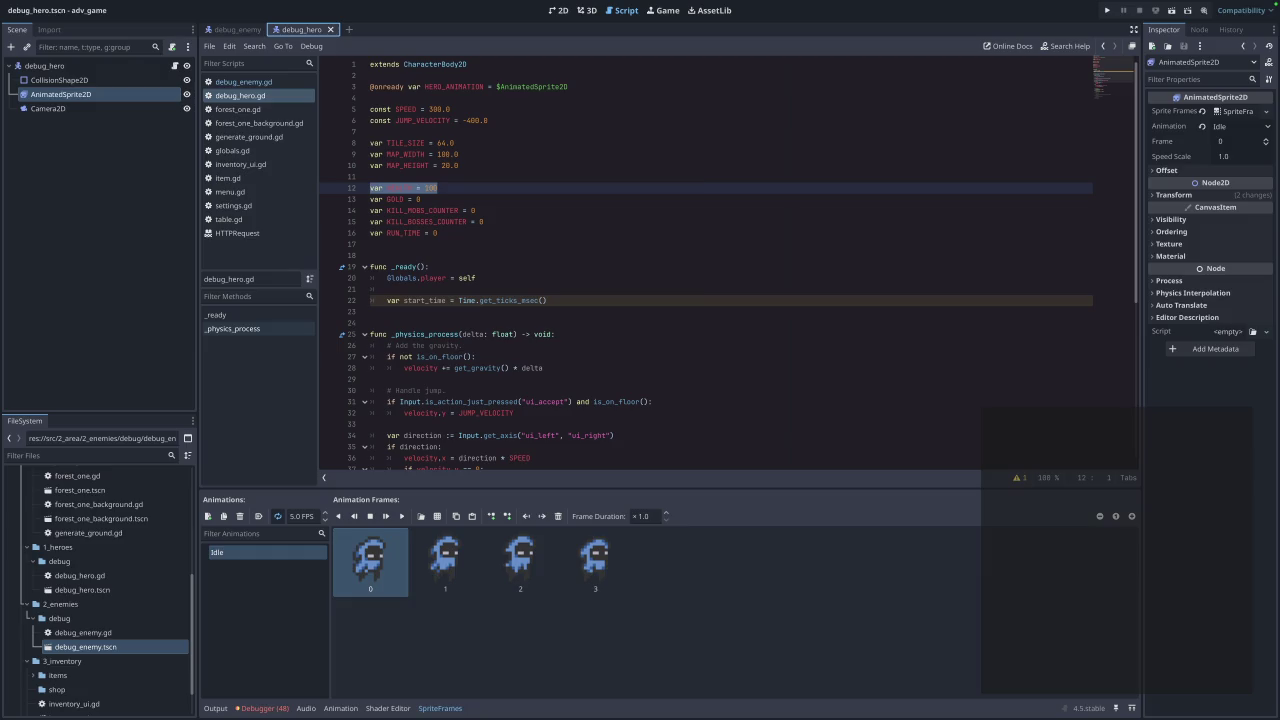
left_click(559, 191)
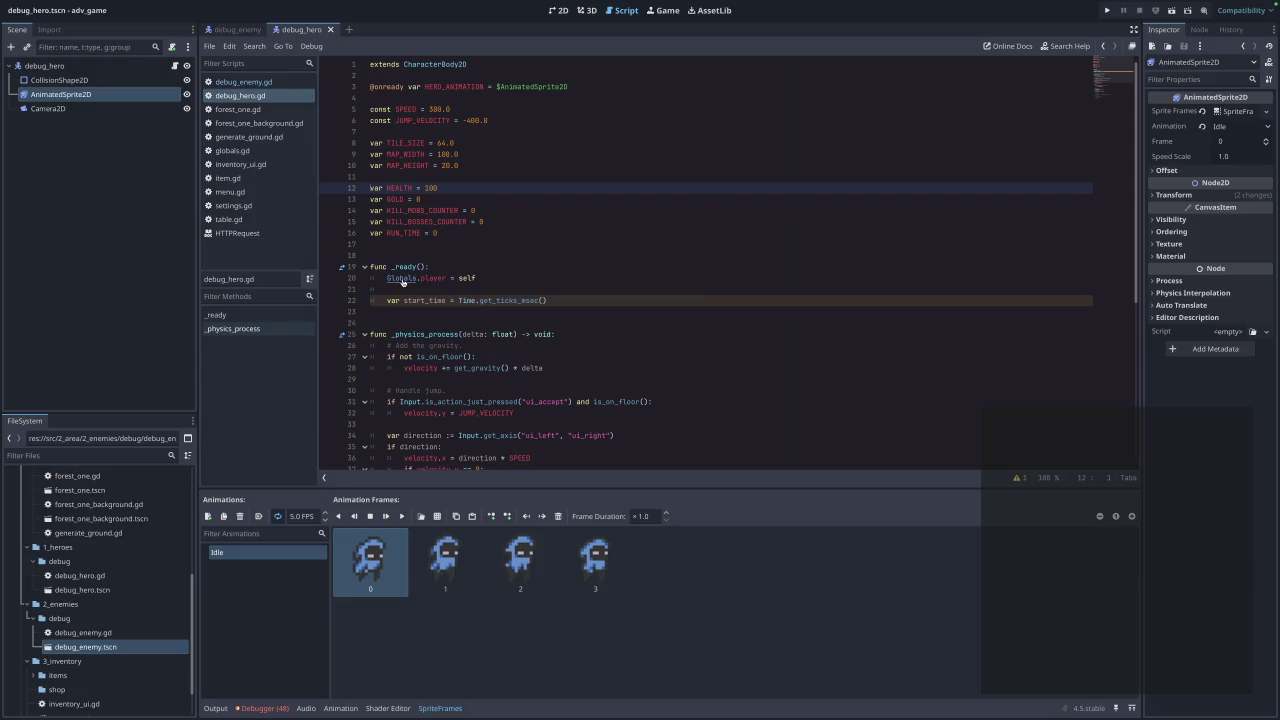
left_click(403, 279, "ctrl")
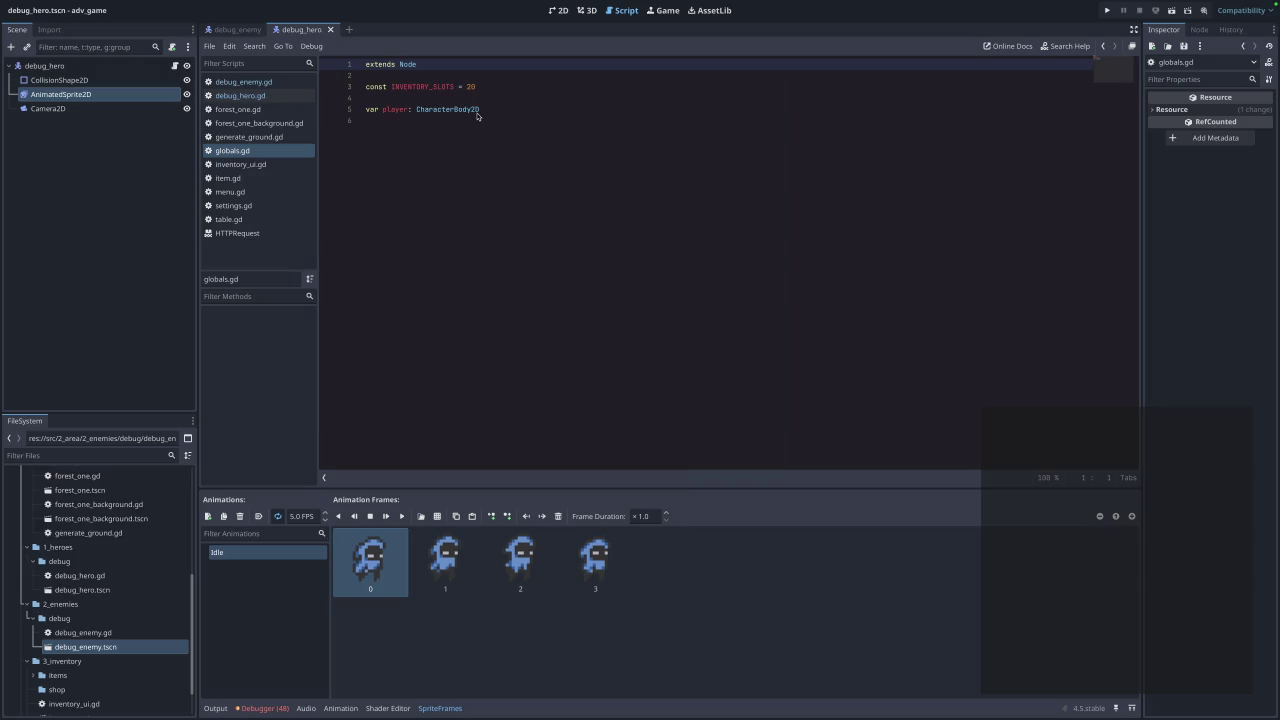
left_click(573, 119)
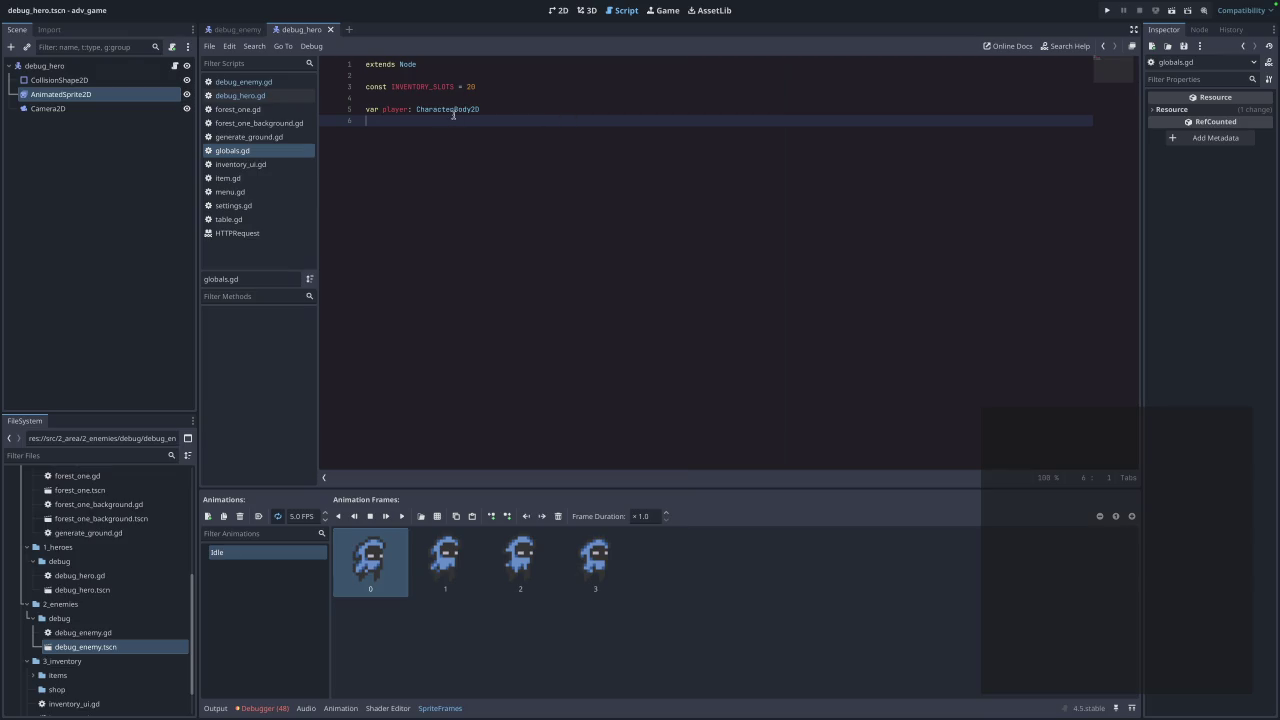
mouse_move(453, 114)
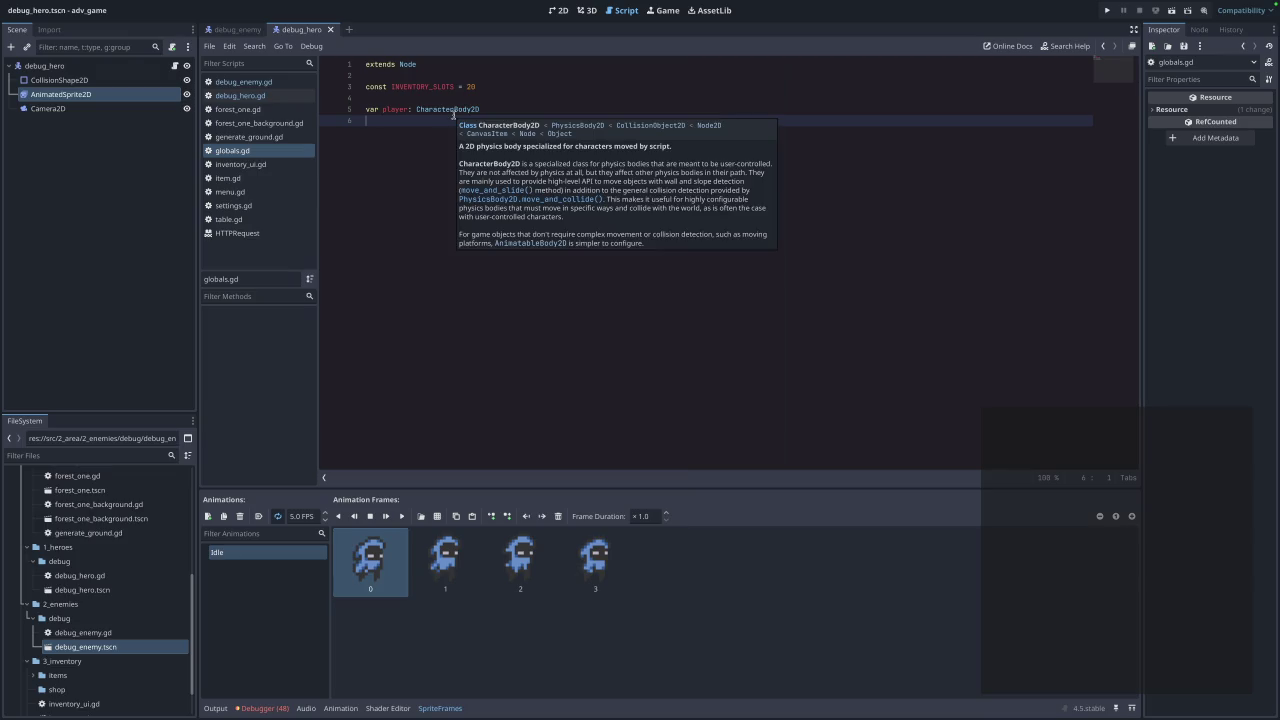
left_click(245, 32)
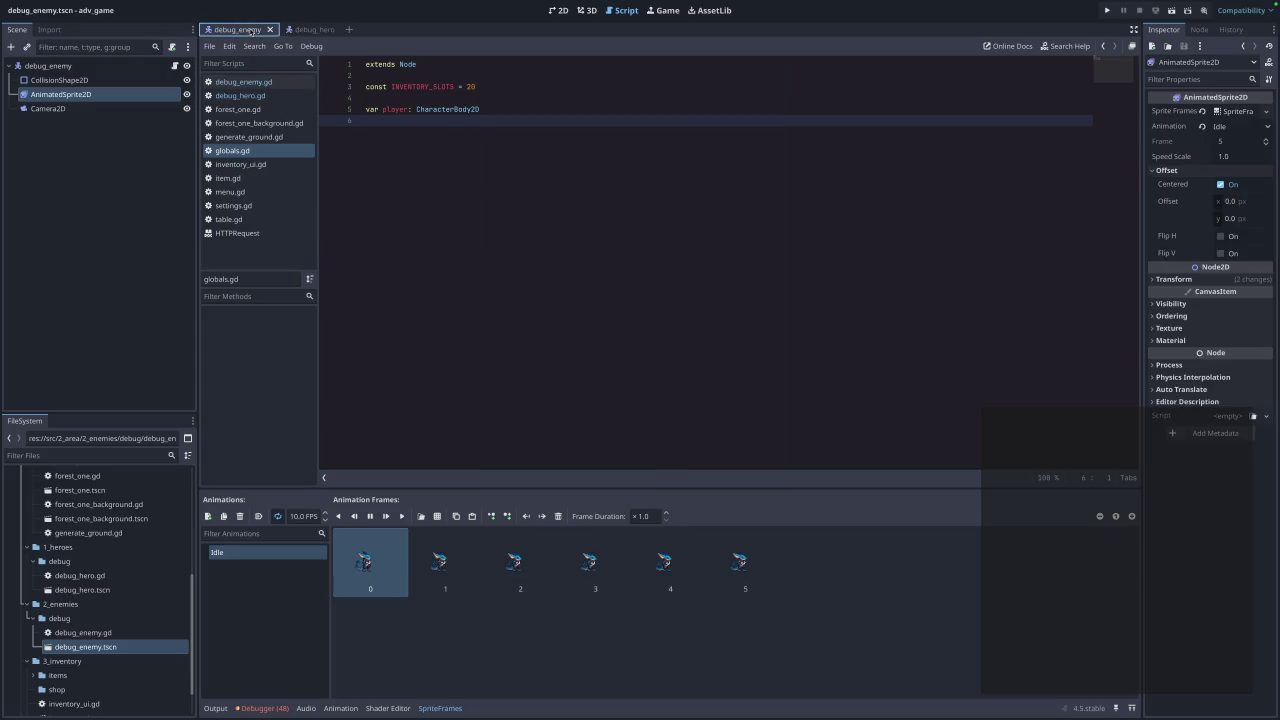
Reopen debug_enemy.gd, then drop RUN.png into the FileSystem's debug folder.
left_click(231, 95)
left_click(232, 82)
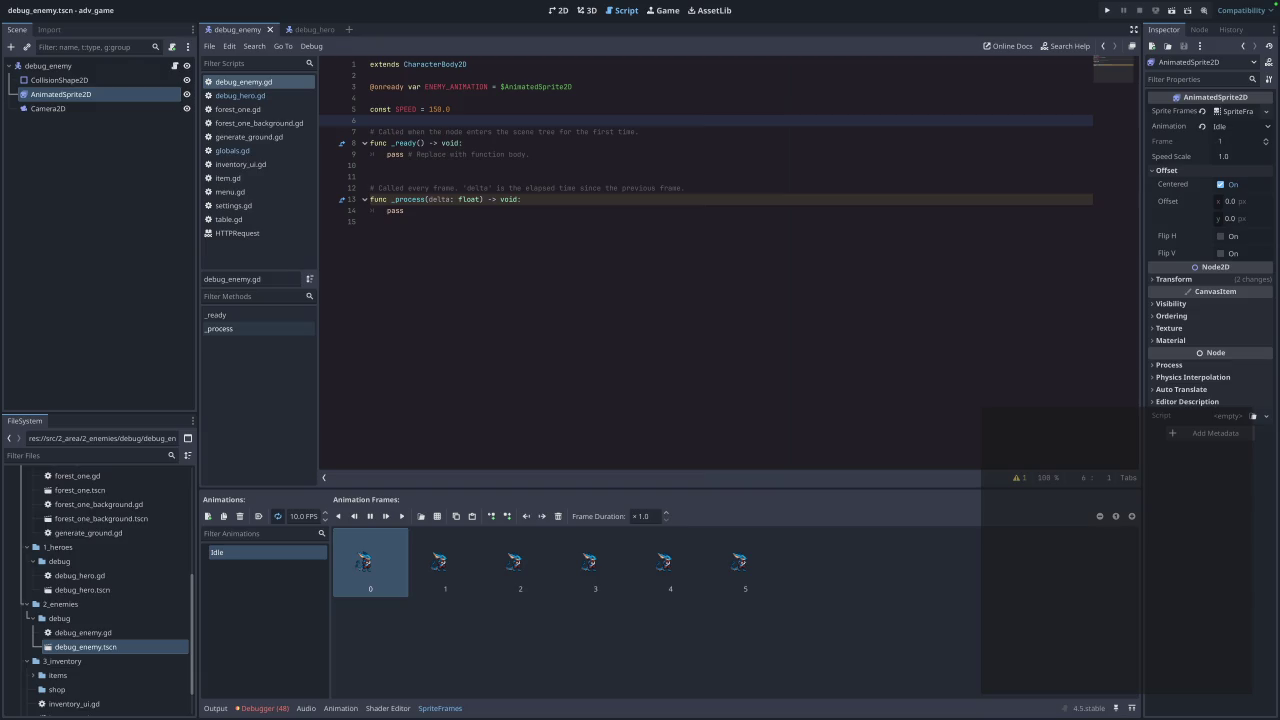
left_click(298, 576)
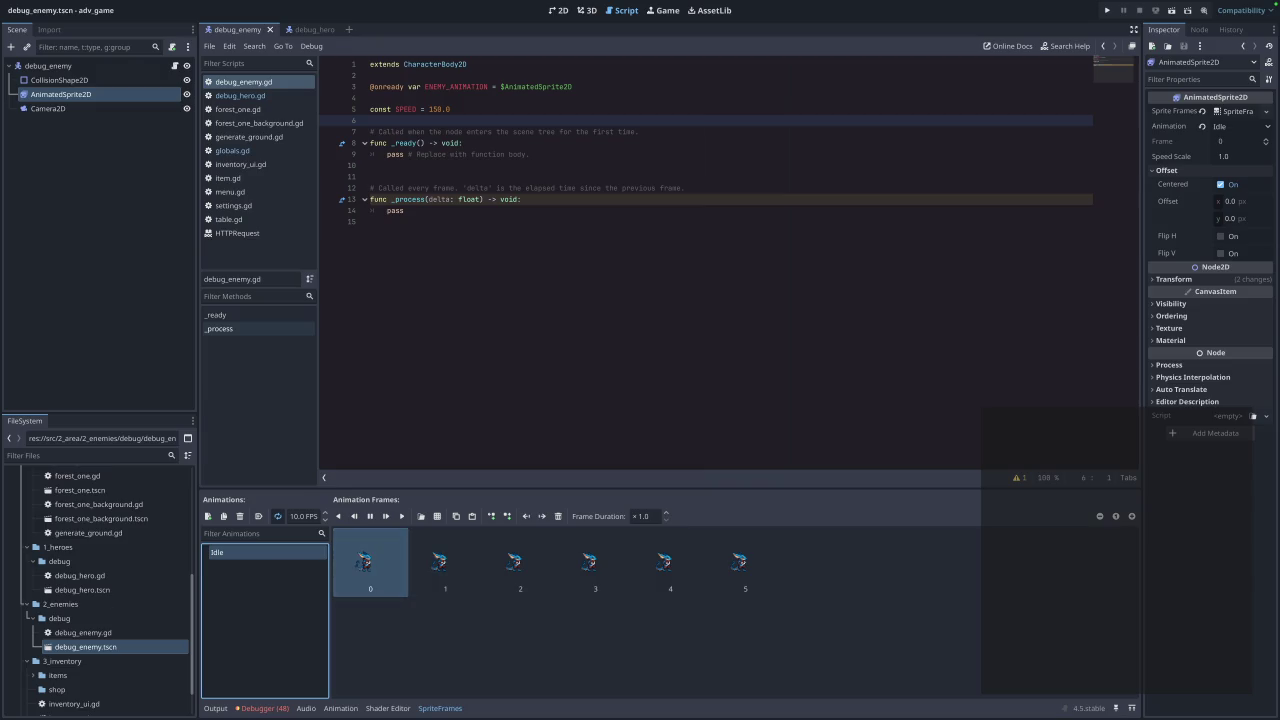
scroll(100, 580, "up", 10)
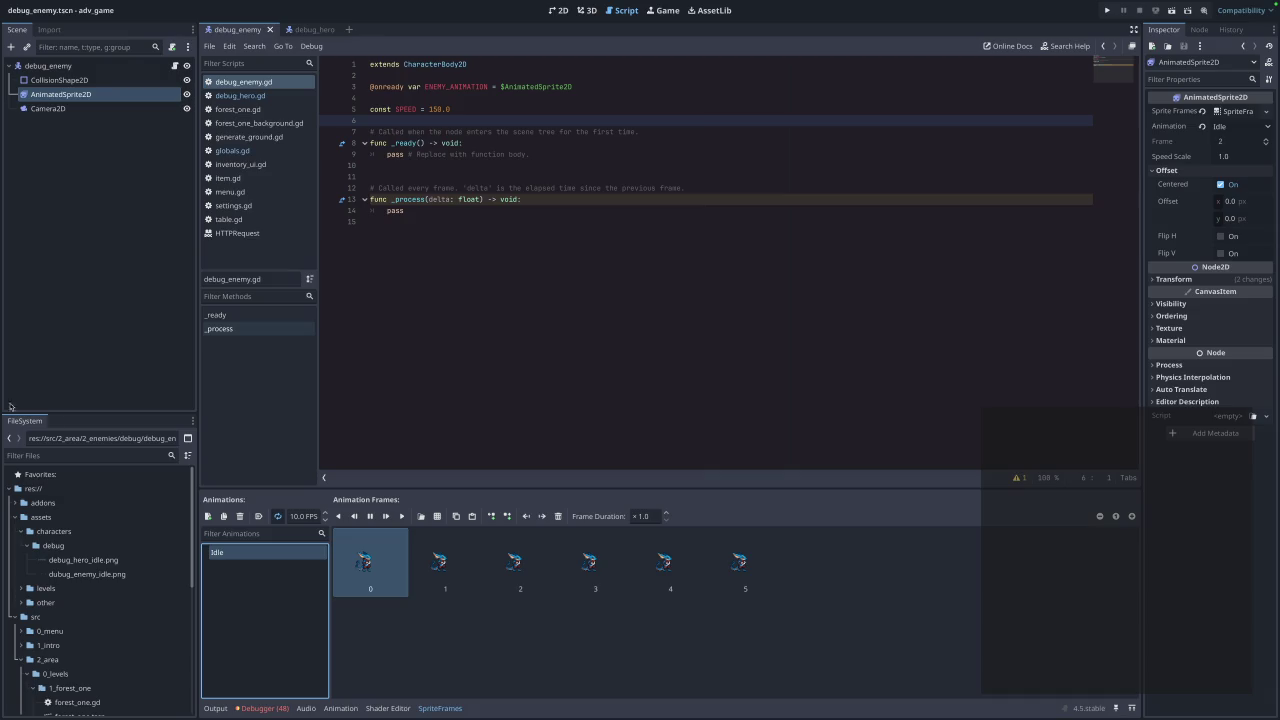
mouse_move(0, 355)
left_mouse_down()
mouse_move(12, 352)
mouse_move(60, 590)
mouse_move(60, 553)
left_mouse_up()
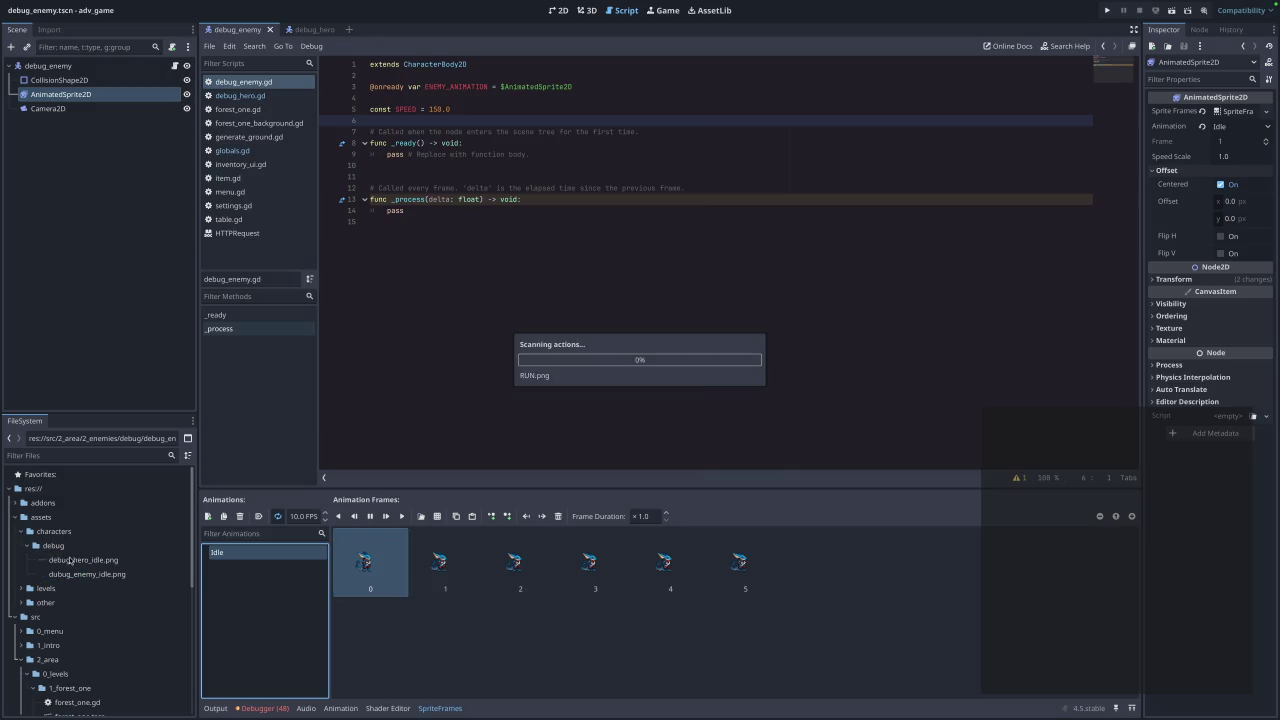
Import RUN.png into res://assets/characters/debug, rename it debug_enemy_run.png, and add a new animation.
left_click(68, 589)
right_click(70, 590)
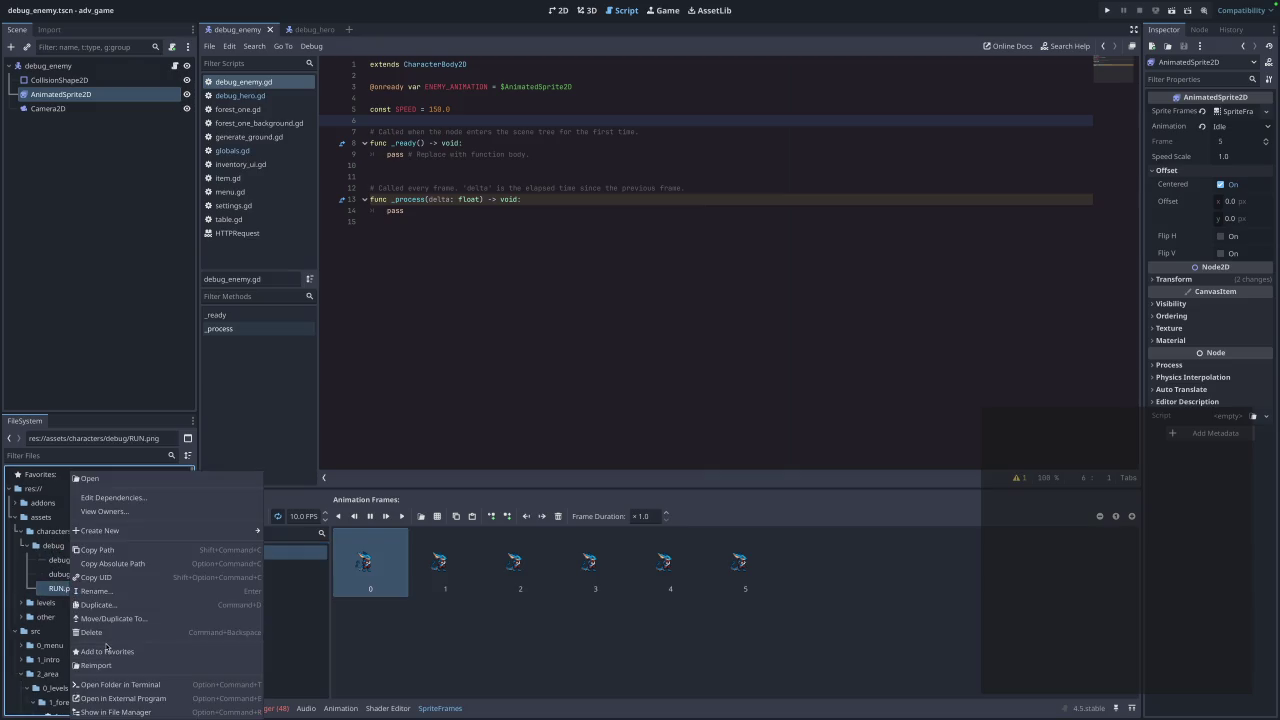
left_click(108, 591)
type("deb")
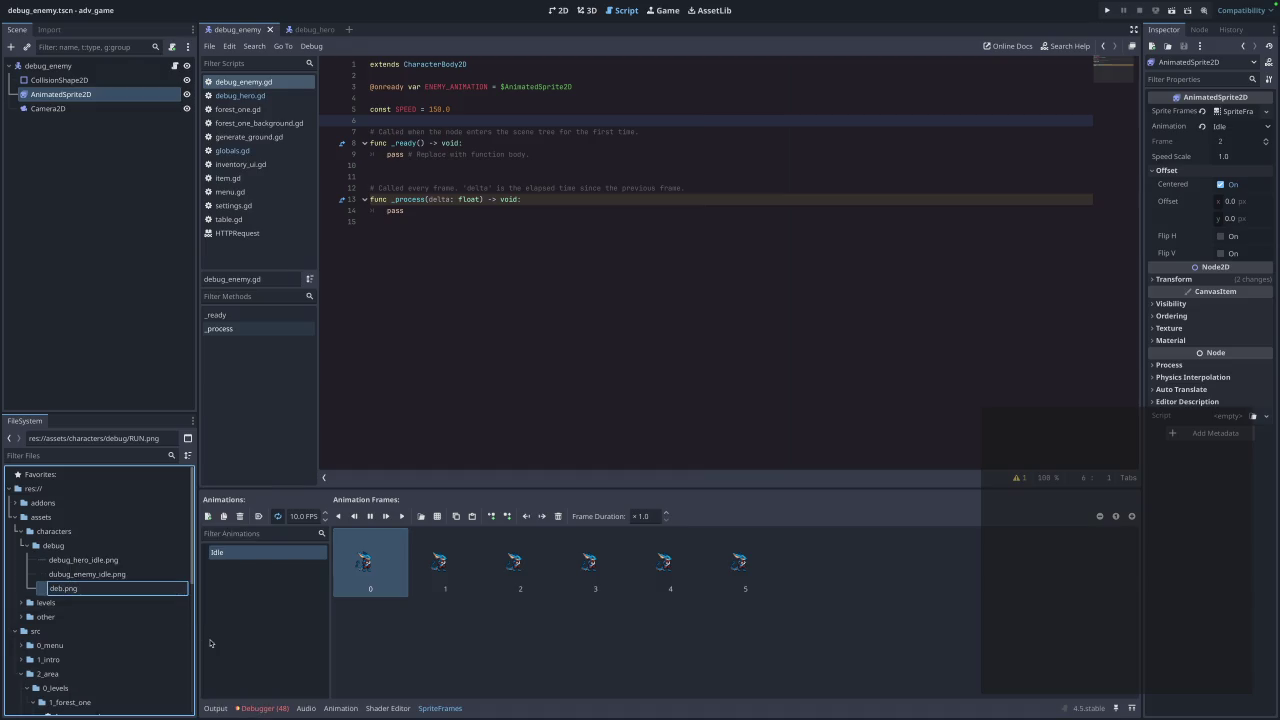
type("ug_")
type("ene")
type("my_run")
key("Return")
left_click(240, 590)
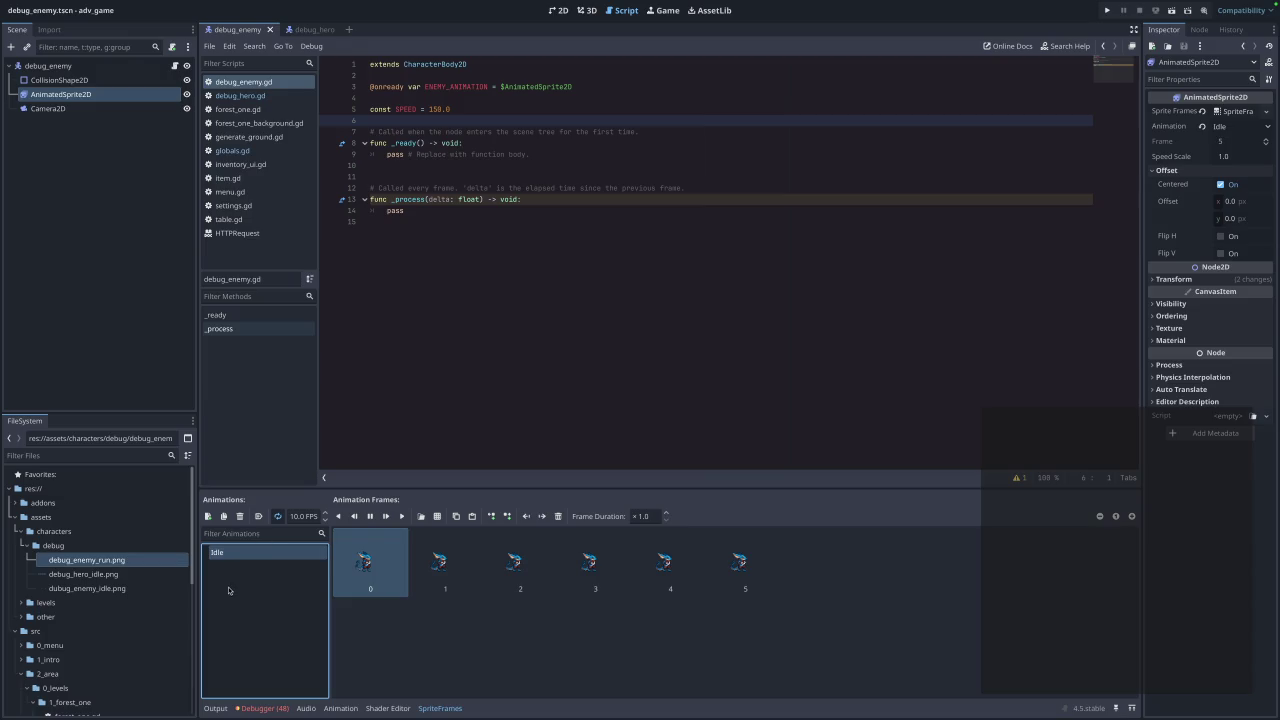
left_click(209, 516)
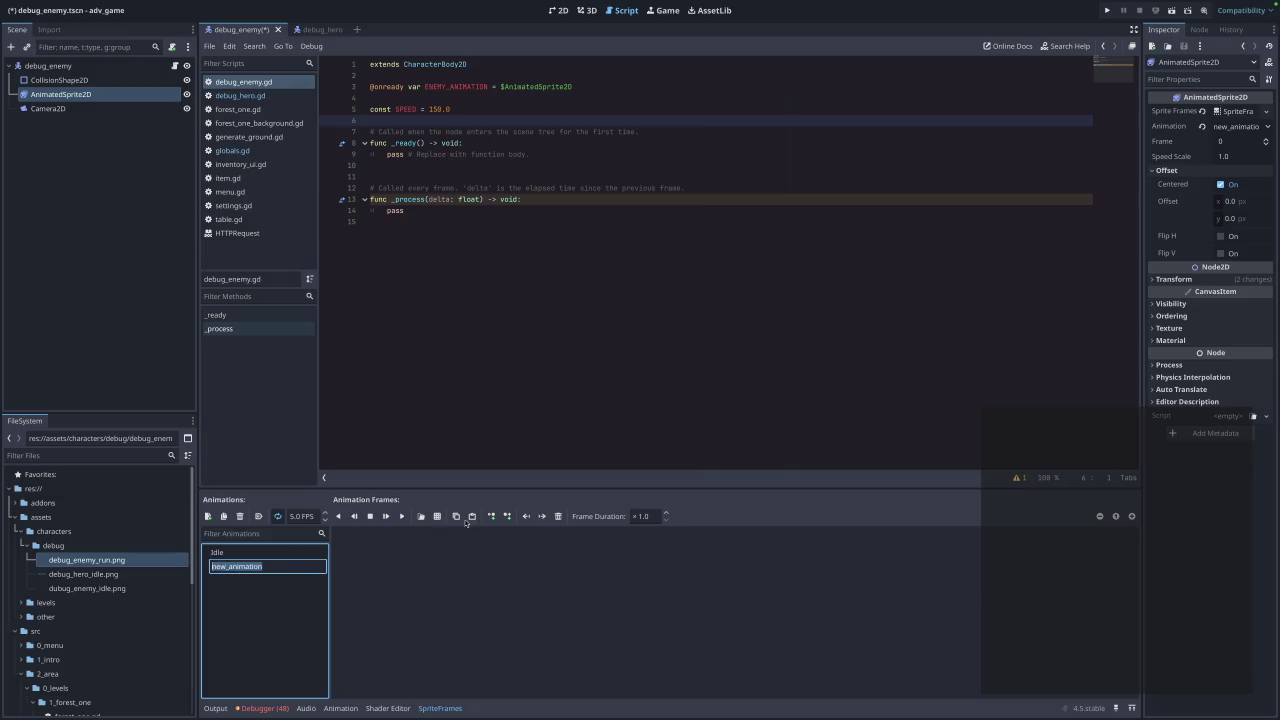
Name the new animation Run and load debug_enemy_run.png as its sprite sheet.
type("Run")
key("Return")
left_click(436, 516)
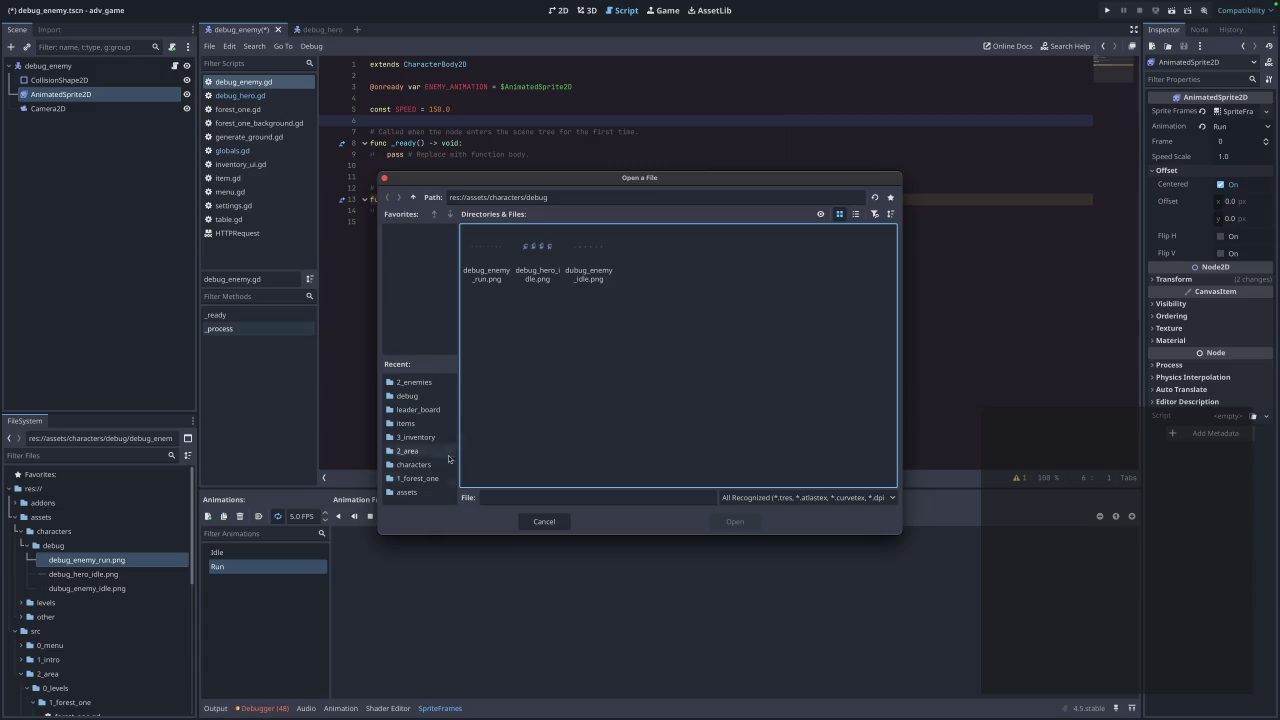
left_click(487, 262)
left_click(718, 523)
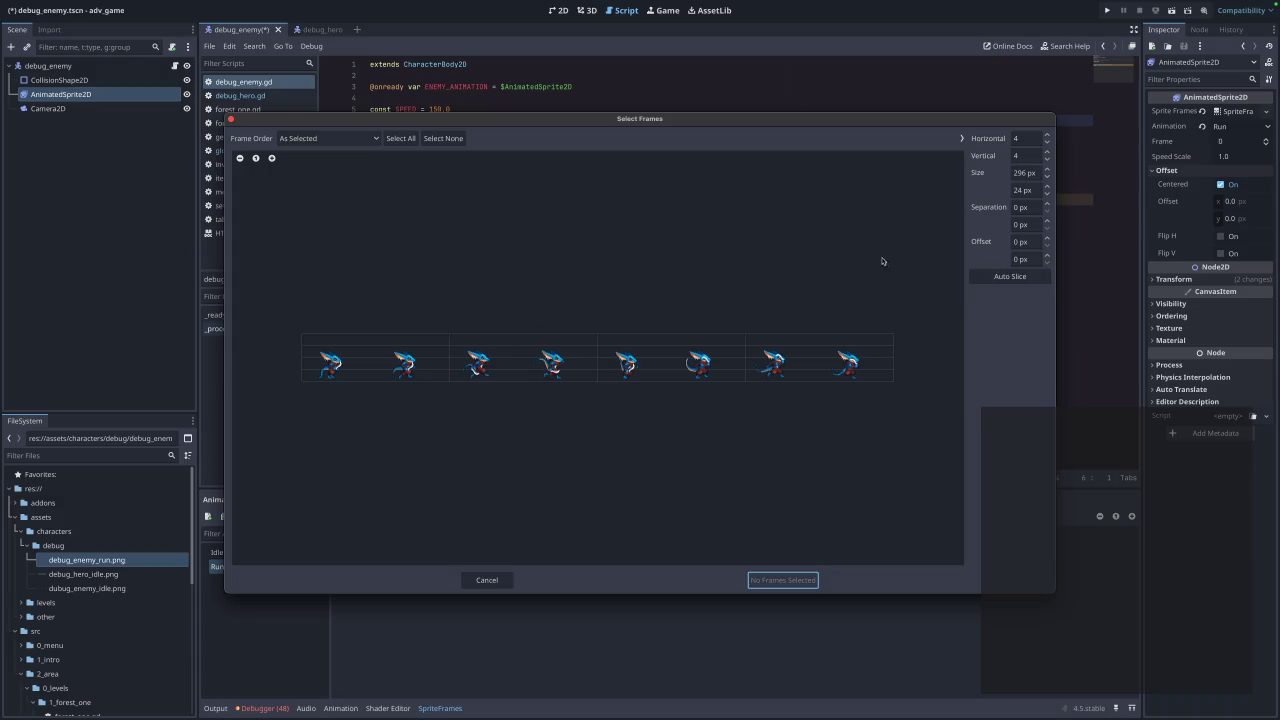
Slice the sheet 8×1, select all frames, and add the 8 frames to Run.
left_click(1022, 157)
type("1")
left_click(1028, 142)
type("8")
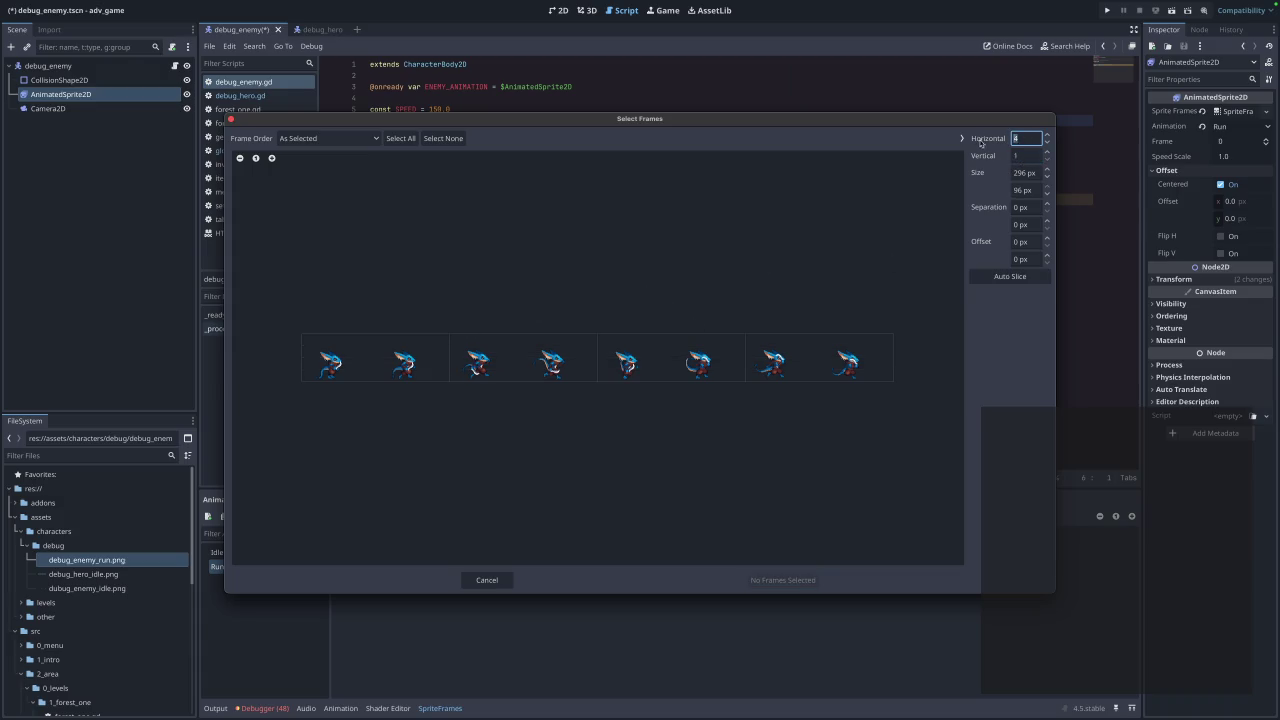
left_click_drag(314, 362, 910, 383)
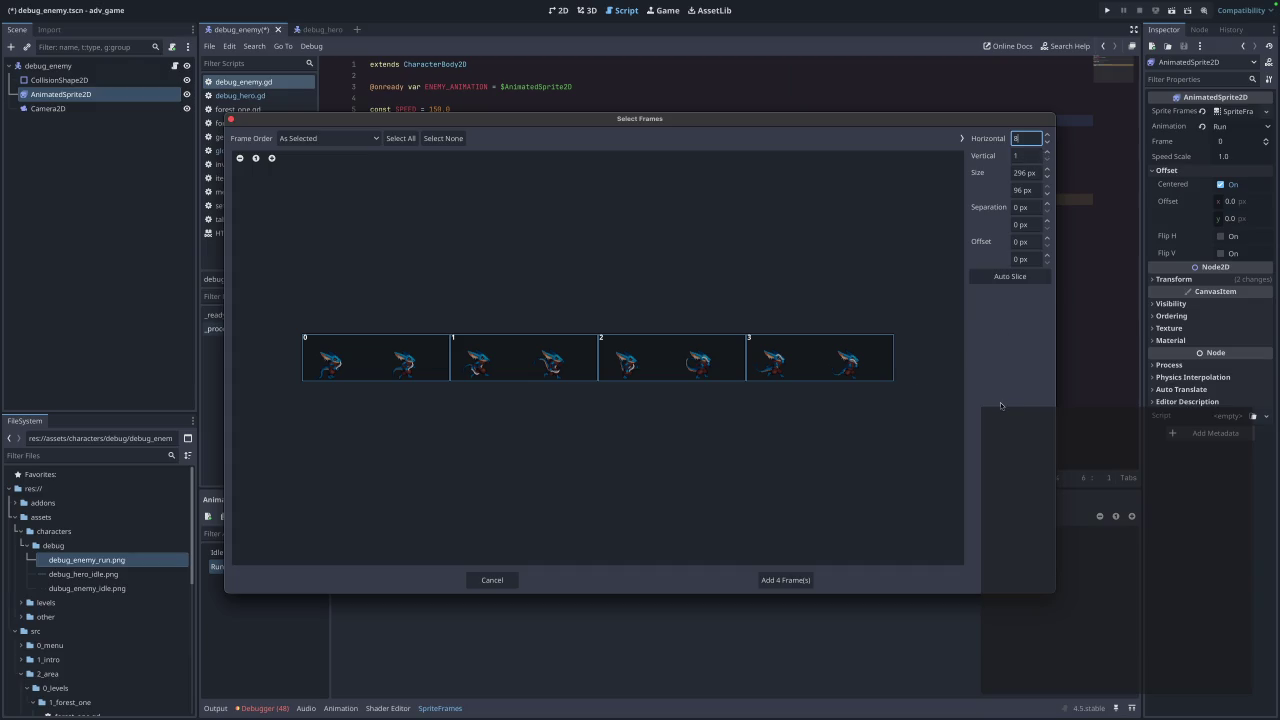
key("Return")
left_click(368, 366)
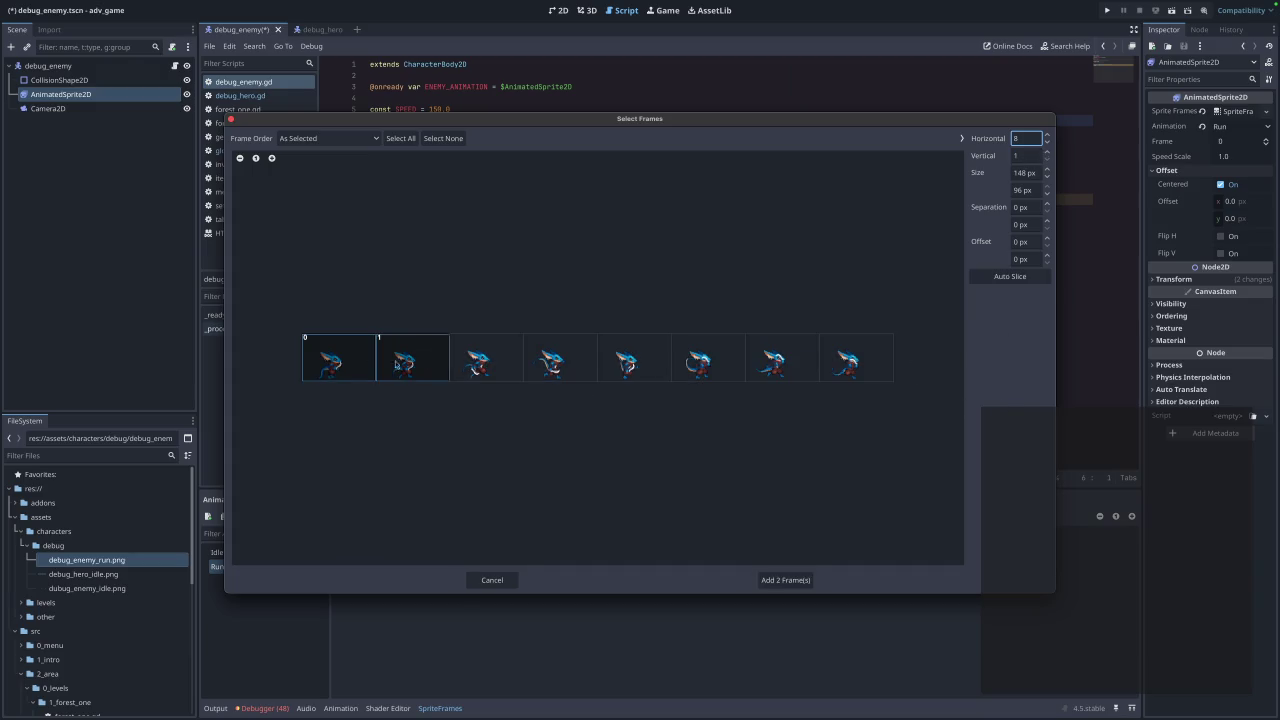
left_click_drag(368, 366, 900, 368)
left_click(786, 580)
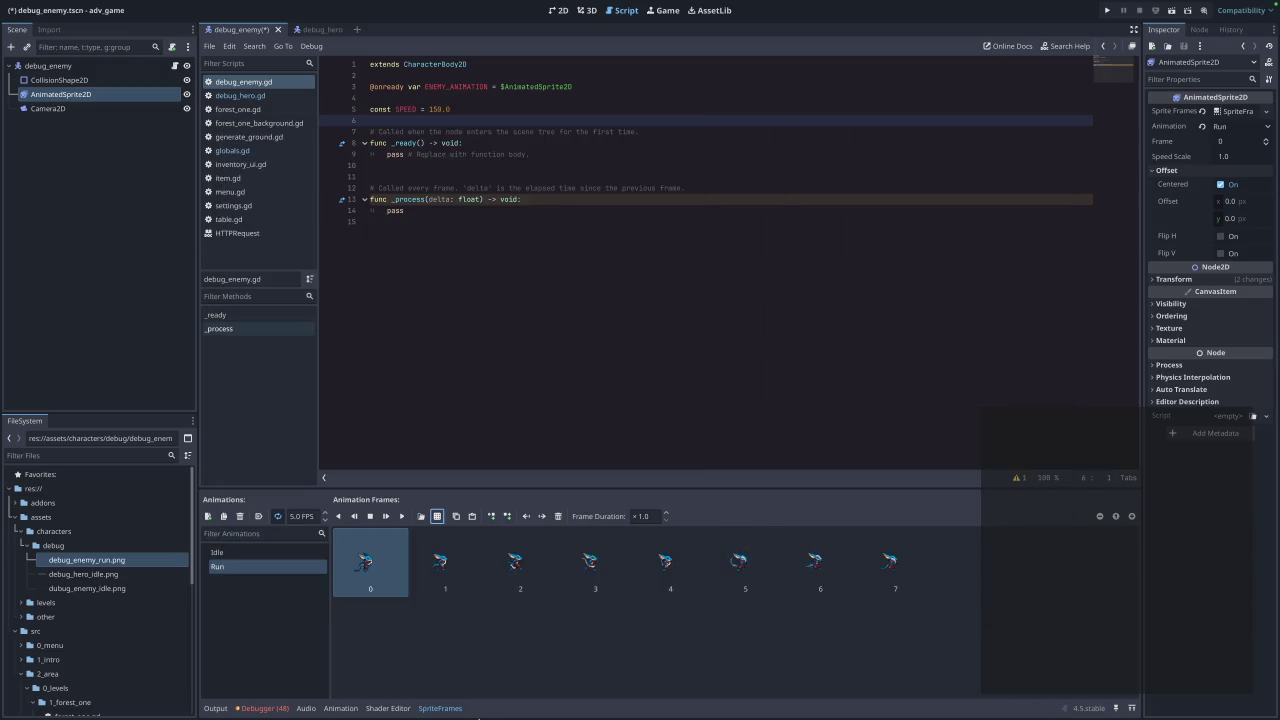
Set the Run animation to 10 FPS and preview it on the enemy sprite in 2D.
left_click(300, 516)
left_click_drag(300, 516, 271, 515)
key("Return")
left_click(560, 11)
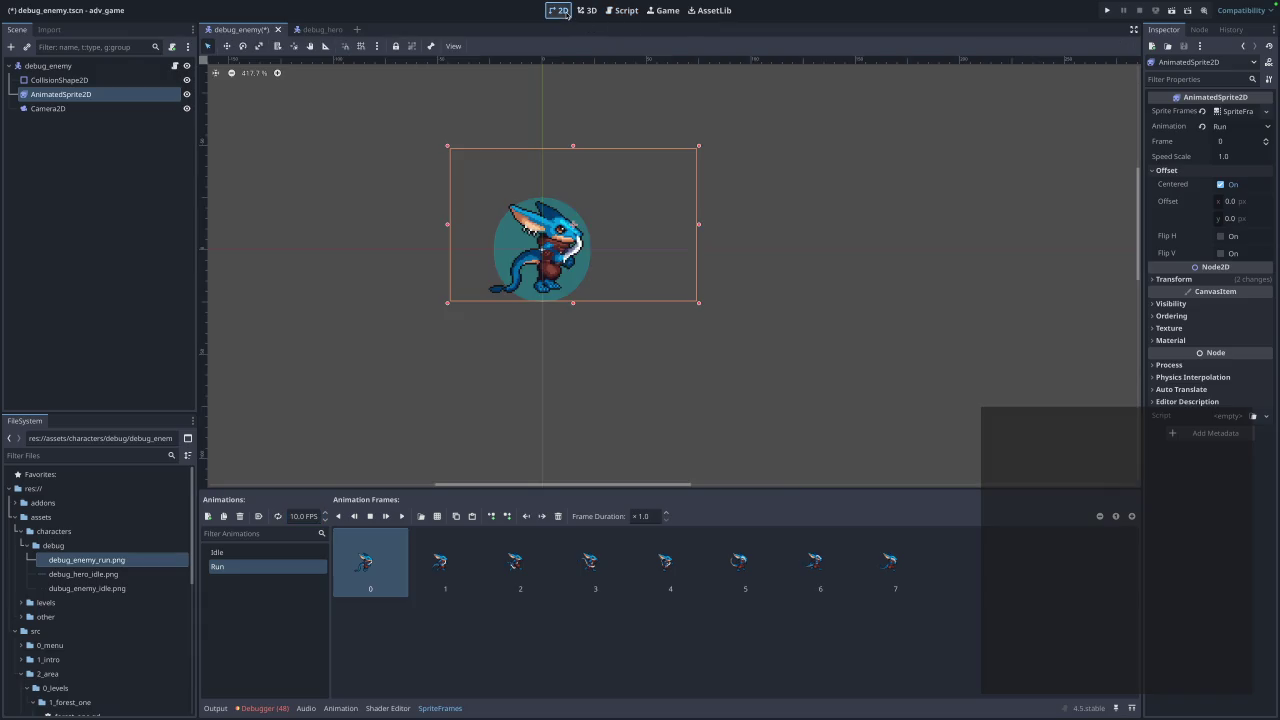
left_click(401, 516)
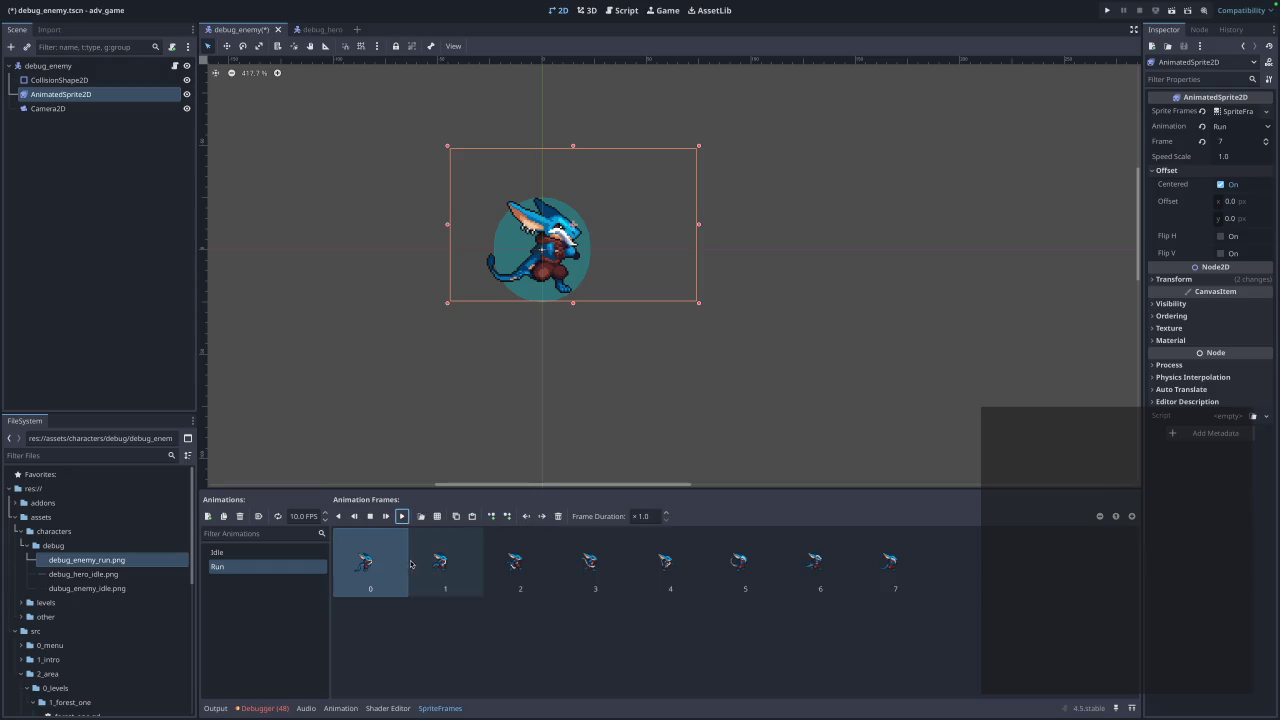
left_click(404, 517)
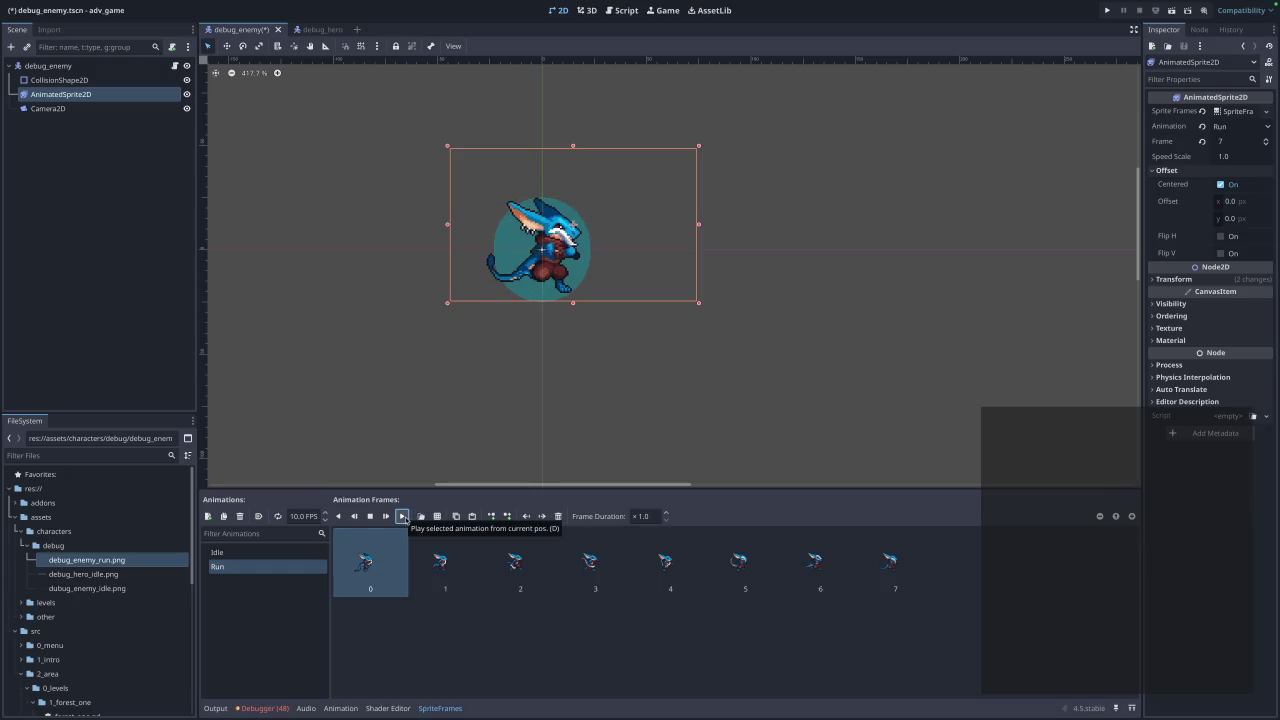
left_click(523, 680)
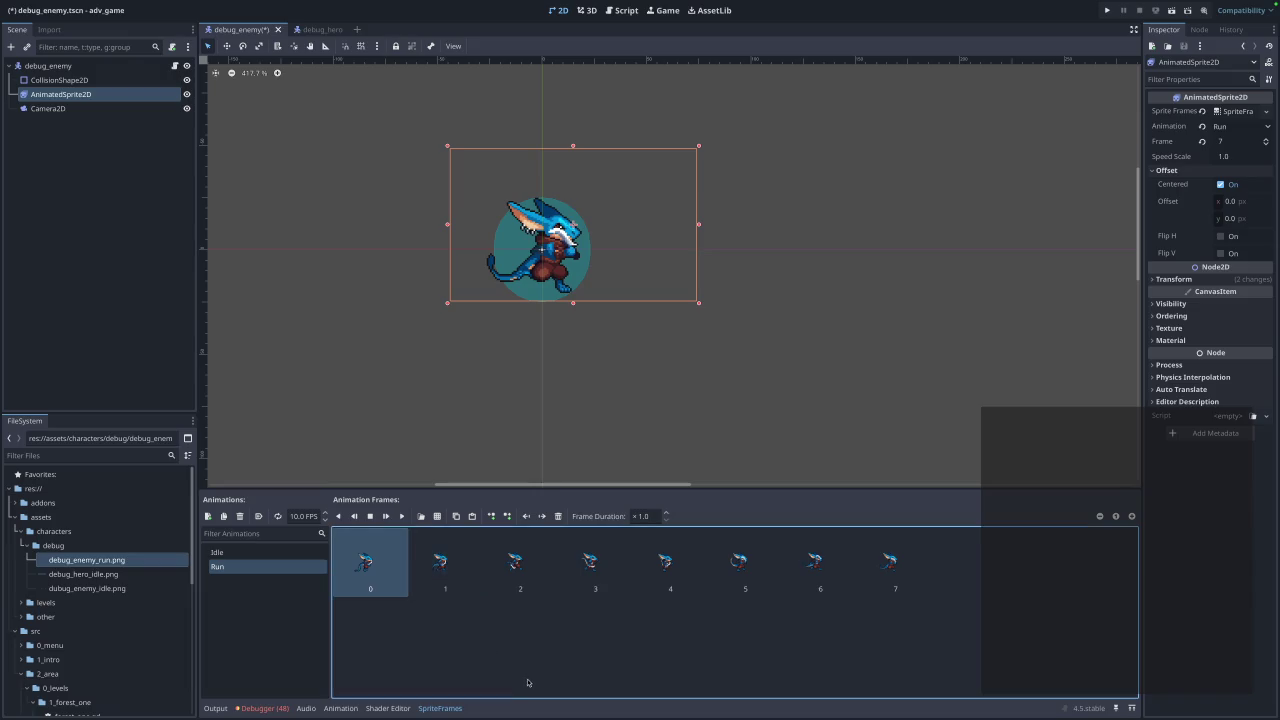
Enable looping on Run, play it, and save the debug_enemy scene.
left_click(279, 518)
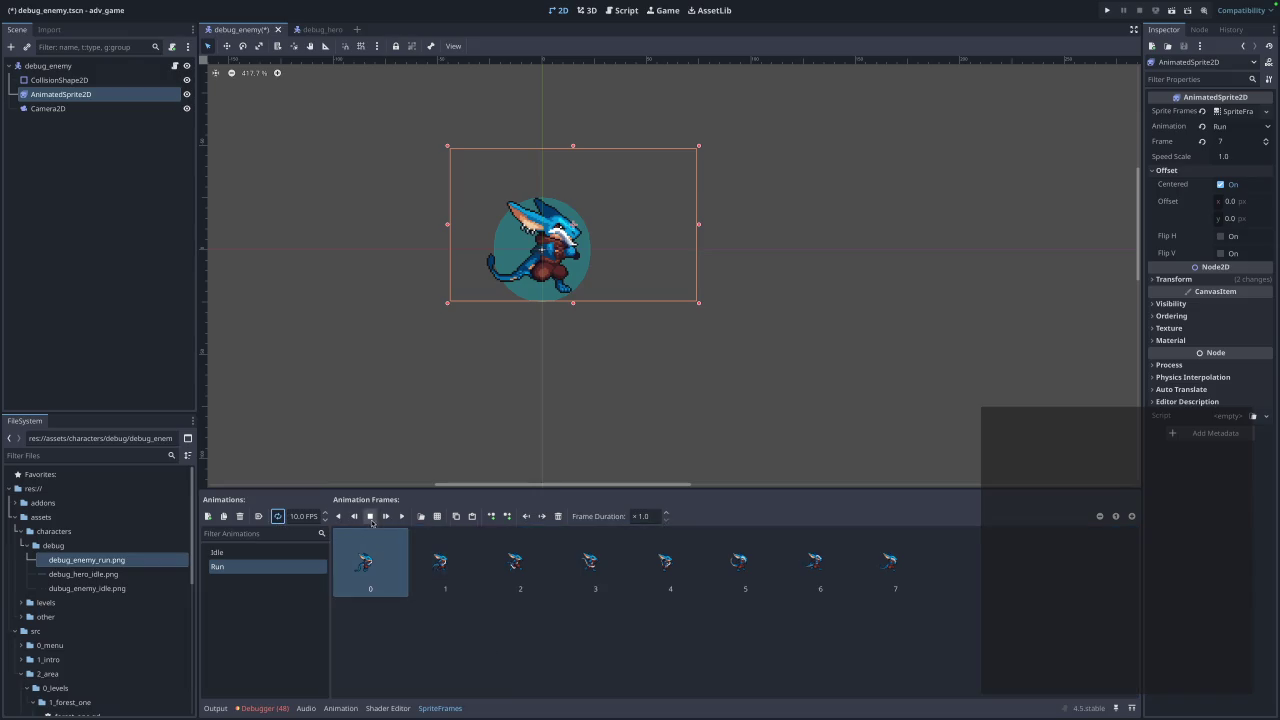
left_click(403, 518)
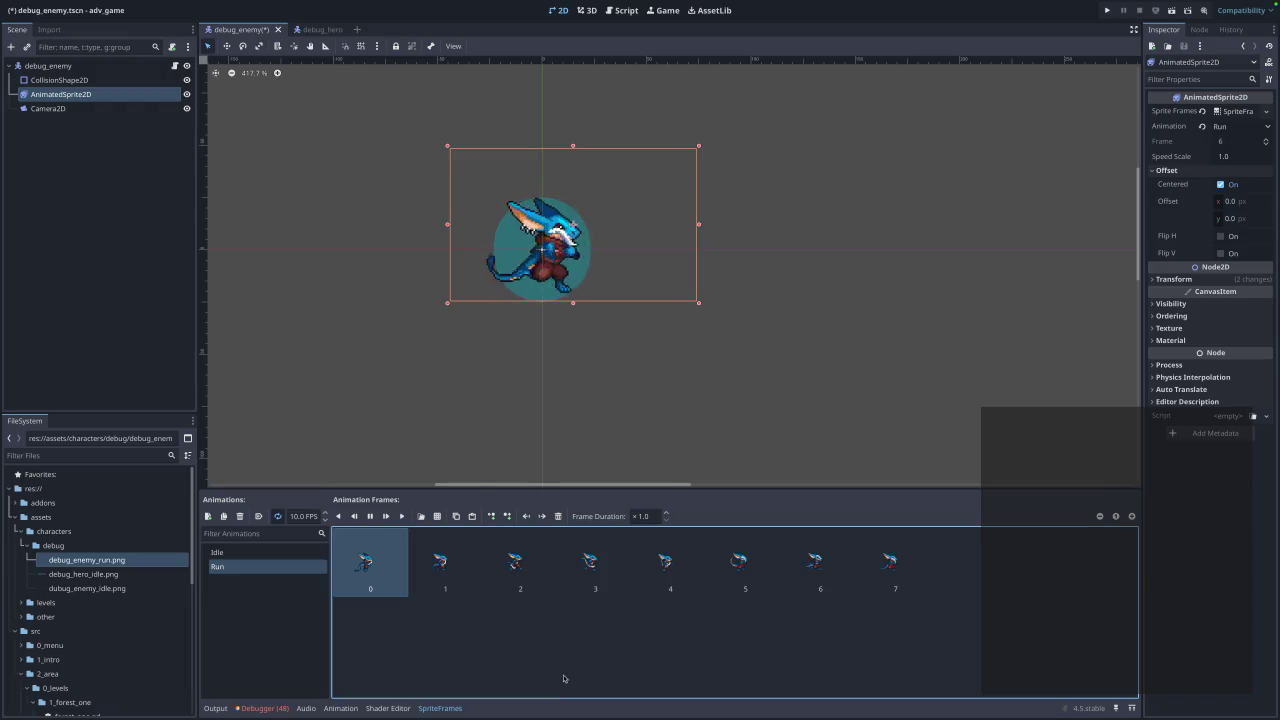
key("ctrl+s")
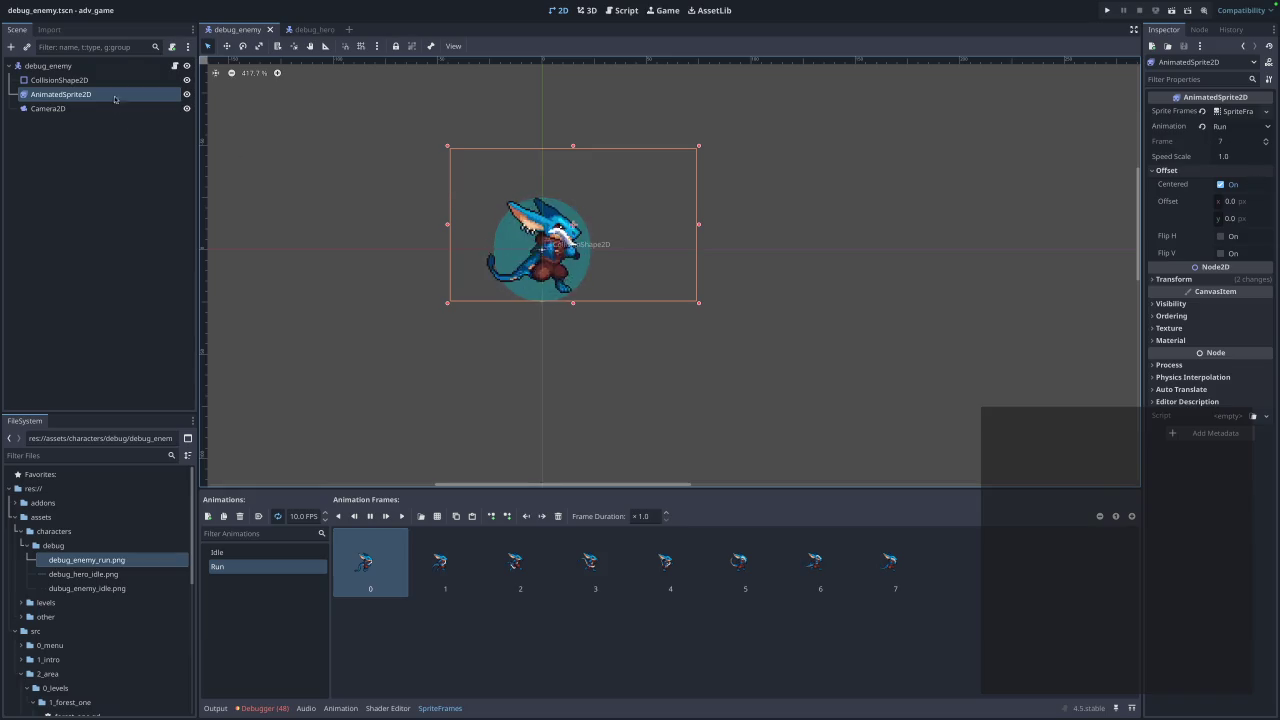
left_click(617, 12)
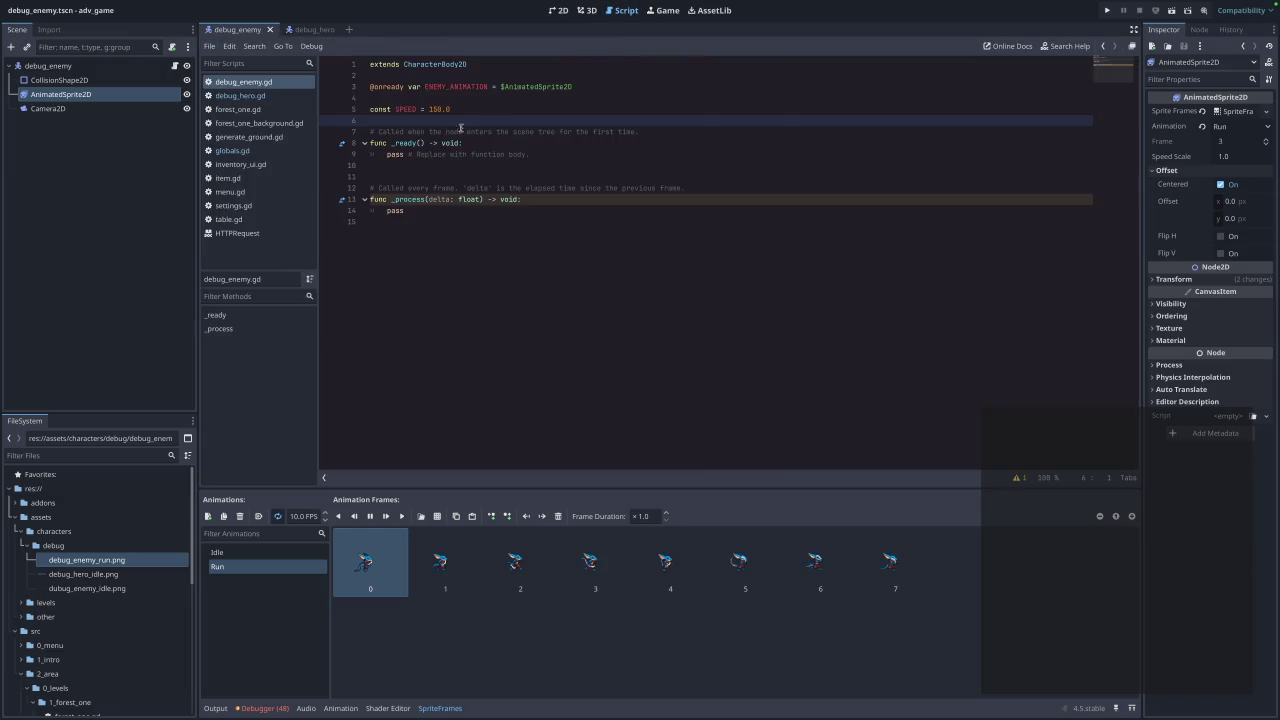
Place the caret on debug_enemy.gd's empty last line, then show debug_hero.gd for reference.
left_click(427, 270)
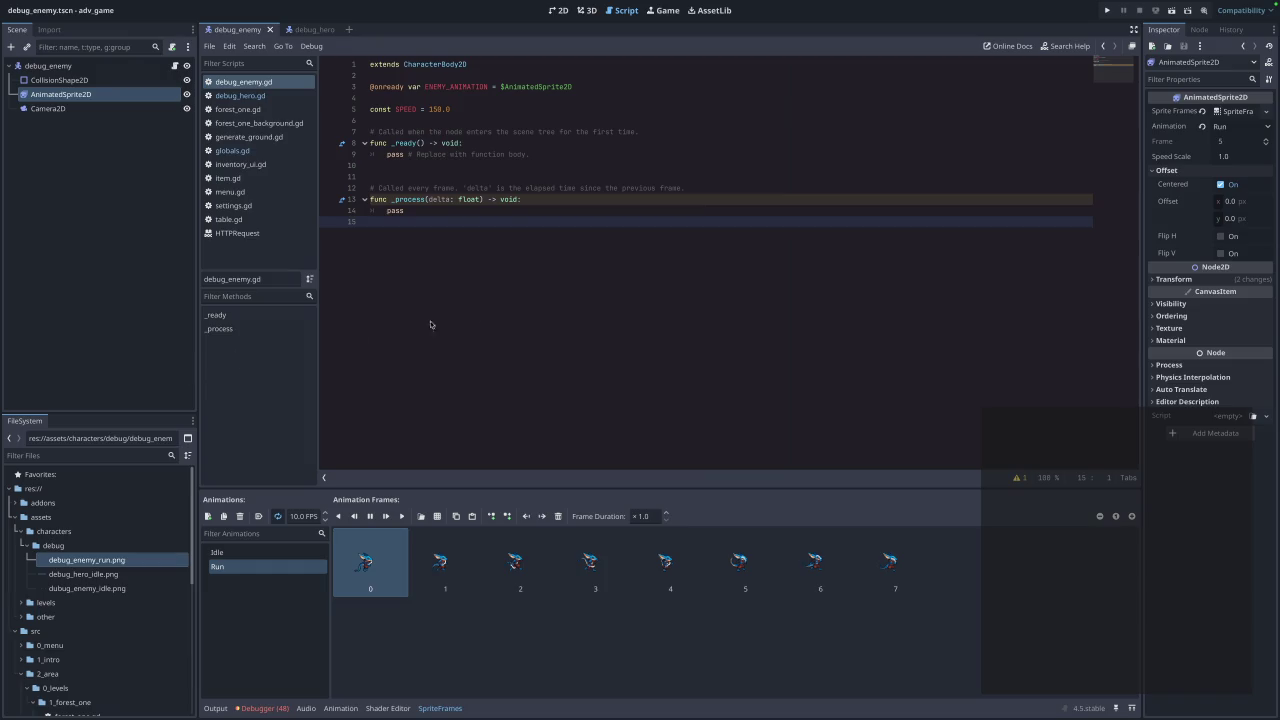
left_click(274, 100)
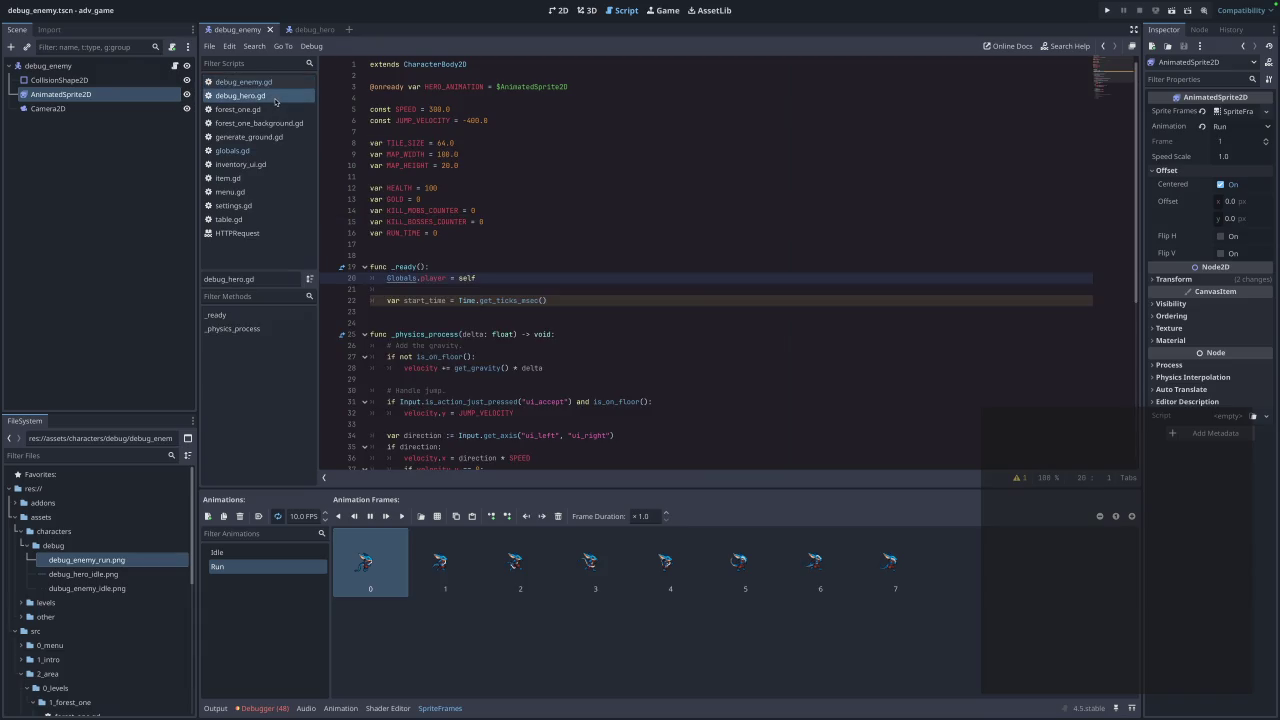
Switch from debug_hero.gd back to debug_enemy.gd, cursor at the end of line 14.
left_click(602, 256)
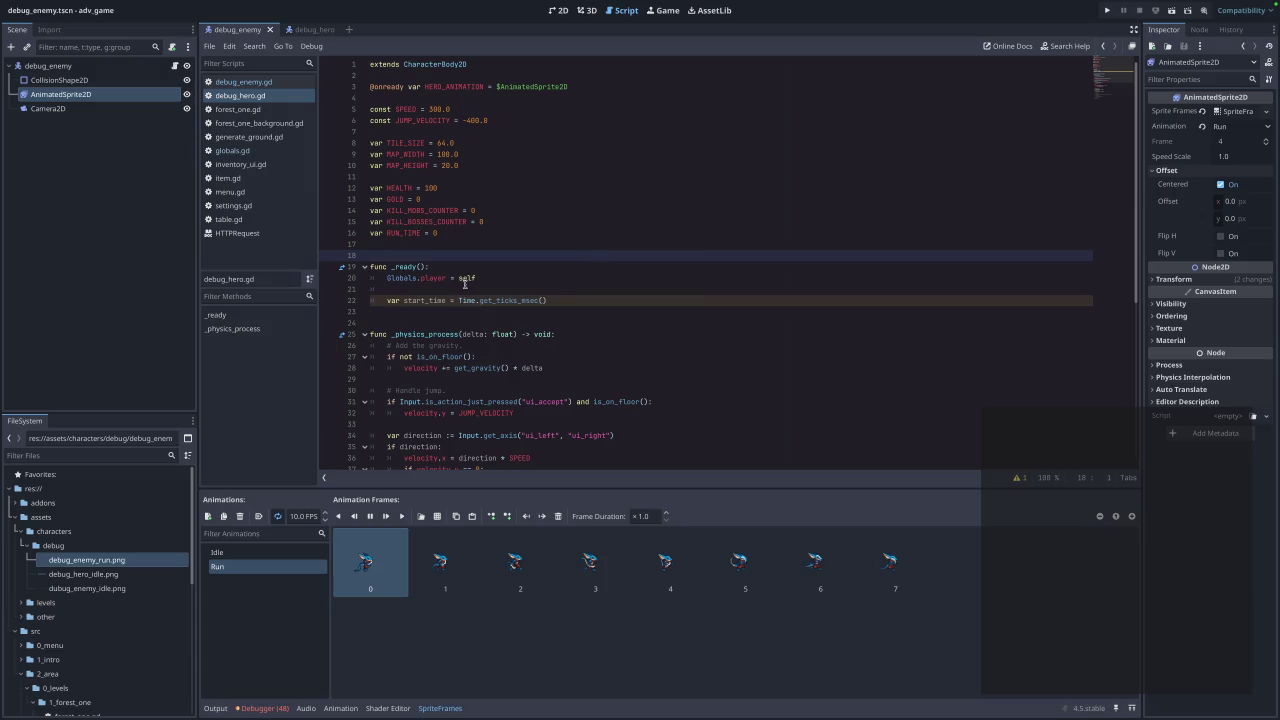
left_click(276, 84)
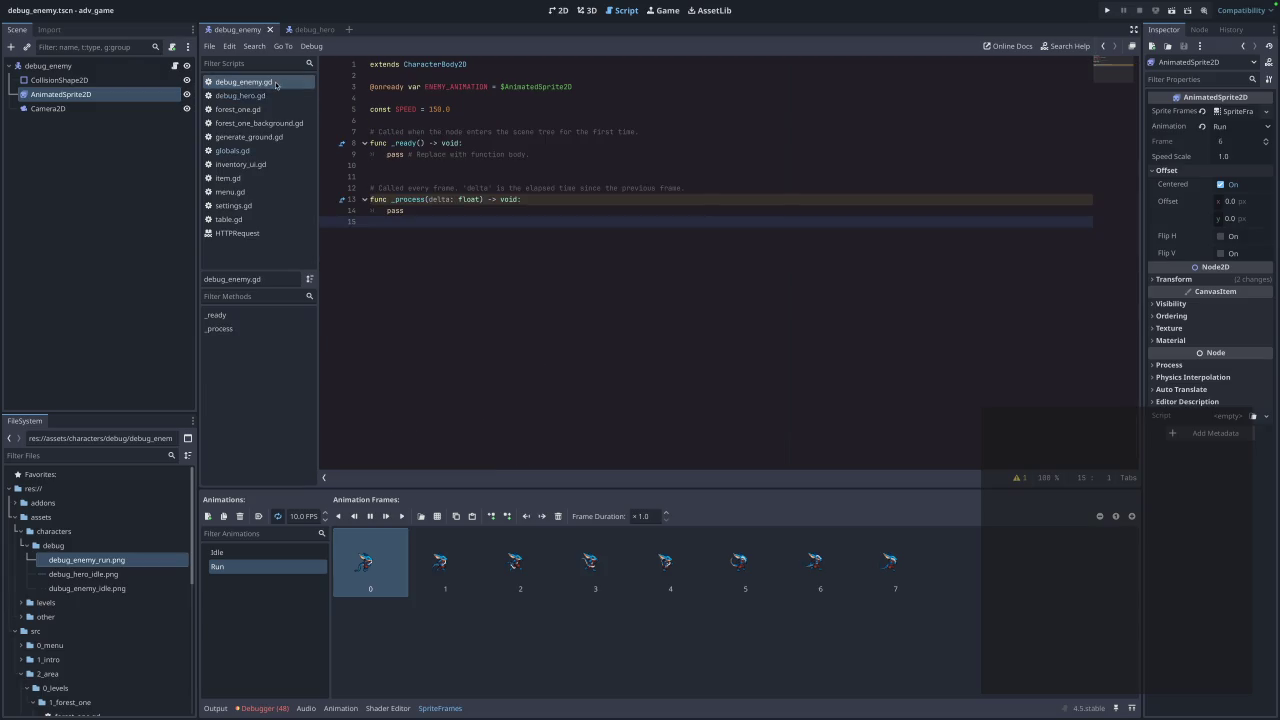
left_click(451, 214)
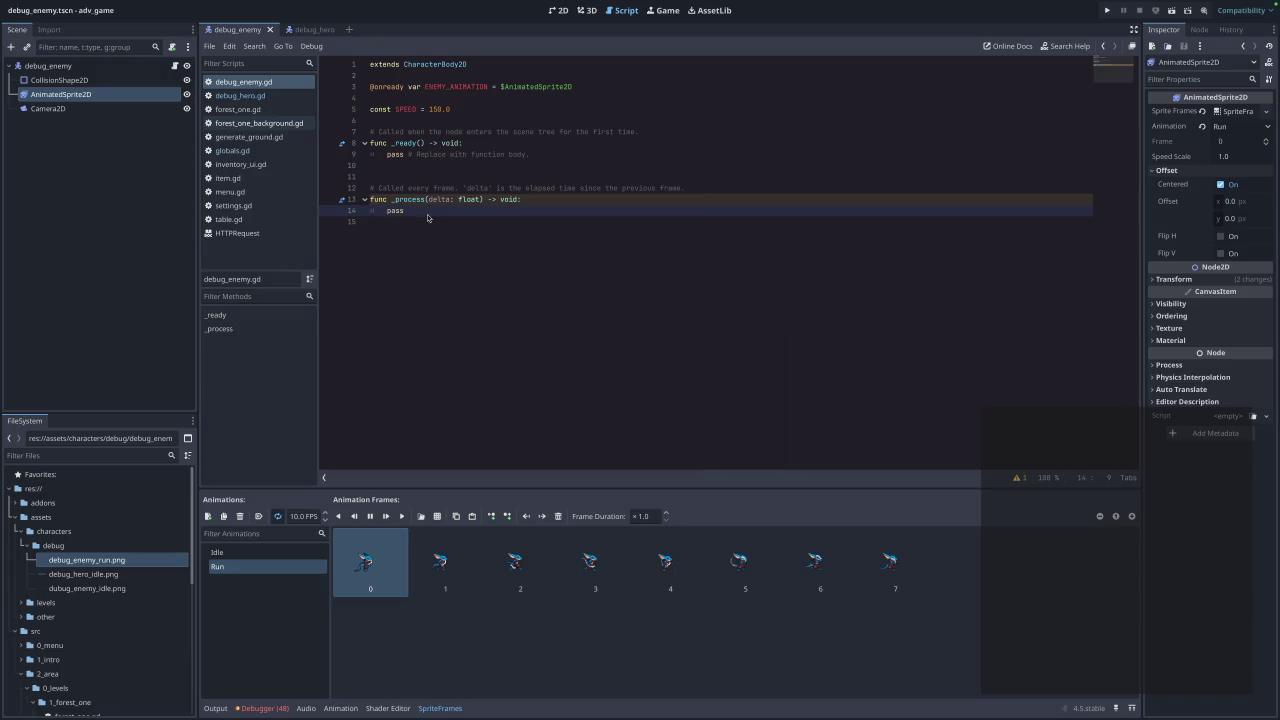
Paste the chase-player code over the template stubs and remove the duplicate extends line and blank lines.
left_click_drag(464, 236, 353, 132)
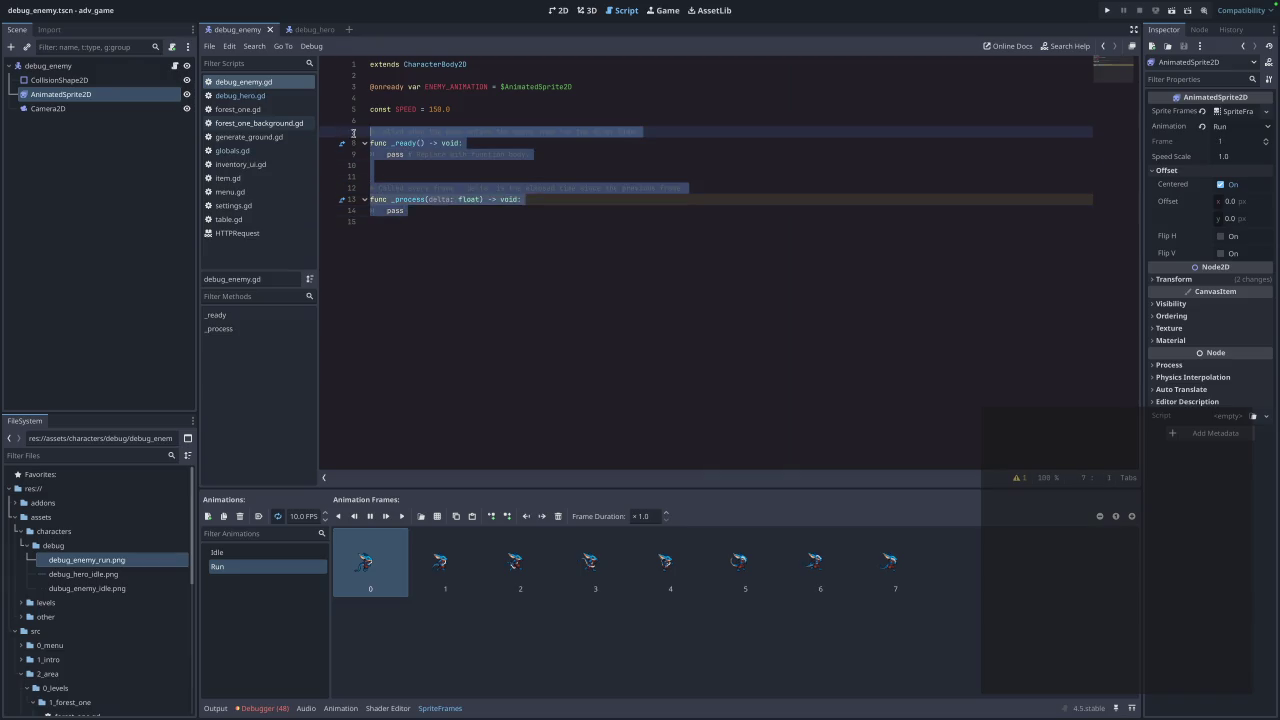
type("extends CharacterBody2D  @export var speed := 140.0 @export var stop_distance := 10.0  @onready var anim: AnimatedSprite2D = $AnimatedSprite2D  func _physics_process(delta: float) -> void: \tvar player := Global.player \tif player == null: \t\treturn  \tvar to_player: Vector2 = player.global_position - global_position \tvar dist := to_player.length()  \tvar dir := Vector2.ZERO \tif dist > stop_distance: \t\tdir = to_player / dist # normalized  \tvelocity = dir * speed \tmove_and_slide()  \t# --- разворот (сайд-вью) --- \tif abs(dir.x) > 0.01: \t\tanim.flip_h = dir.x < 0  \t# --- анимации --- \tif velocity.length() > 5.0: \t\tif anim.animation != \"run\": \t\t\tanim.play(\"run\") \telse: \t\tif anim.animation != \"idle\": \t\t\tanim.play(\"idle\")")
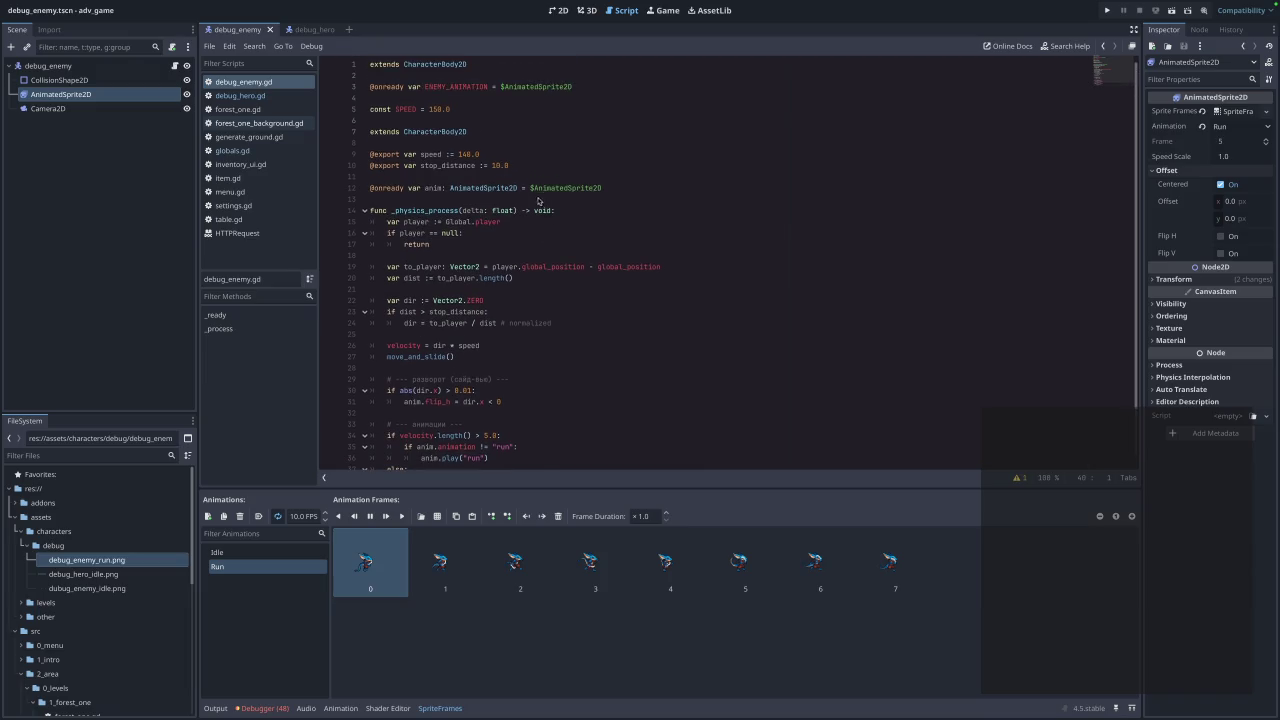
left_click(490, 134)
left_click_drag(476, 132, 352, 132)
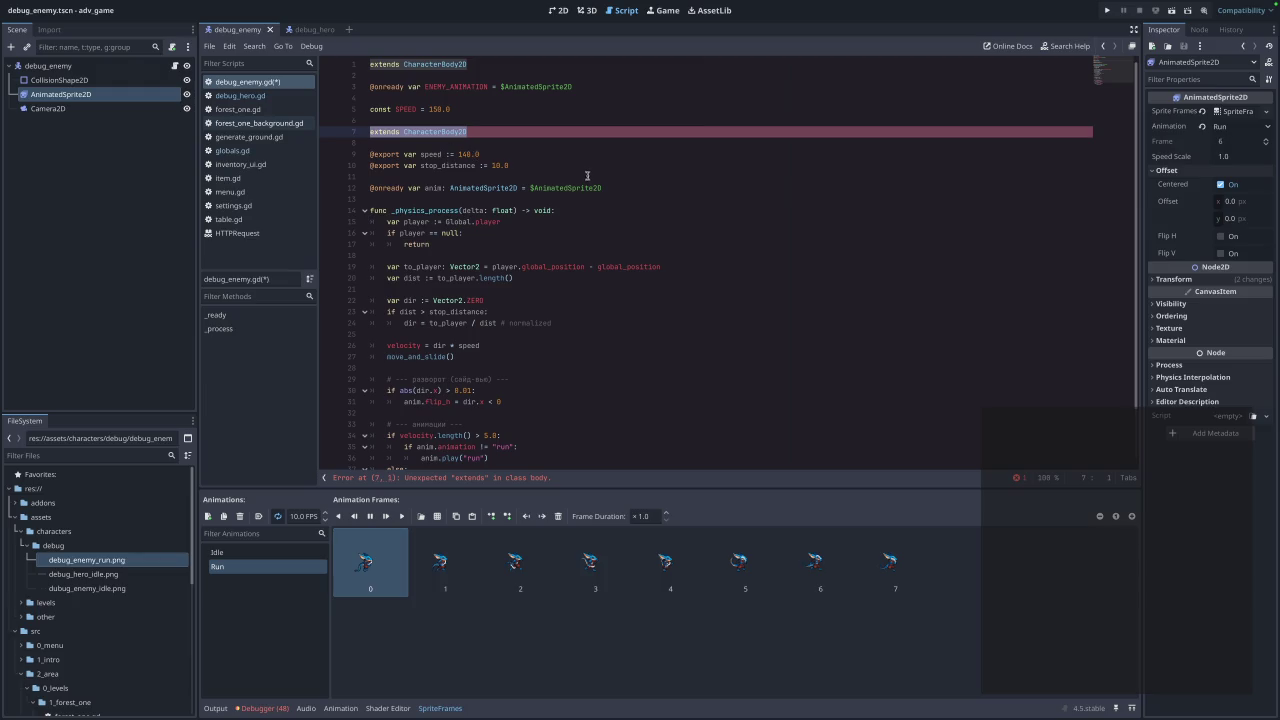
key("BackSpace")
left_click(396, 141)
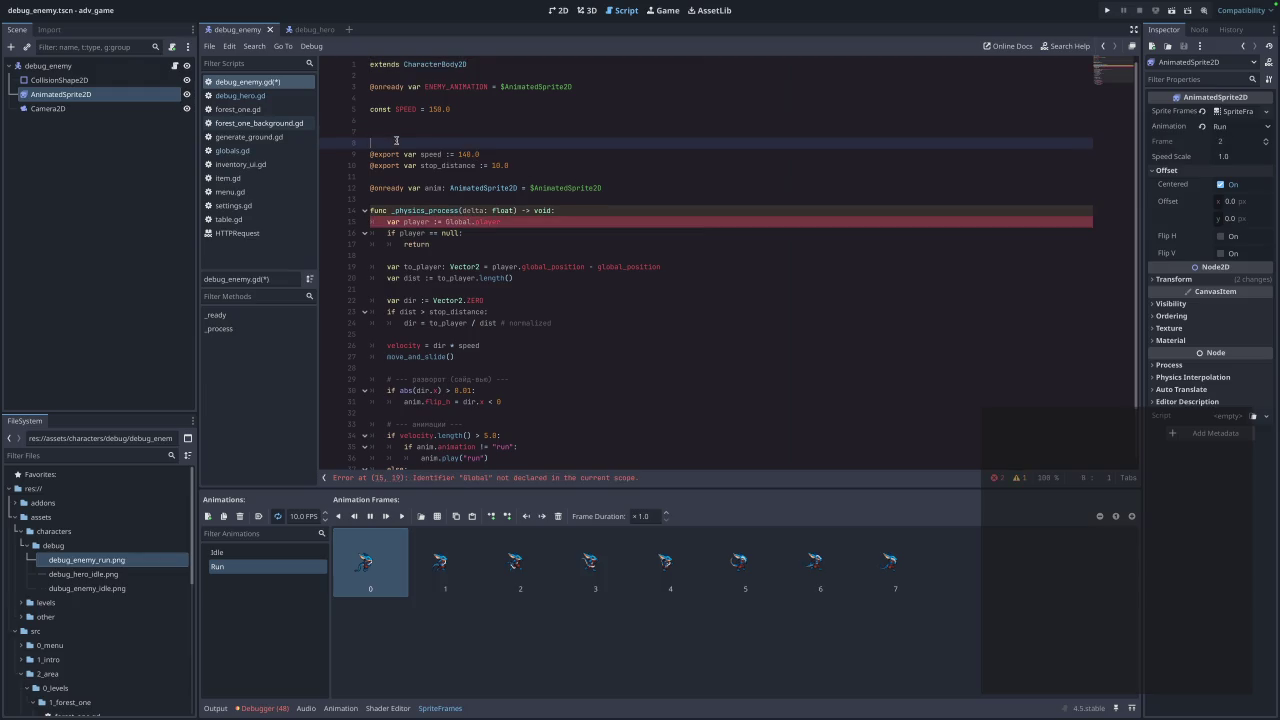
key("BackSpace")
key("BackSpace")
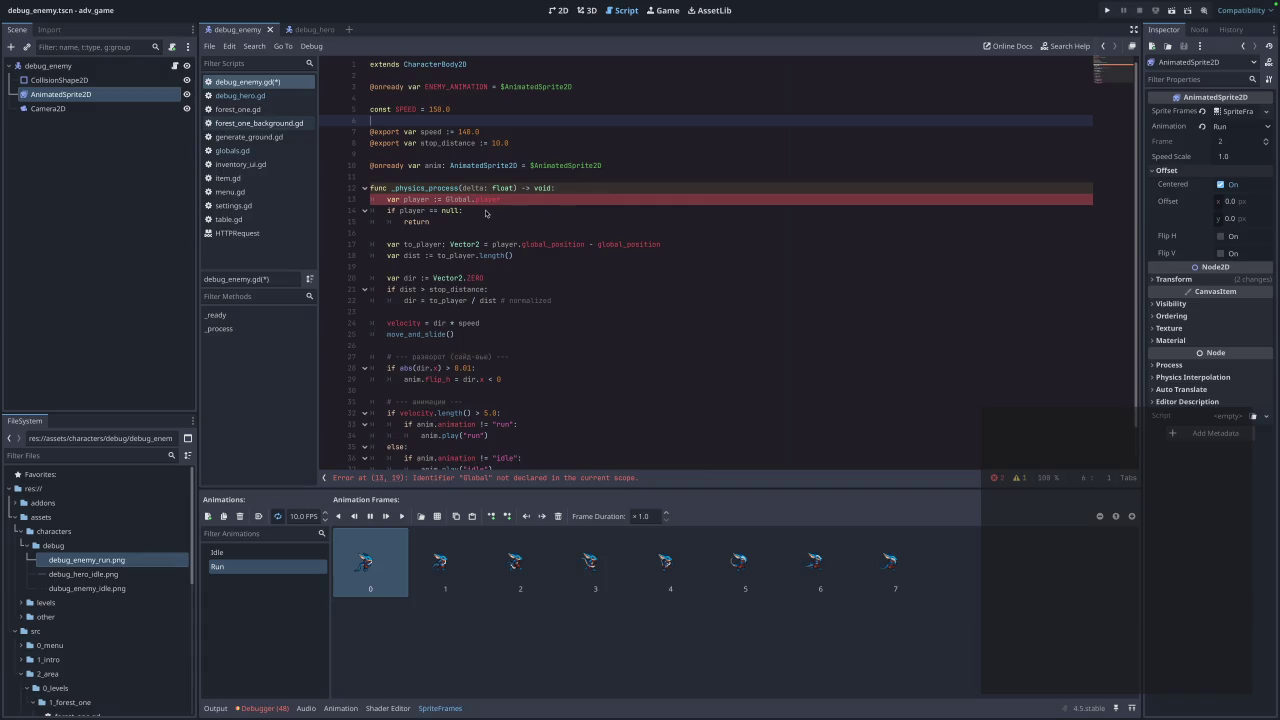
Change Global to Globals.player on line 13, matching how debug_hero.gd refers to it.
left_click(240, 96)
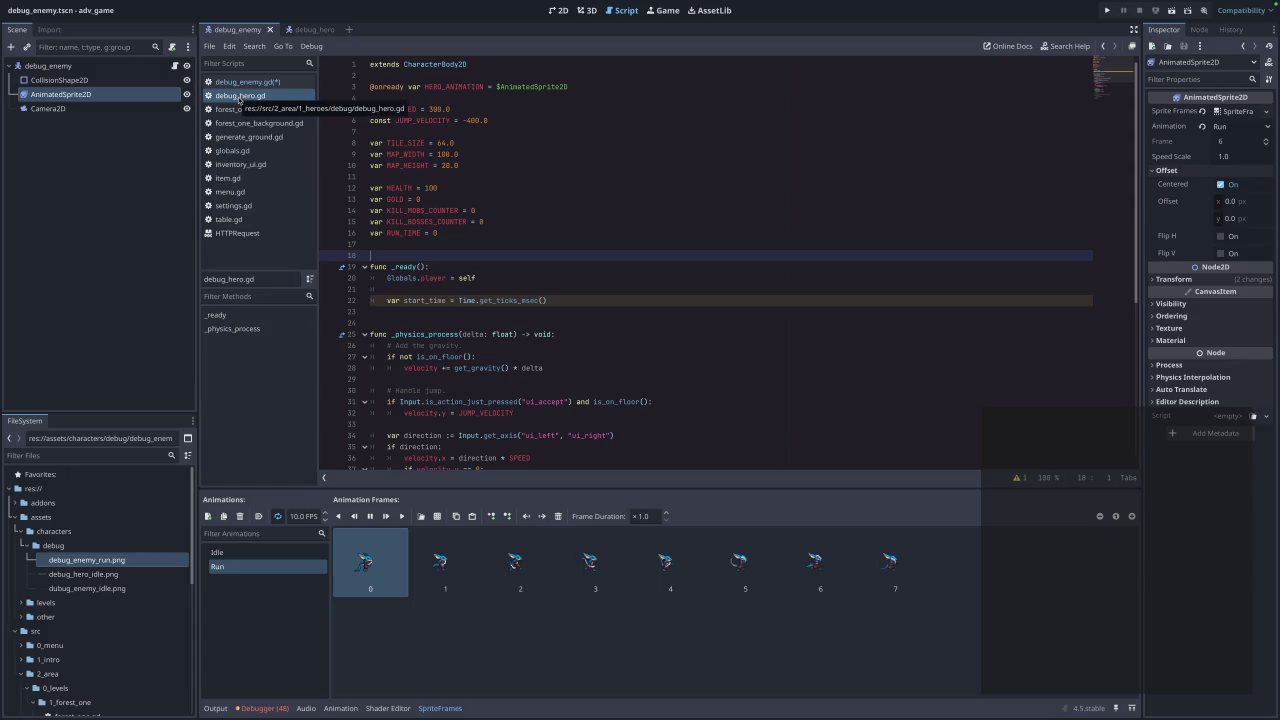
left_click(240, 82)
left_click(492, 243)
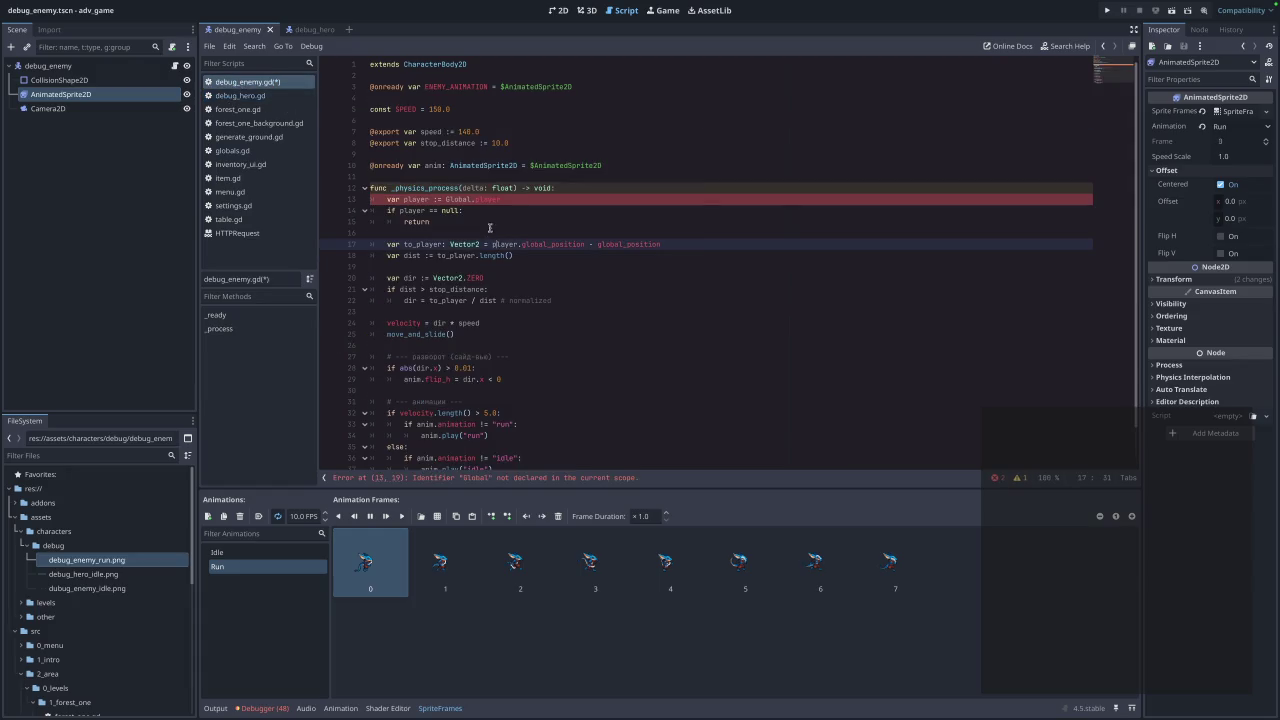
left_click(476, 199)
type("w")
key("BackSpace")
type("s")
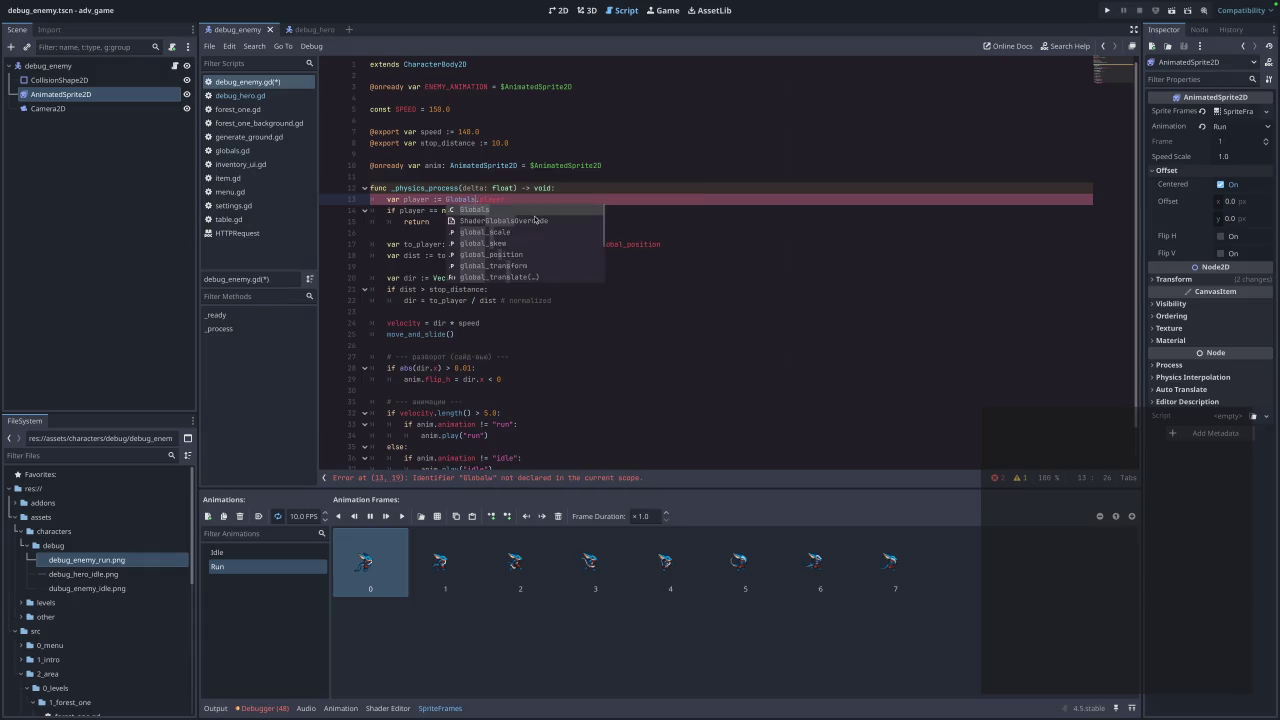
left_click(699, 203)
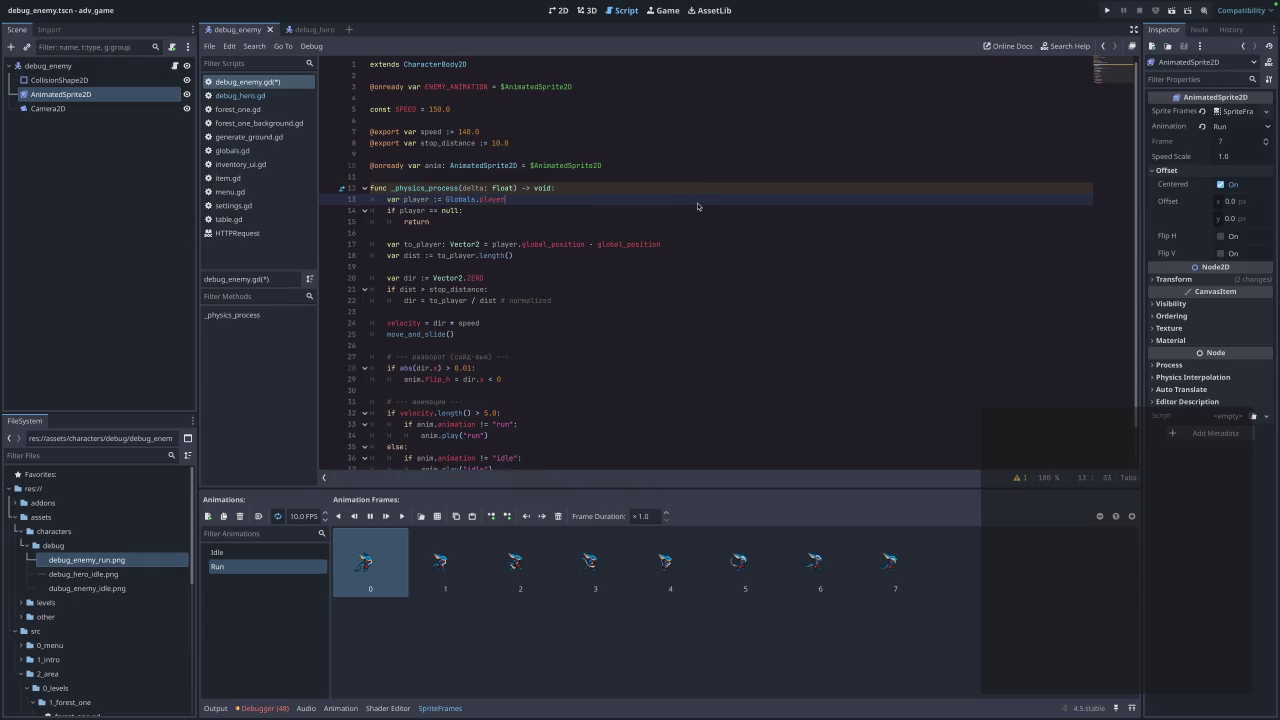
left_click(638, 165)
left_click_drag(638, 165, 339, 166)
key("BackSpace")
key("BackSpace")
key("BackSpace")
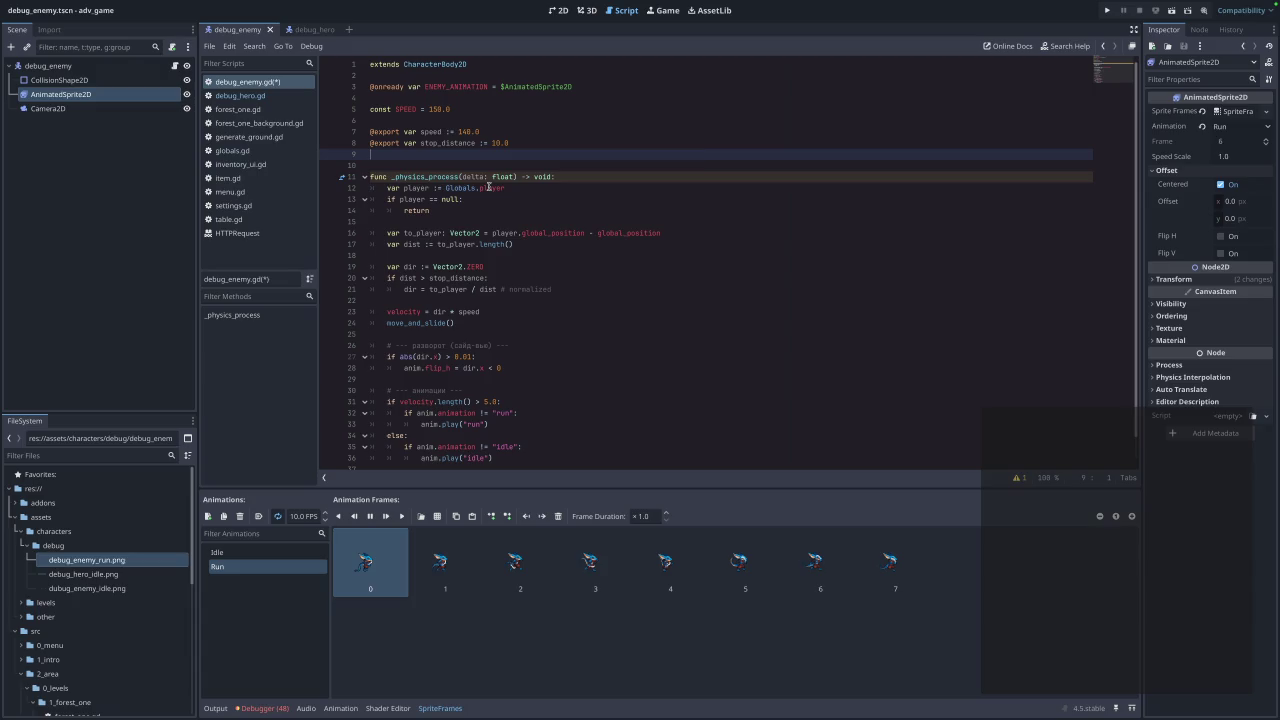
key("Return")
key("Up")
key("shift+Down")
key("shift+Down")
key("alt+Up")
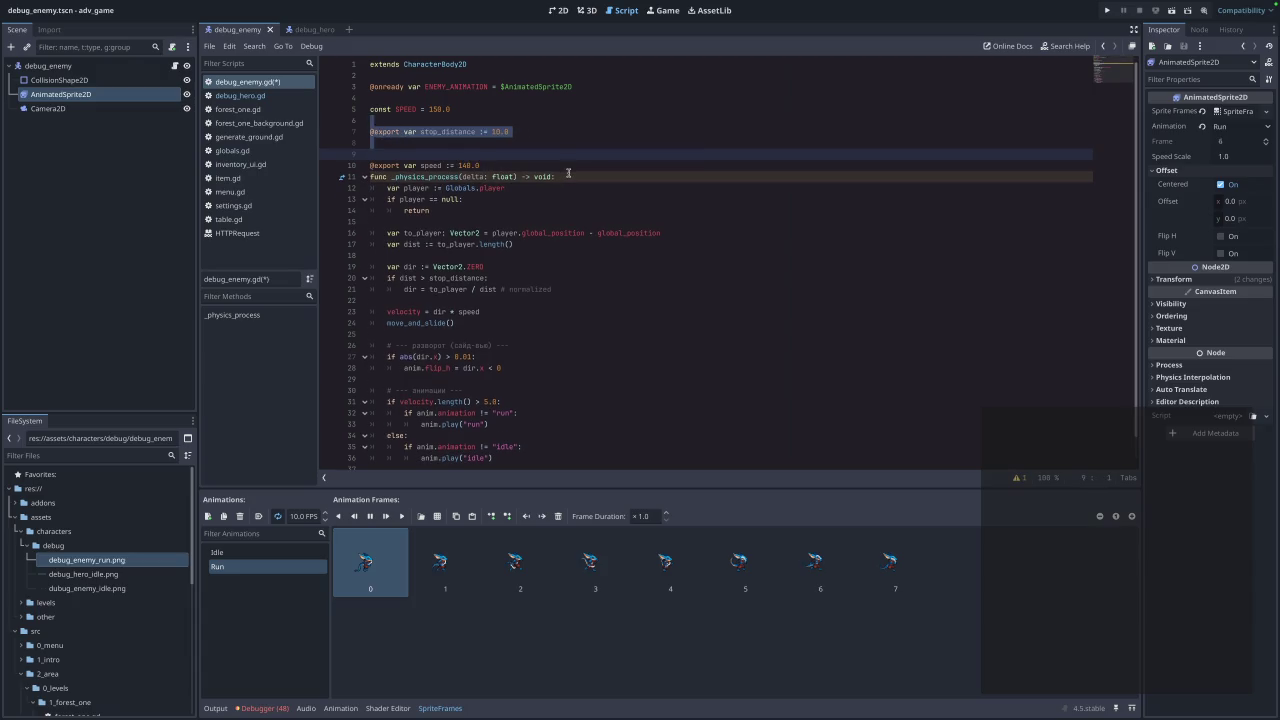
key("alt+Down")
left_click(497, 167)
left_click(491, 130)
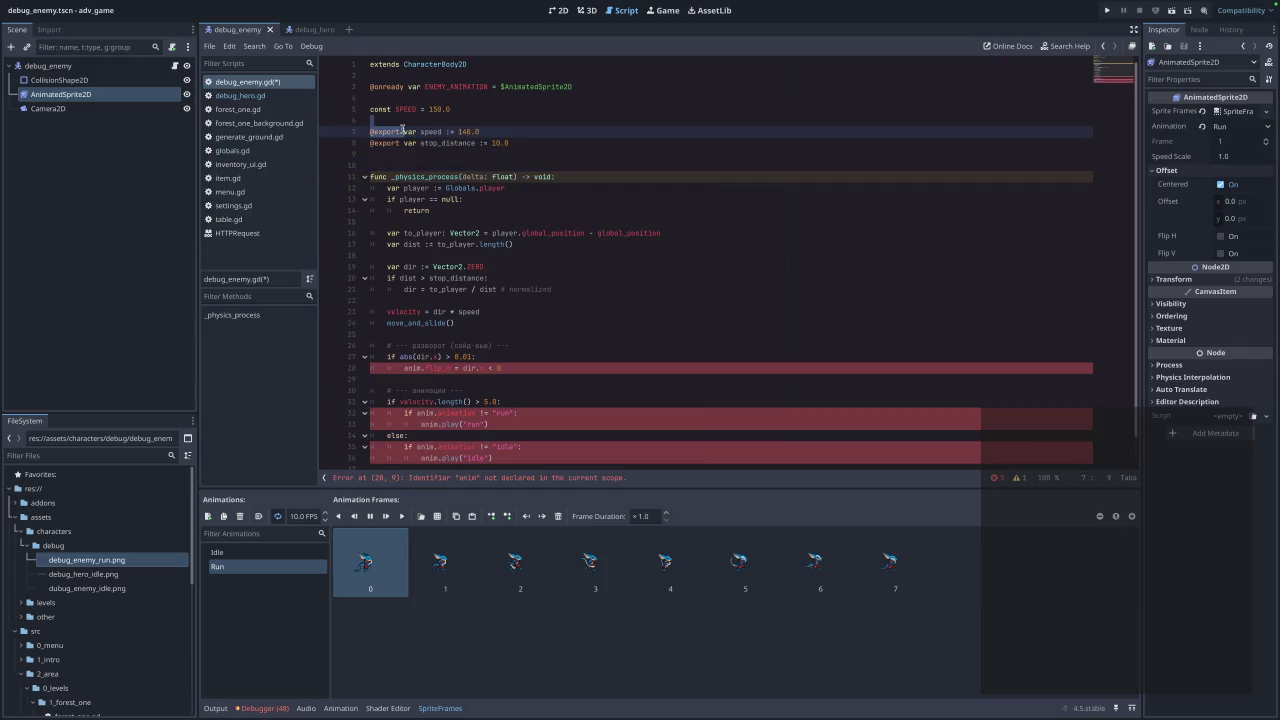
left_click_drag(491, 130, 372, 119)
key("BackSpace")
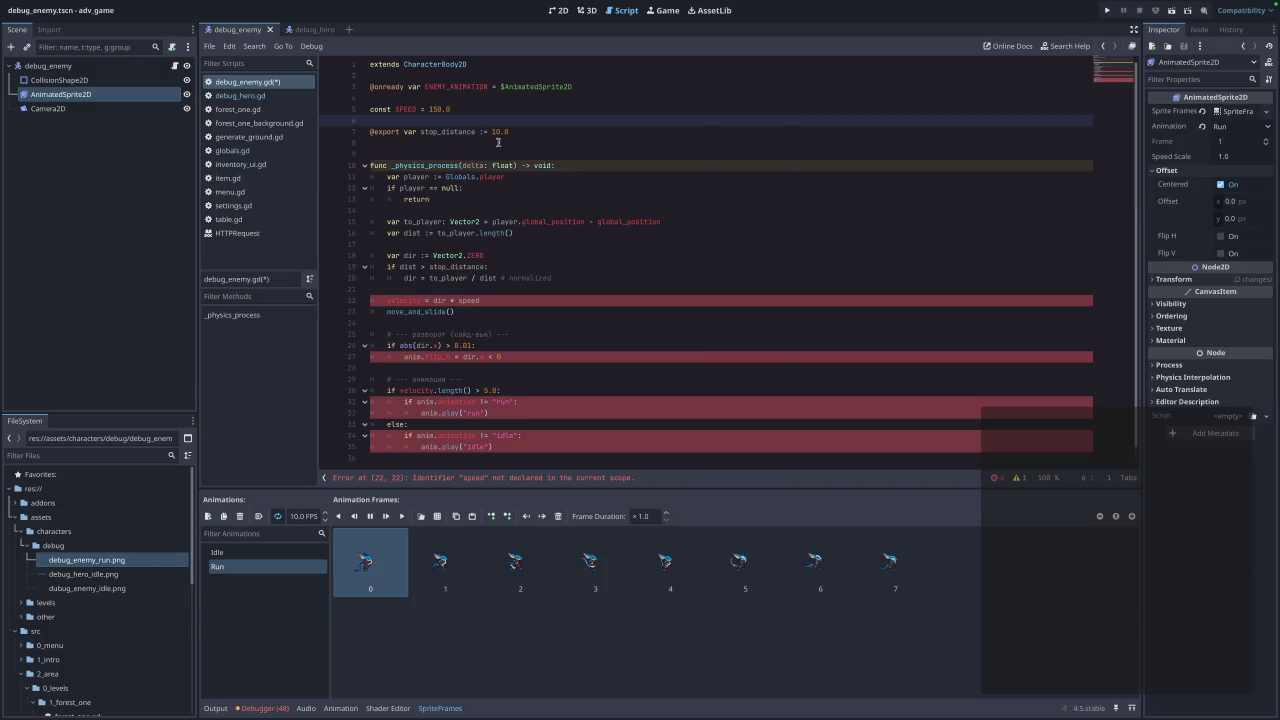
left_click_drag(509, 131, 374, 131)
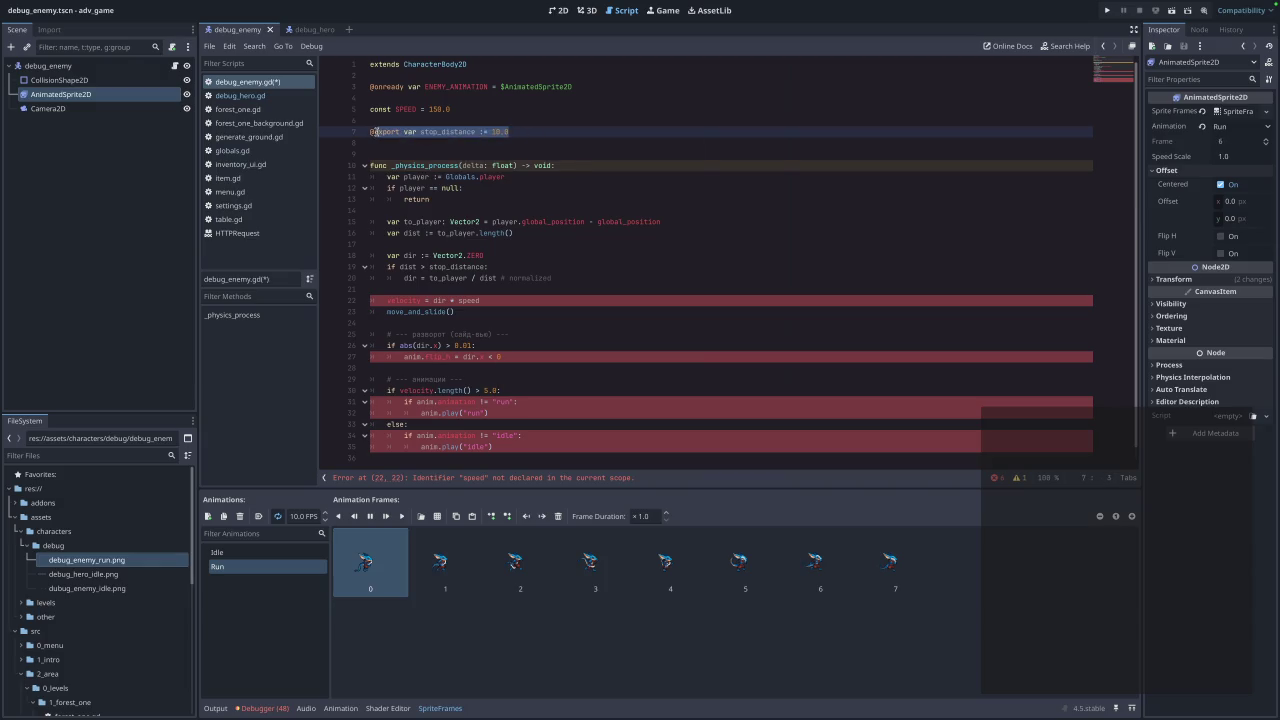
key("Down")
left_click(406, 131)
left_click_drag(421, 131, 353, 131)
key("BackSpace")
type("const")
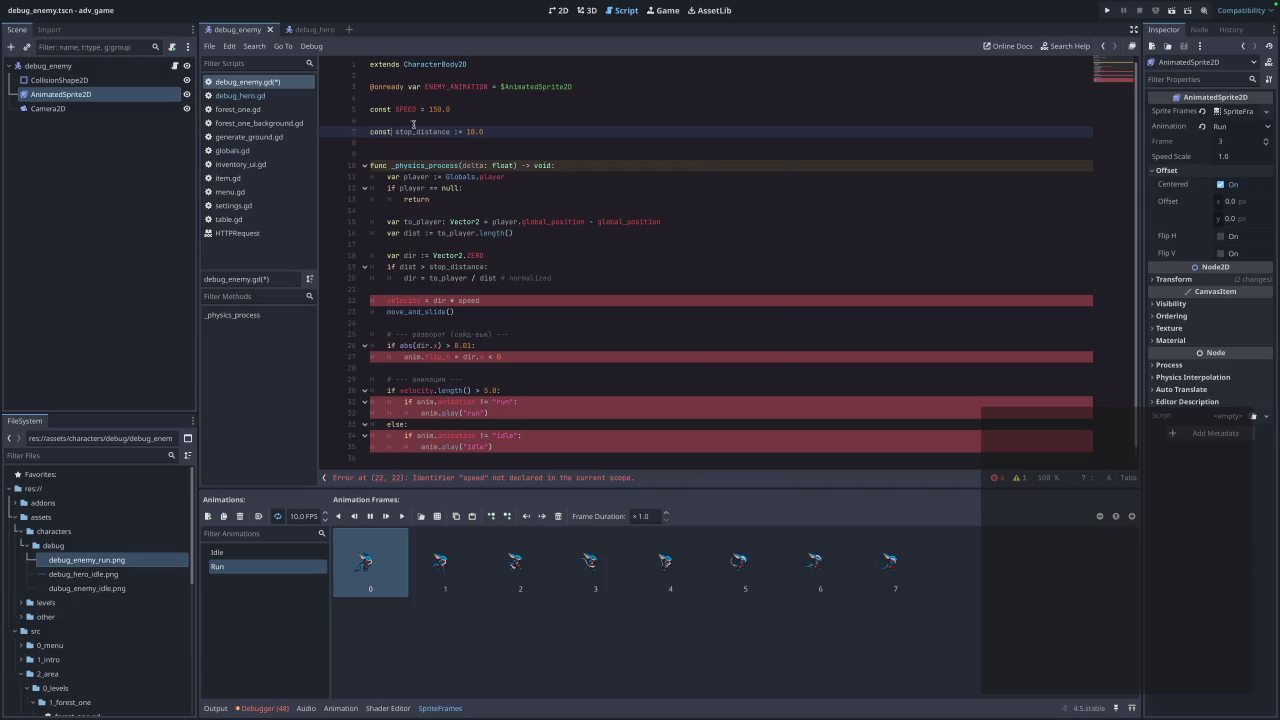
left_click(447, 123)
Rename stop_distance to STOP_DISTANCE in its declaration and in the line 19 condition.
left_click(447, 131)
double_click(447, 131)
type("STOP_")
type("DISTANCE")
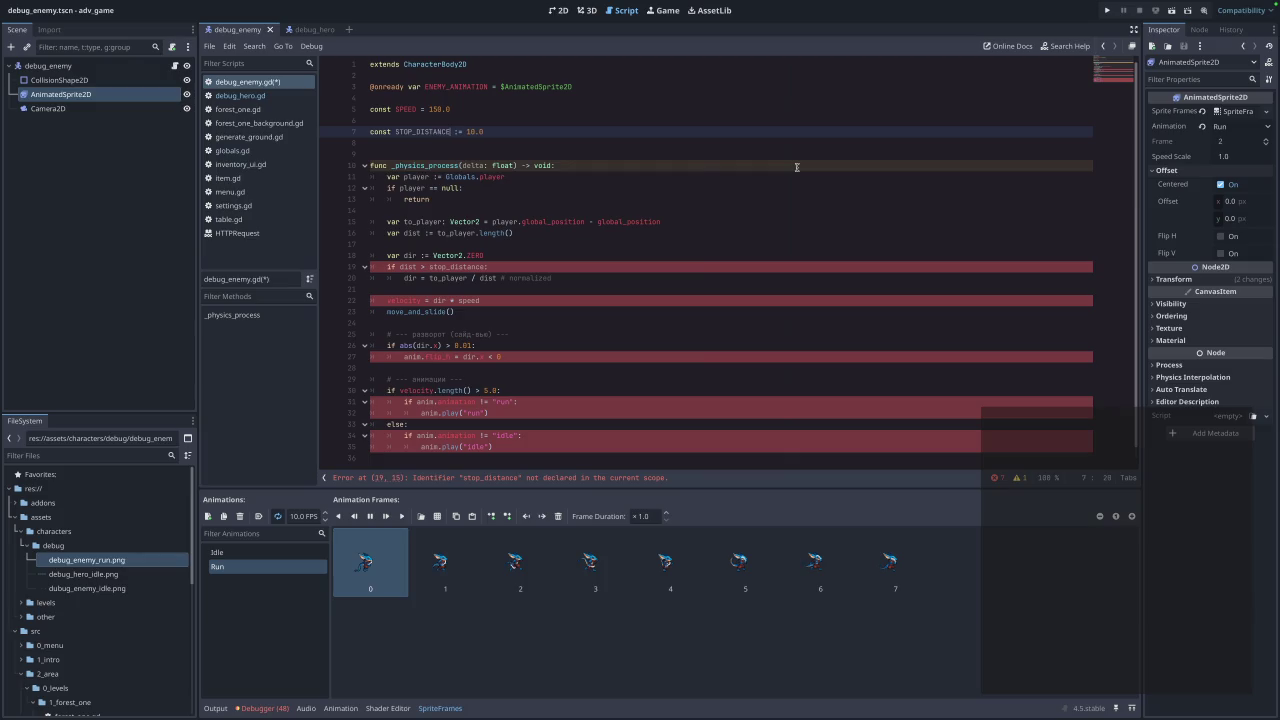
left_click(672, 233)
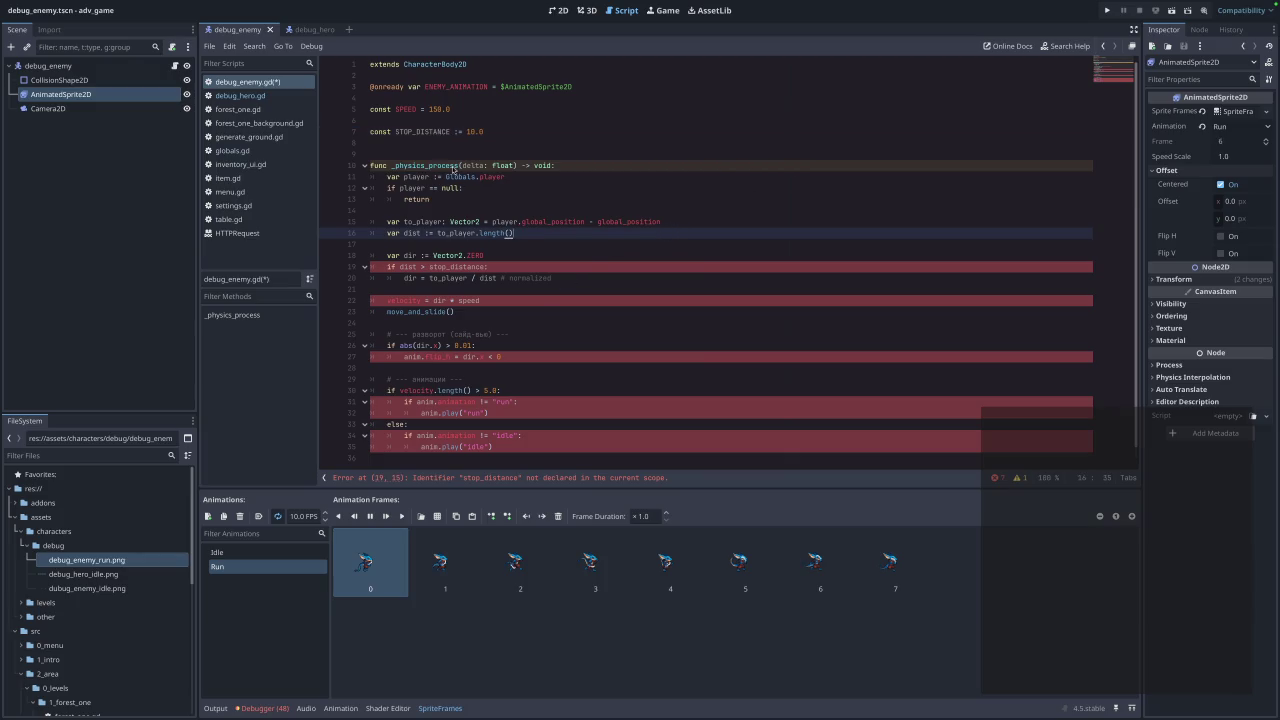
double_click(415, 131)
double_click(455, 267)
type("STOP_DISTANCE")
Replace speed with the SPEED constant in the velocity line.
left_click(548, 314)
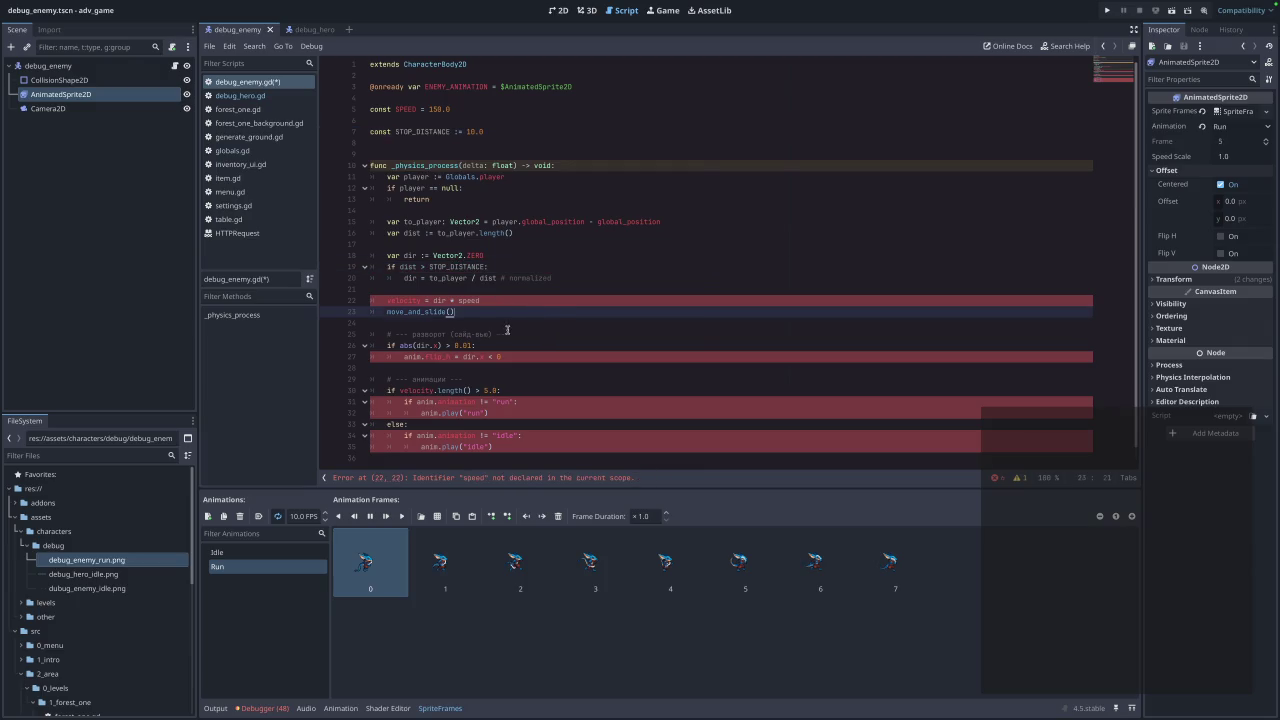
left_click(578, 281)
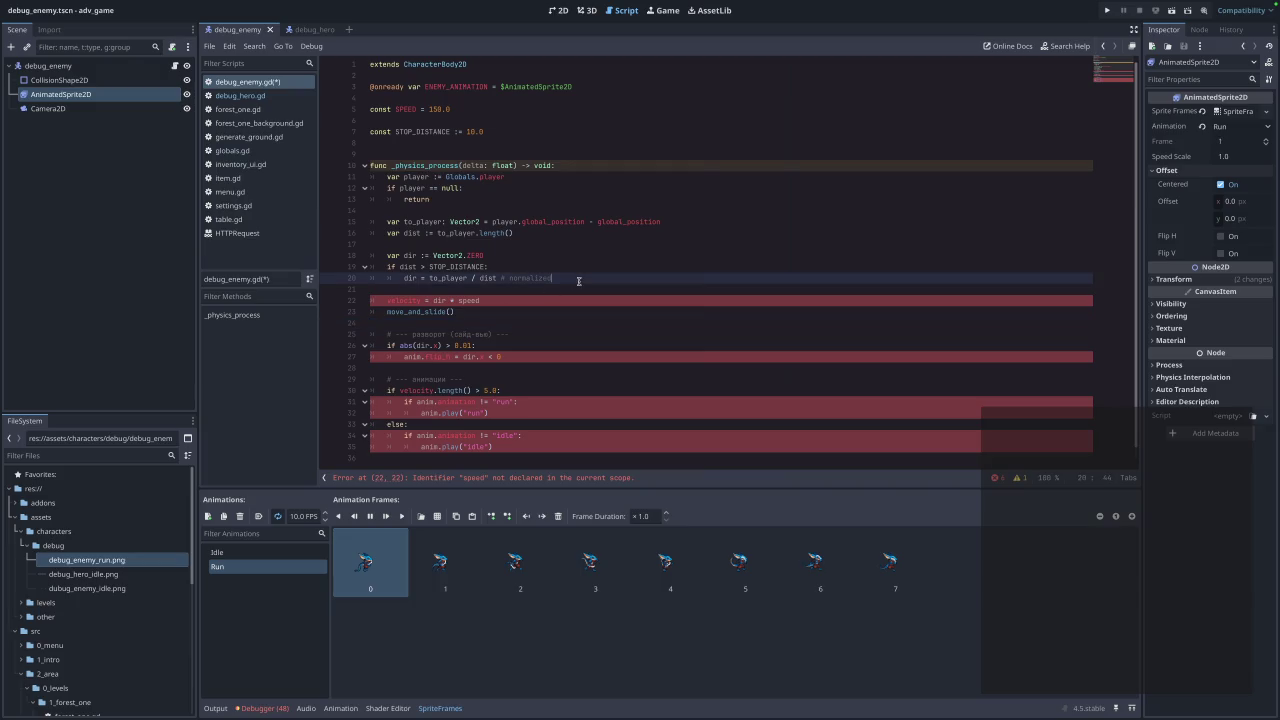
scroll(570, 287, "down", 1)
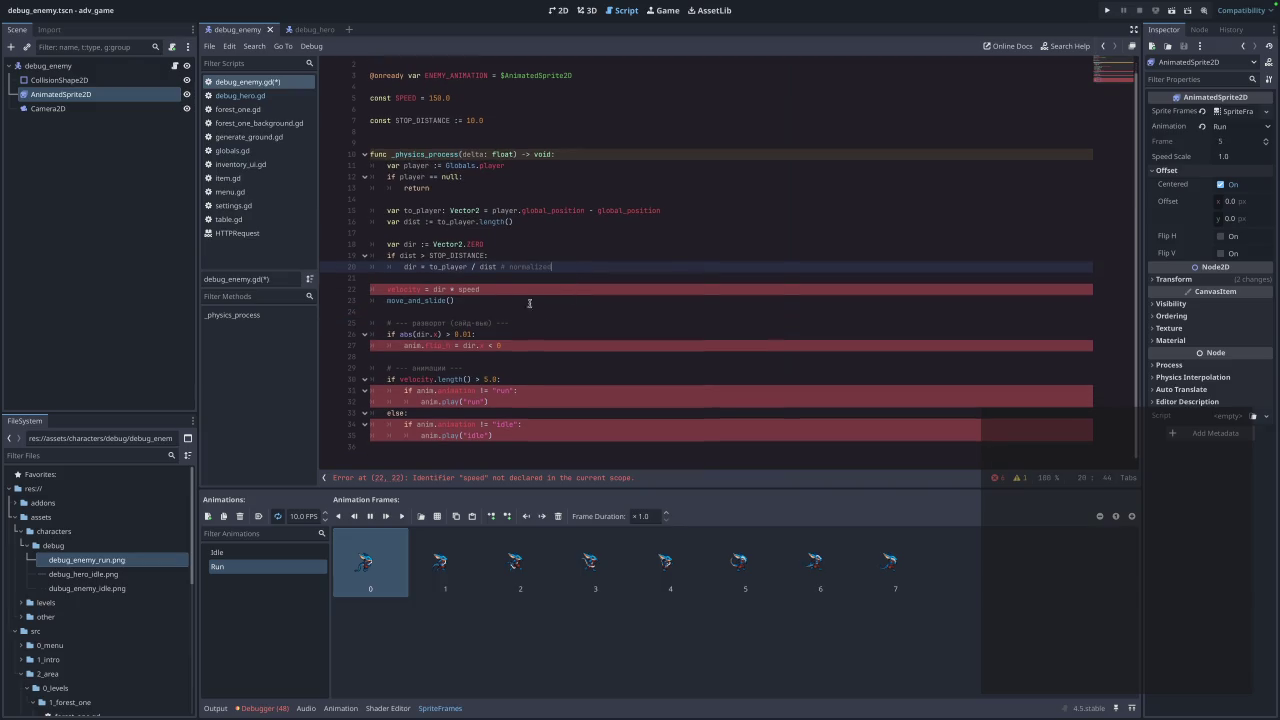
scroll(494, 300, "up", 1)
left_click(450, 77)
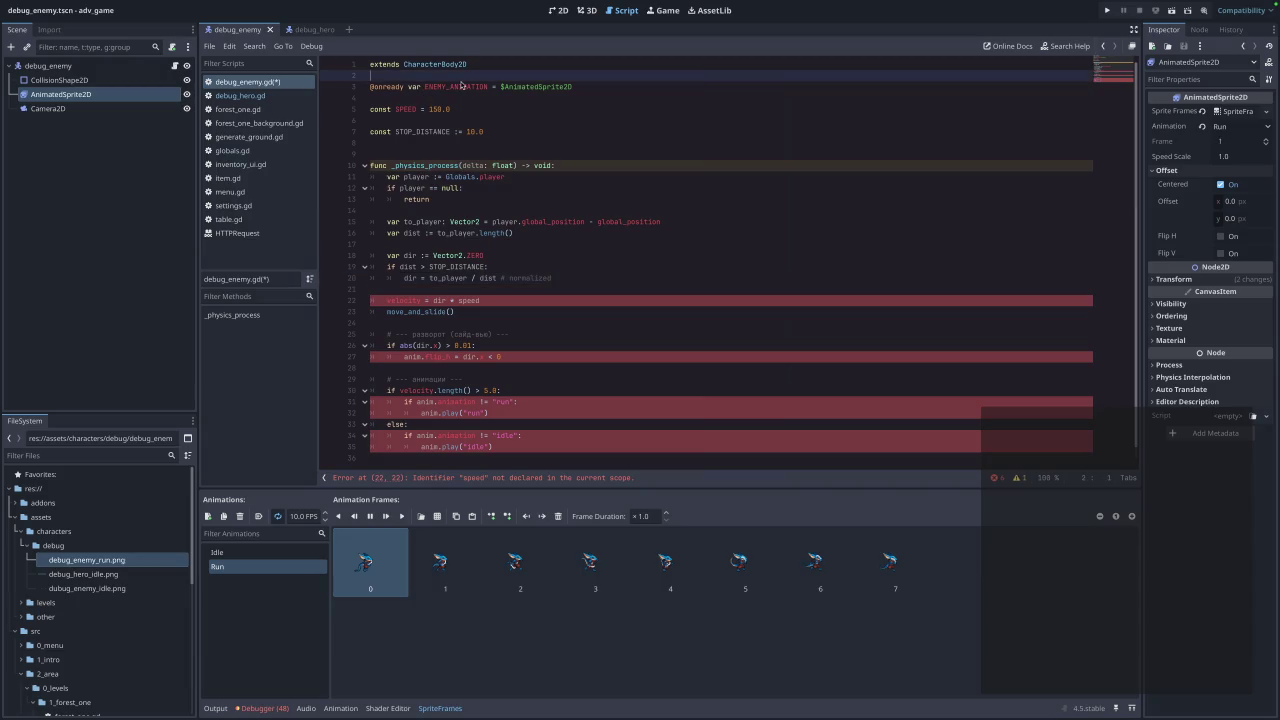
double_click(462, 86)
key("ctrl+c")
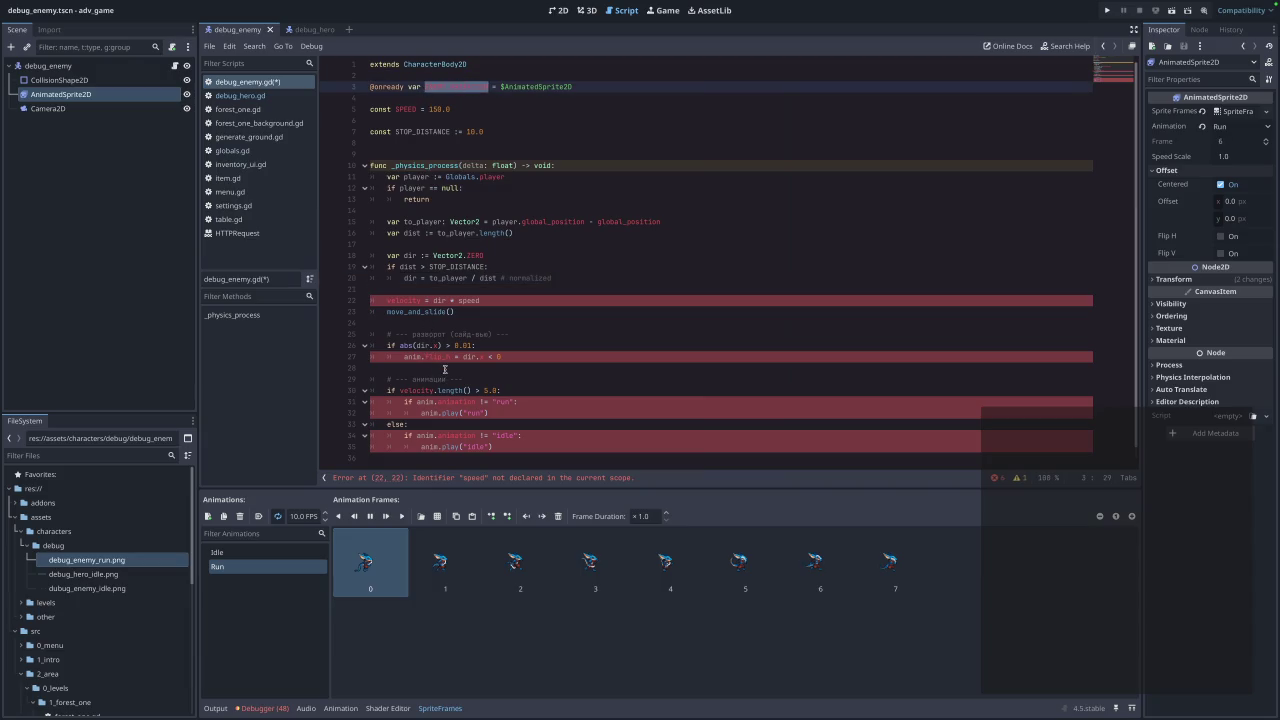
double_click(469, 300)
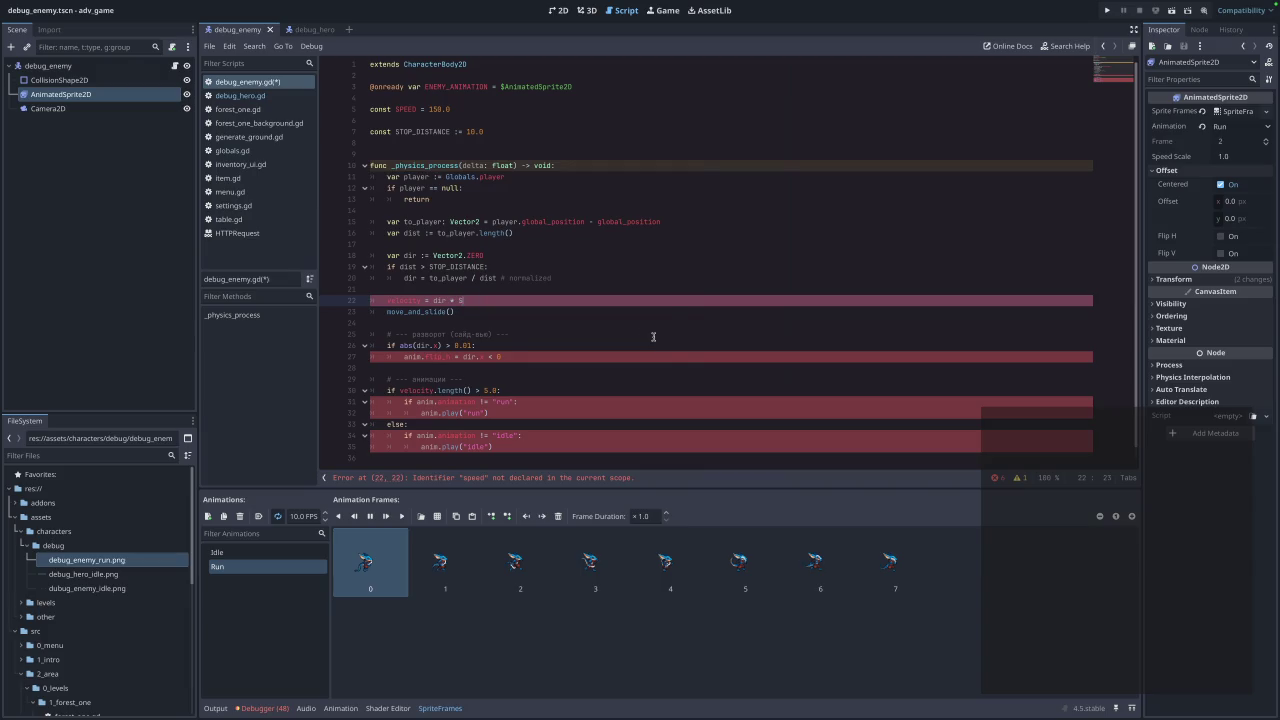
type("SPEED")
left_click(432, 336)
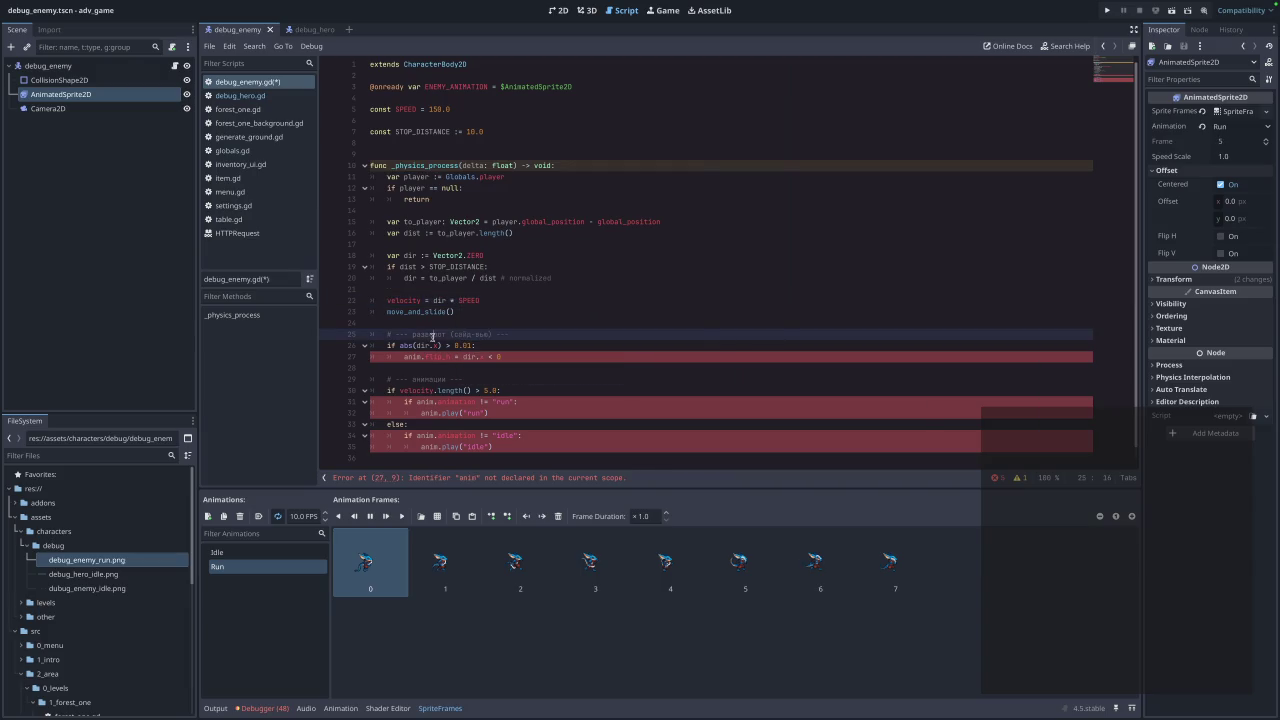
Replace anim with ENEMY_ANIMATION in the flip line and on lines 31 and 32.
double_click(412, 357)
key("ctrl+v")
double_click(425, 402)
key("ctrl+v")
double_click(428, 413)
key("ctrl+v")
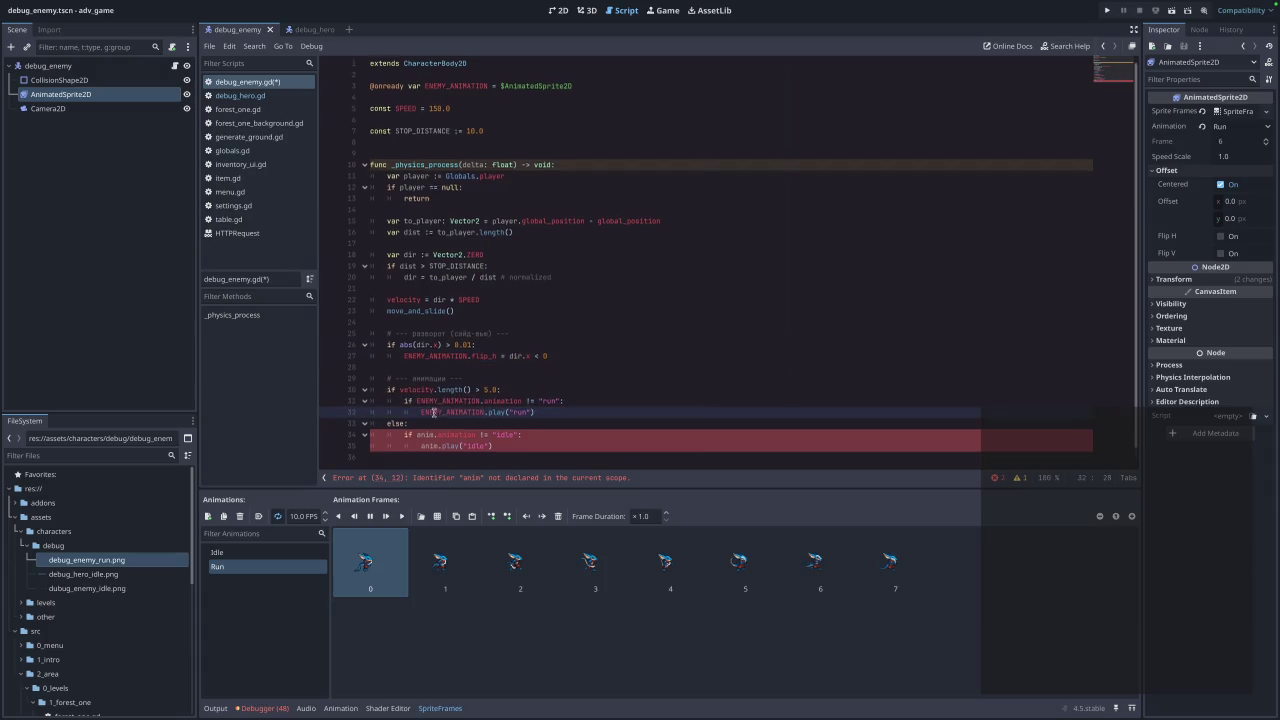